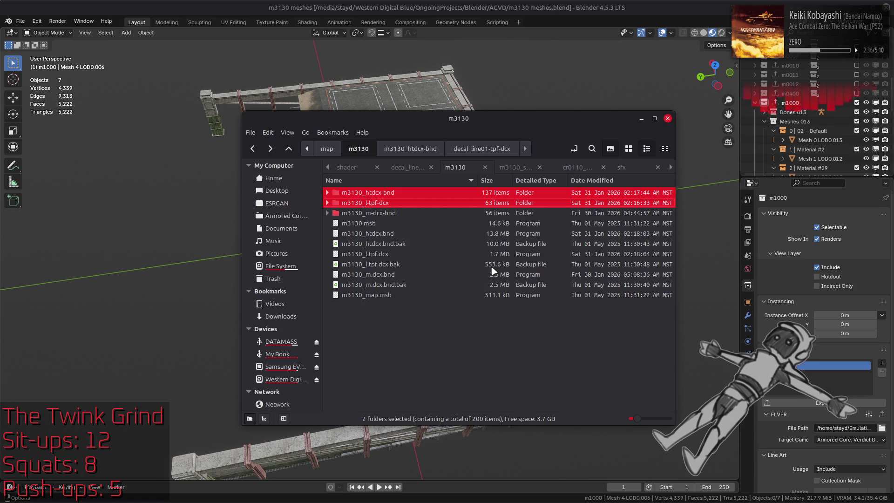
Open the m3130_m-dcx-bnd folder with VSCodium from its context menu.
{"action": "mouse_move", "coordinate": [561, 501]}
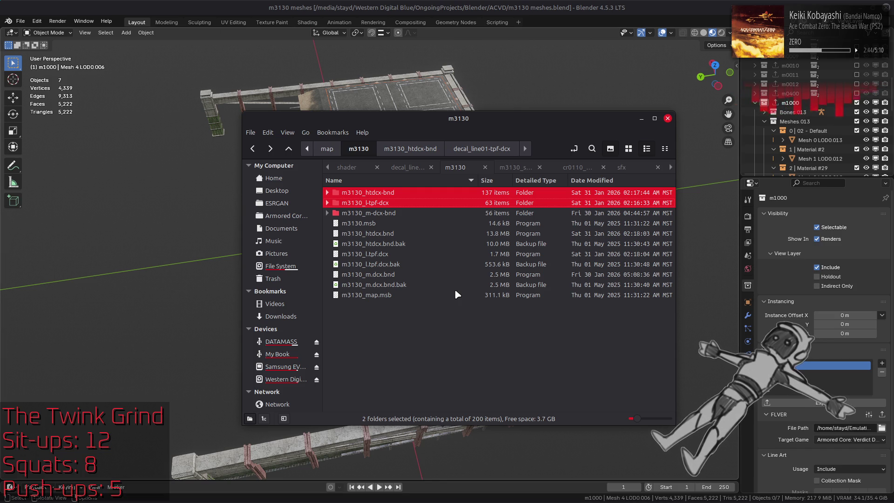
{"action": "mouse_move", "coordinate": [501, 502]}
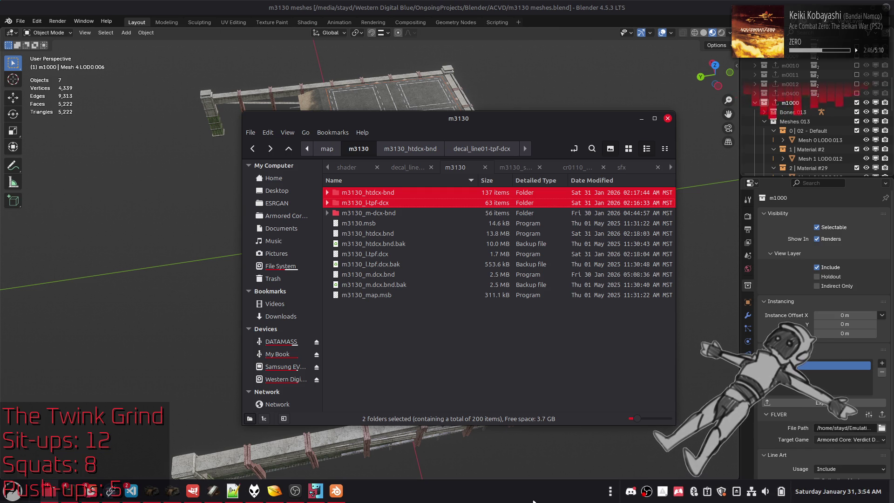
{"action": "right_click", "coordinate": [415, 215]}
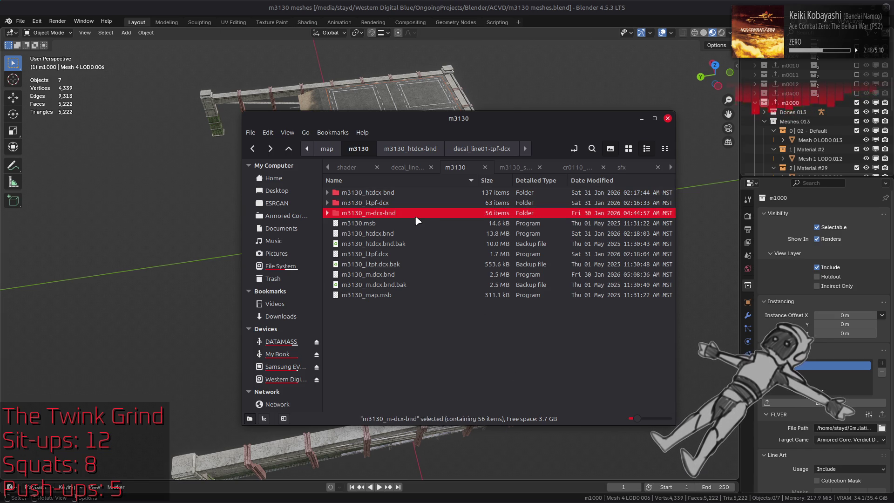
{"action": "mouse_move", "coordinate": [480, 263]}
{"action": "left_click", "coordinate": [598, 288]}
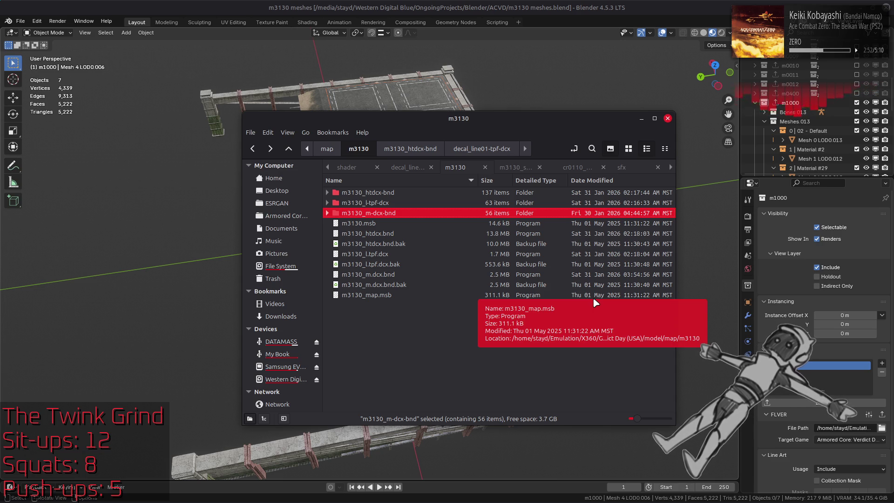
Browse into m3130_m-dcx-bnd, select m1000.flv, return to m3130, and switch to Blender.
{"action": "key", "text": "alt+Right"}
{"action": "key", "text": "alt+Left"}
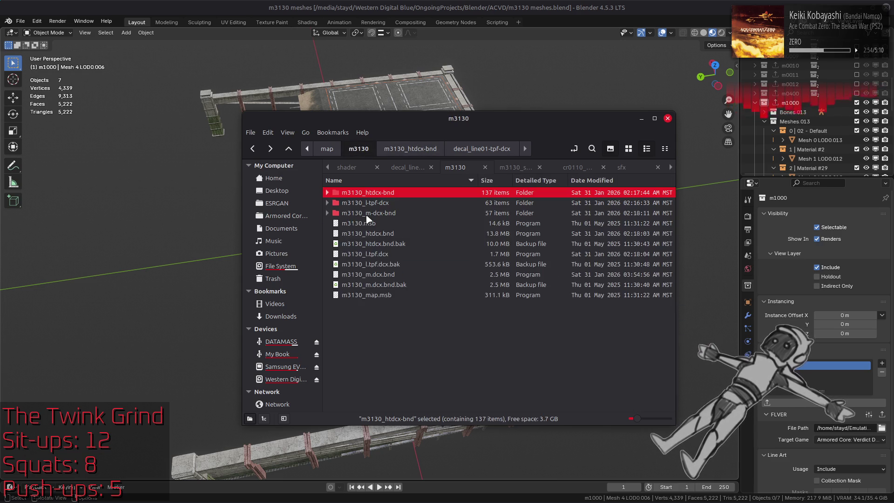
{"action": "key", "text": "Return"}
{"action": "scroll", "coordinate": [451, 243], "scroll_direction": "down", "scroll_amount": 5}
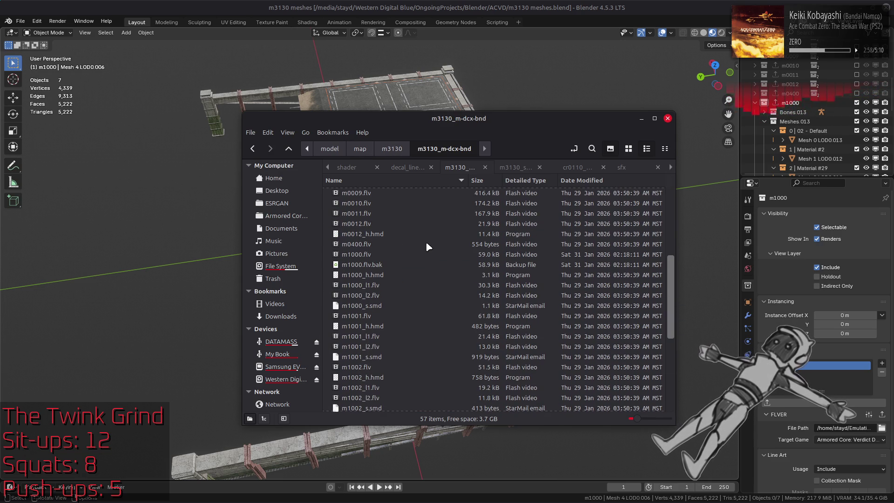
{"action": "left_click", "coordinate": [417, 255]}
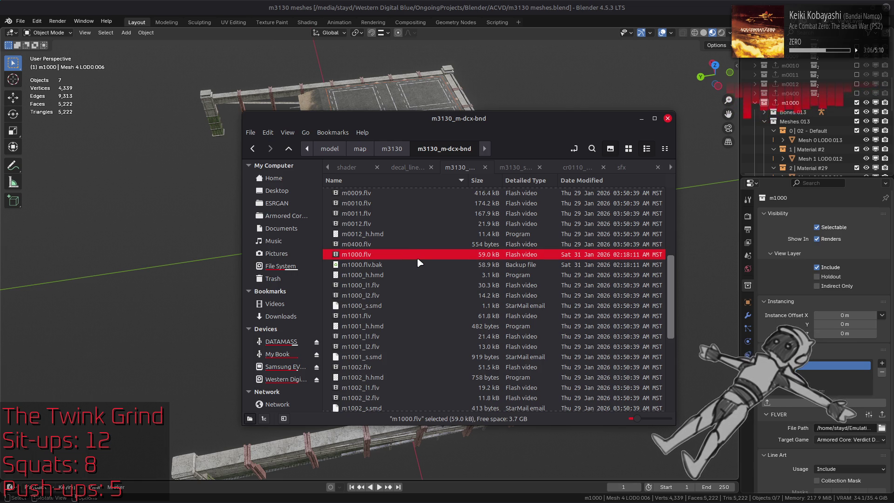
{"action": "key", "text": "BackSpace"}
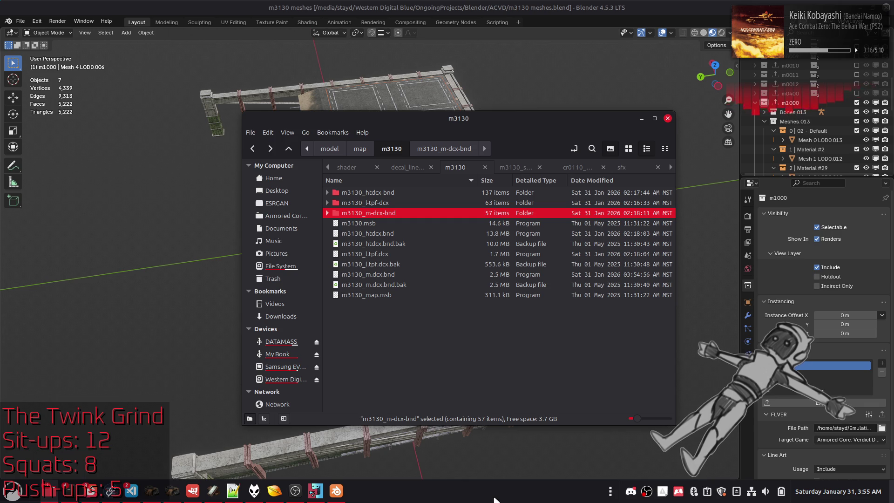
{"action": "key", "text": "alt+Tab"}
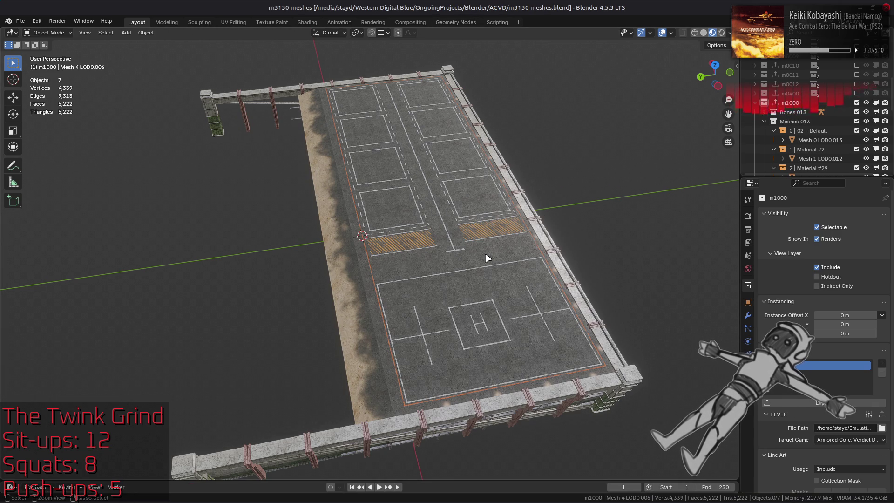
Save m3130 meshes.blend and switch over to the Nemo file manager.
{"action": "key", "text": "ctrl+s"}
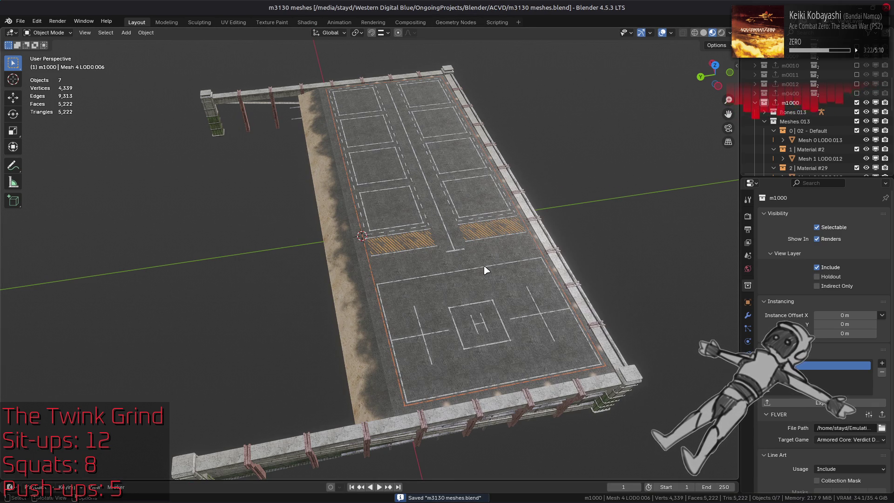
{"action": "key", "text": "alt+Tab"}
{"action": "mouse_move", "coordinate": [665, 502]}
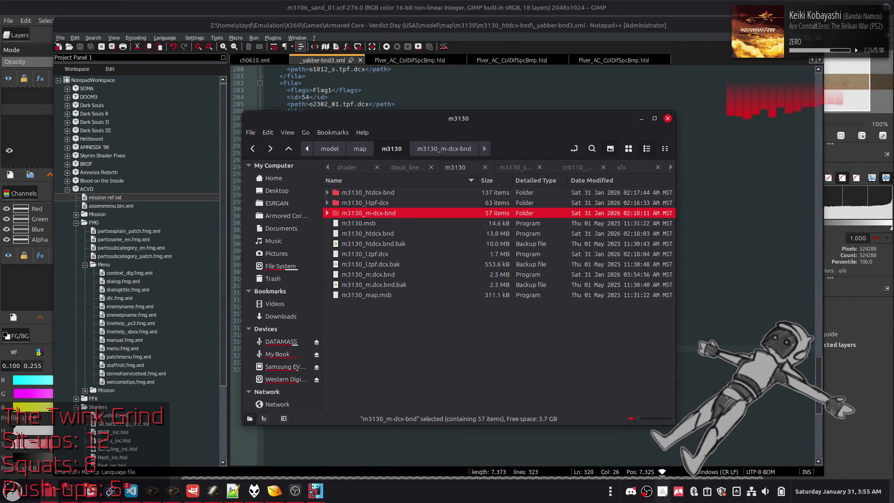
Launch Steam from the application launcher search.
{"action": "key", "text": "super"}
{"action": "type", "text": "steam"}
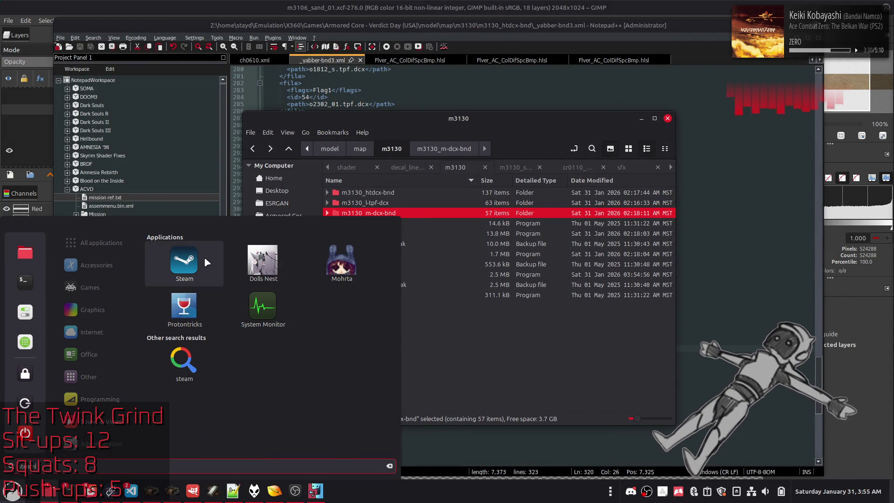
{"action": "left_click", "coordinate": [205, 256]}
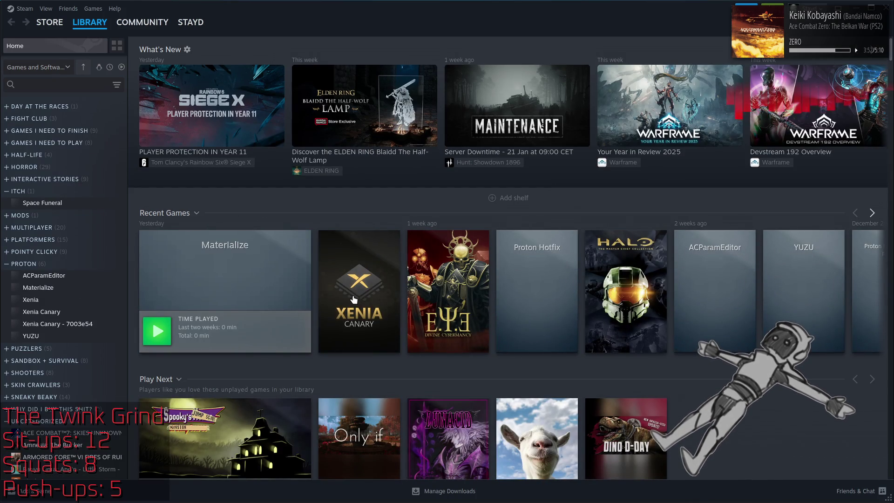
{"action": "mouse_move", "coordinate": [373, 261]}
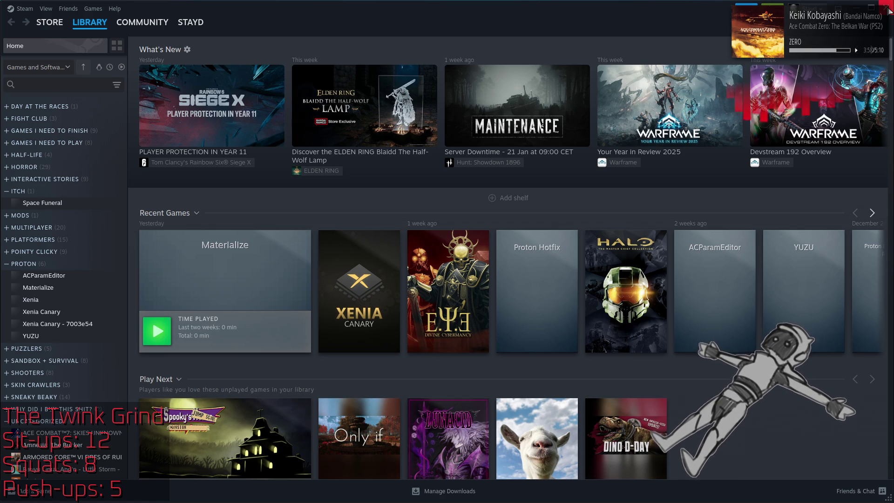
Close the Steam library window and start Xenia Canary from Steam's tray menu.
{"action": "left_click", "coordinate": [871, 2]}
{"action": "right_click", "coordinate": [678, 490]}
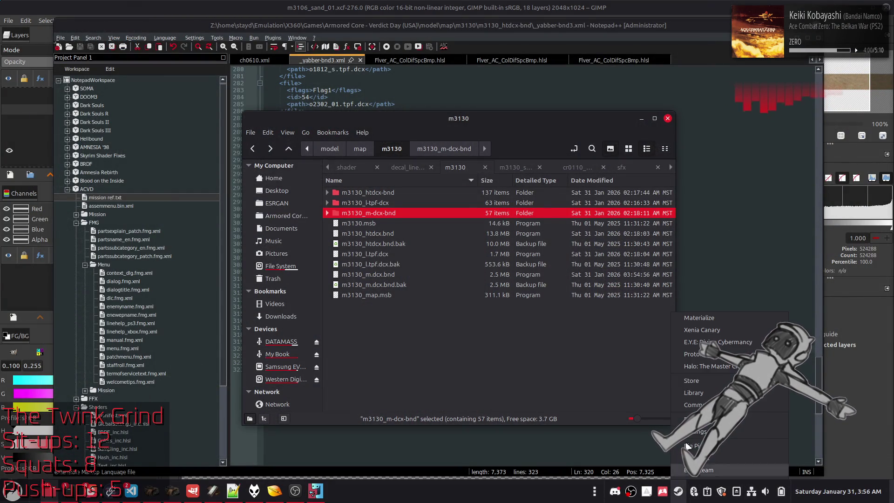
{"action": "left_click", "coordinate": [702, 330]}
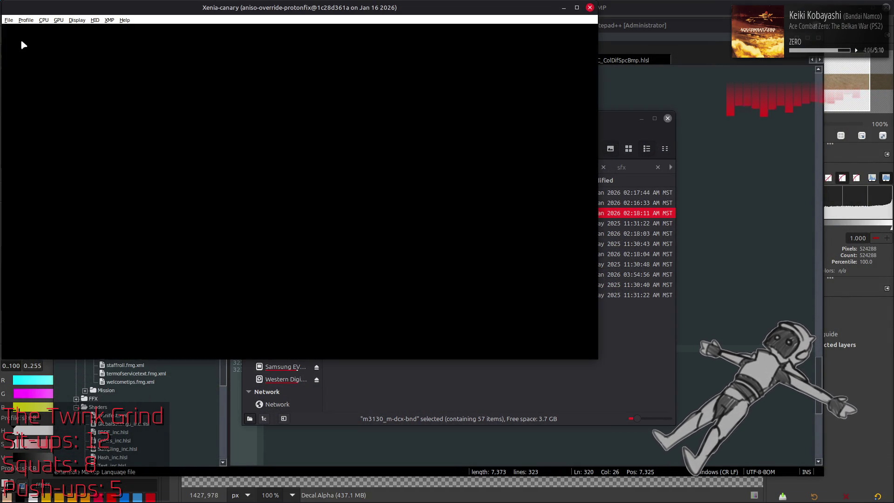
Load ACVD from Xenia's recent games, maximize the window, and pass the title screen.
{"action": "left_click", "coordinate": [9, 21]}
{"action": "left_click", "coordinate": [110, 37]}
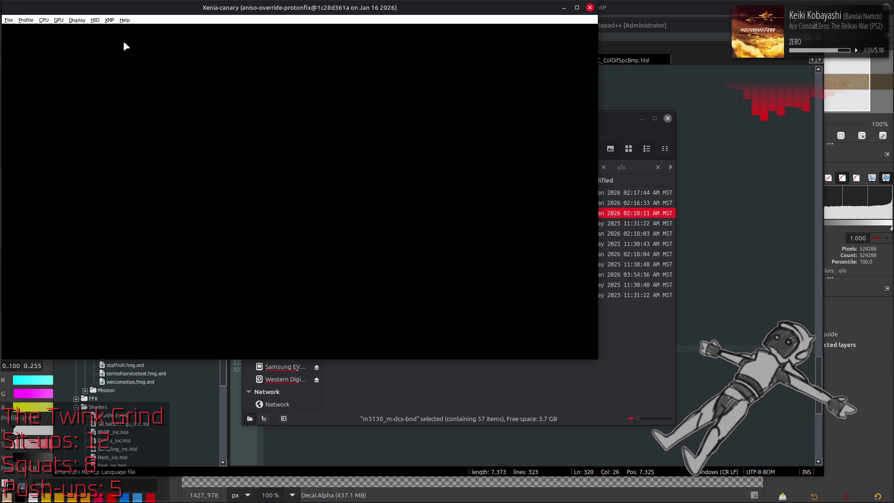
{"action": "left_click", "coordinate": [577, 7]}
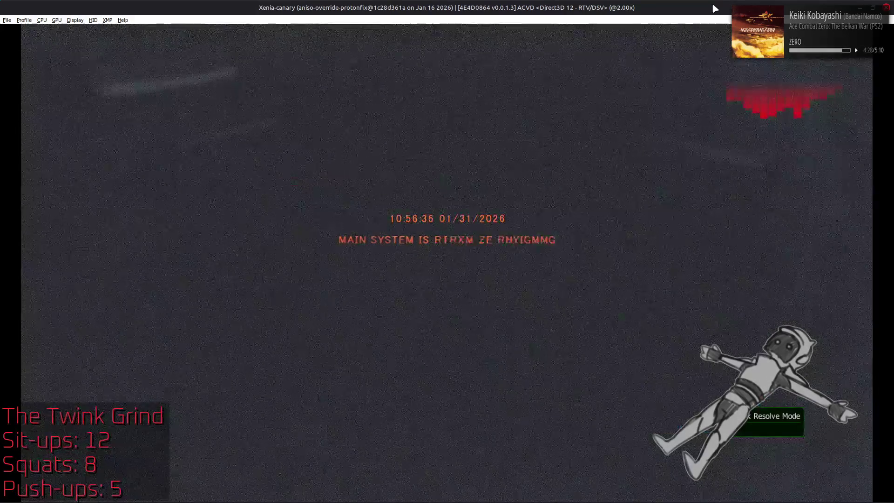
{"action": "key", "text": "Return"}
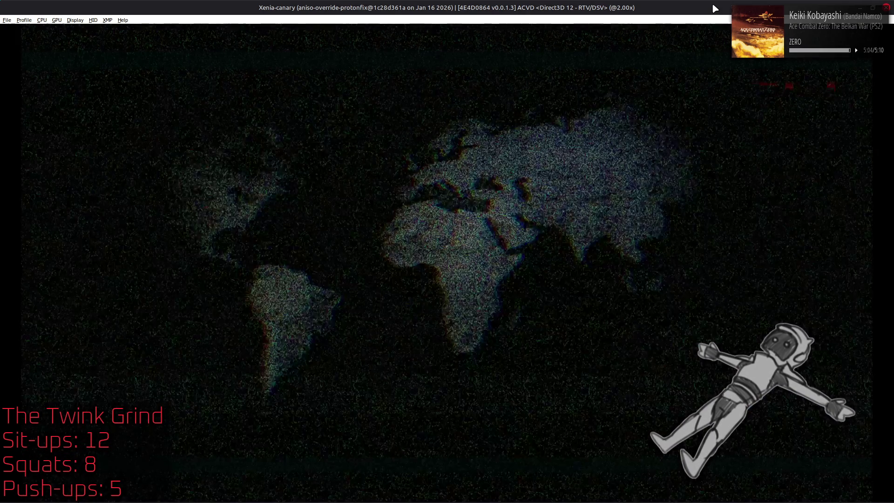
{"action": "key", "text": "Down"}
Pick story Mission 06 'Blue Magnolia' under Sortie and start it from the briefing.
{"action": "key", "text": "Return"}
{"action": "key", "text": "Return"}
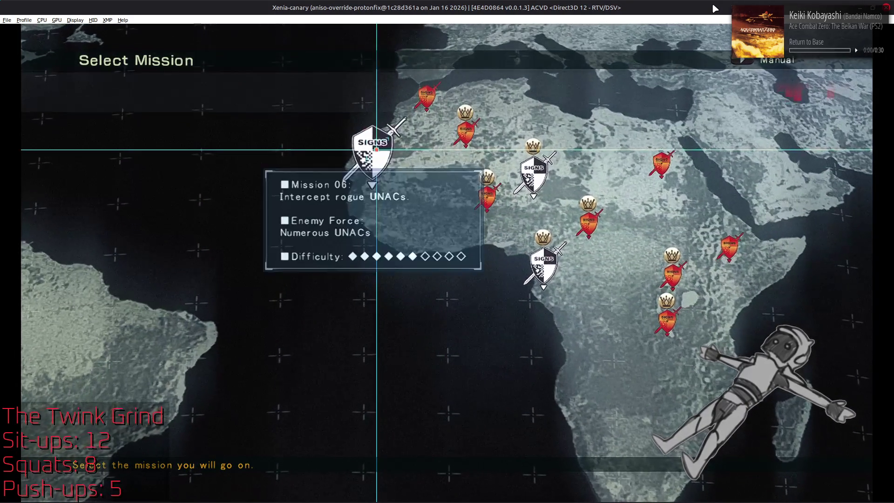
{"action": "key", "text": "Return"}
{"action": "key", "text": "Escape"}
{"action": "key", "text": "Return"}
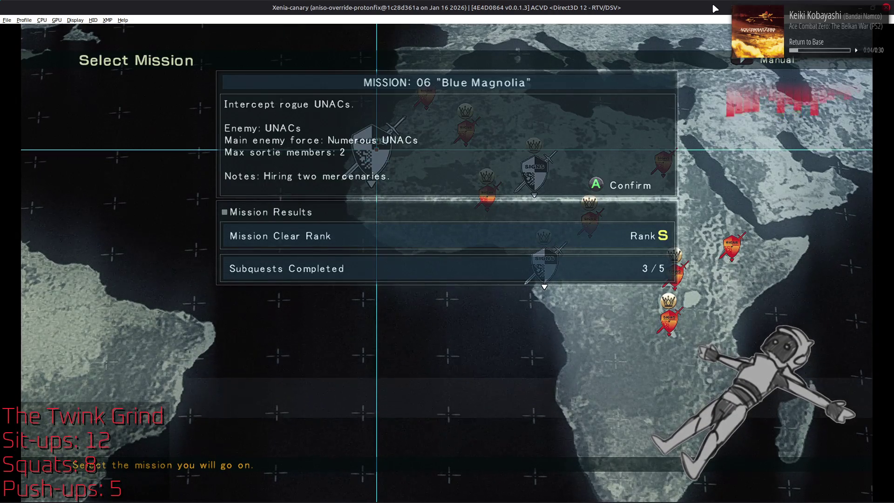
{"action": "key", "text": "Return"}
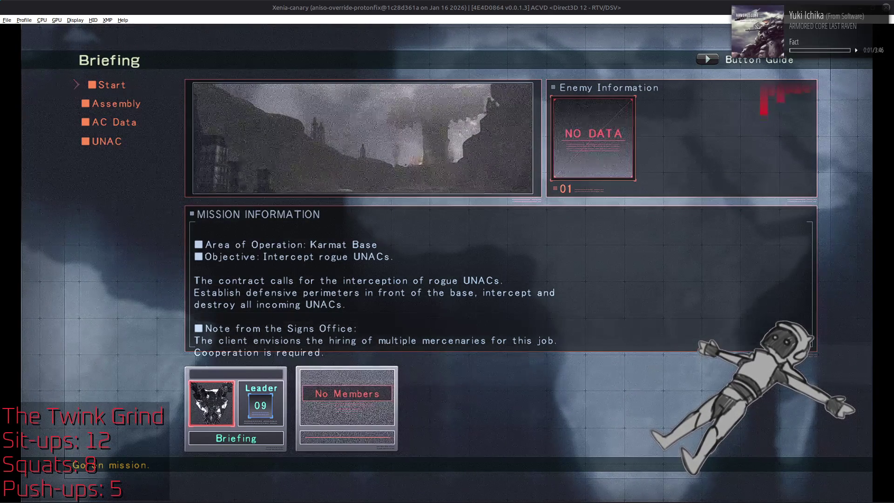
{"action": "mouse_move", "coordinate": [781, 495]}
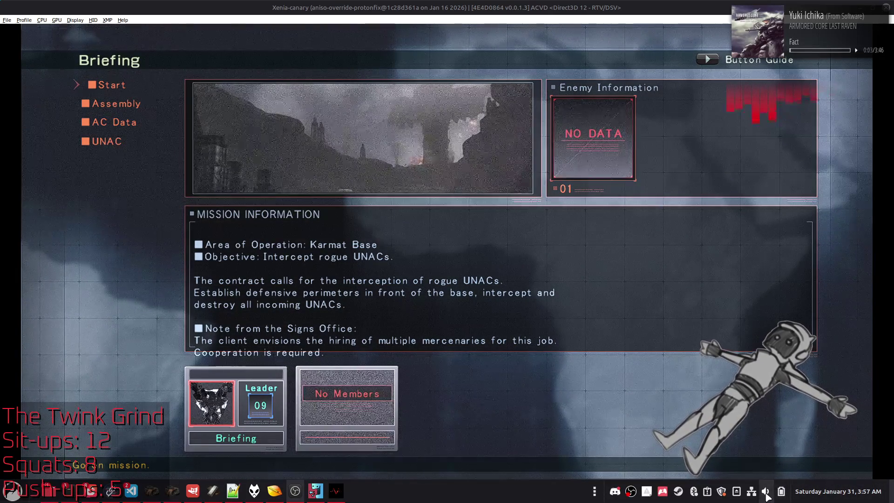
{"action": "scroll", "coordinate": [766, 494], "scroll_direction": "down", "scroll_amount": 1}
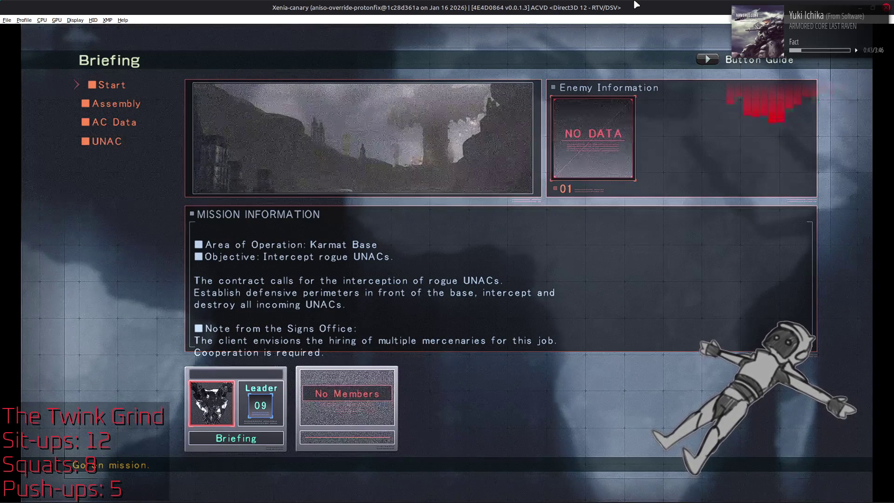
{"action": "key", "text": "Return"}
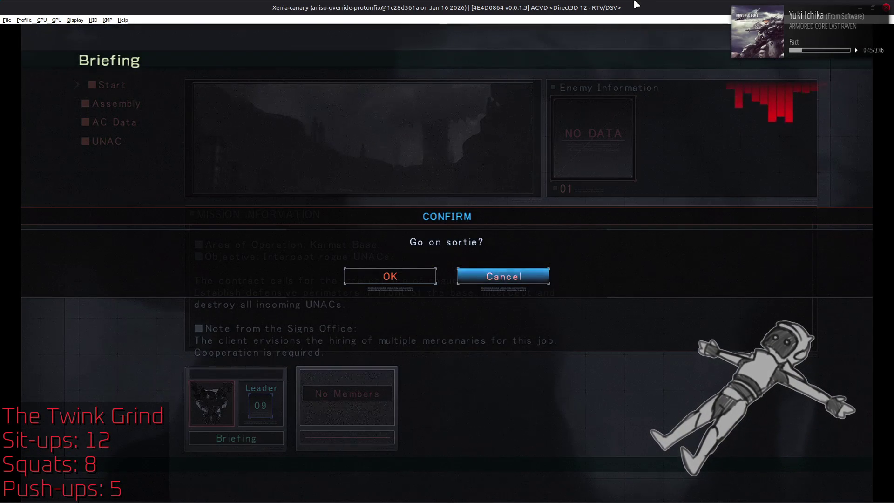
Go on sortie, then retire and abandon the mission to reach the Mission Report.
{"action": "key", "text": "Left"}
{"action": "key", "text": "Return"}
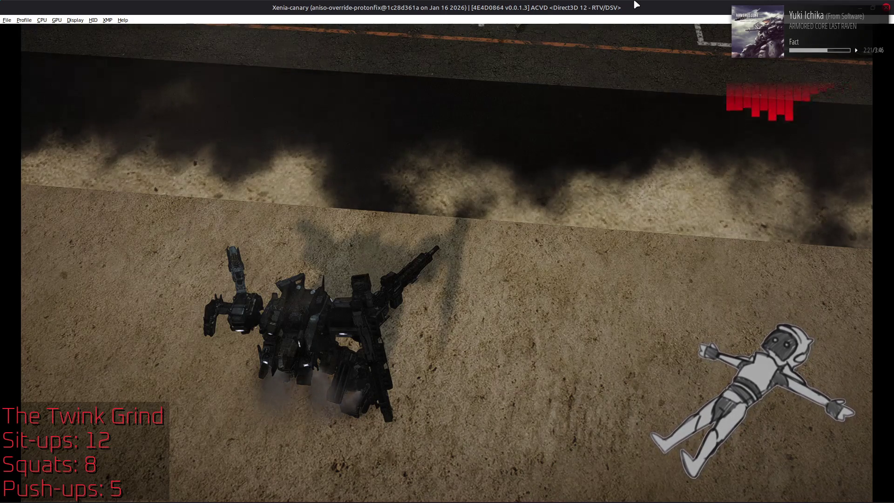
{"action": "key", "text": "Down"}
{"action": "key", "text": "Return"}
{"action": "key", "text": "Return"}
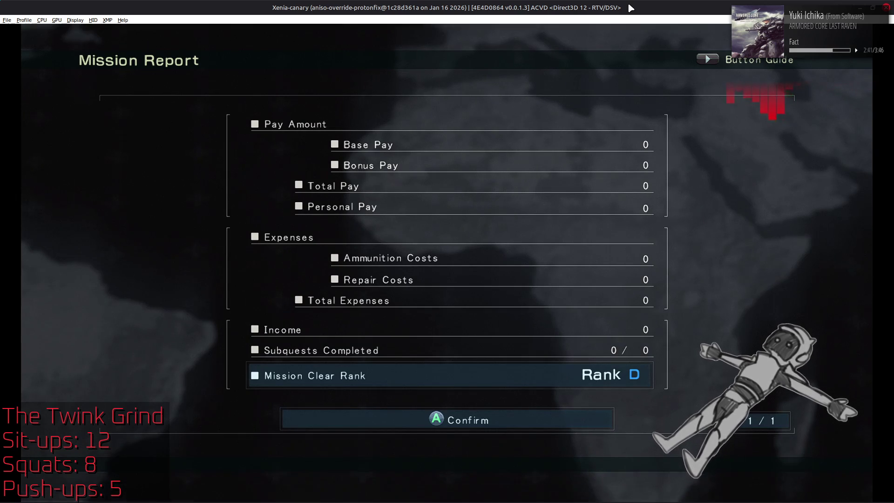
{"action": "key", "text": "super"}
Launch Blender with the bl search and reopen m3130 meshes.blend.
{"action": "type", "text": "bl"}
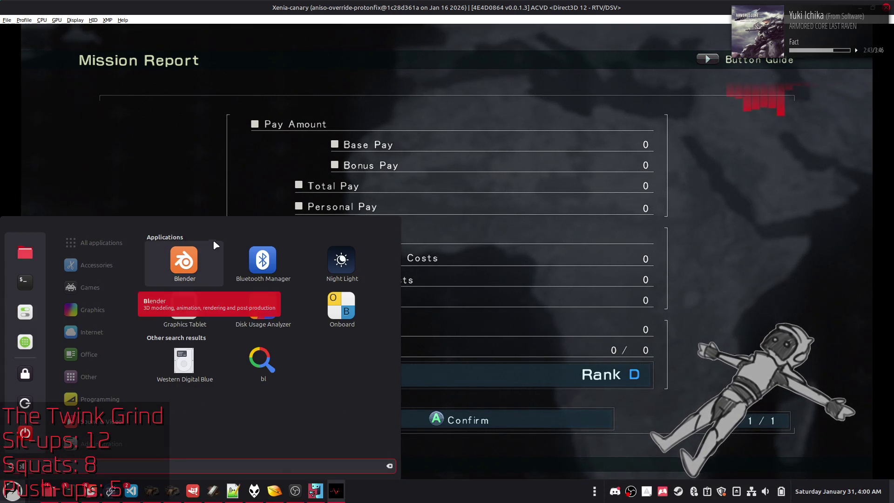
{"action": "left_click", "coordinate": [202, 253]}
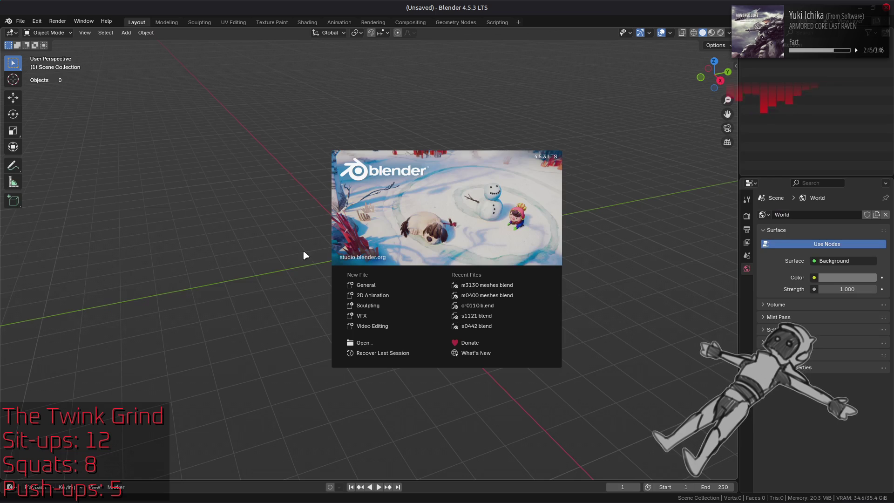
{"action": "left_click", "coordinate": [497, 285]}
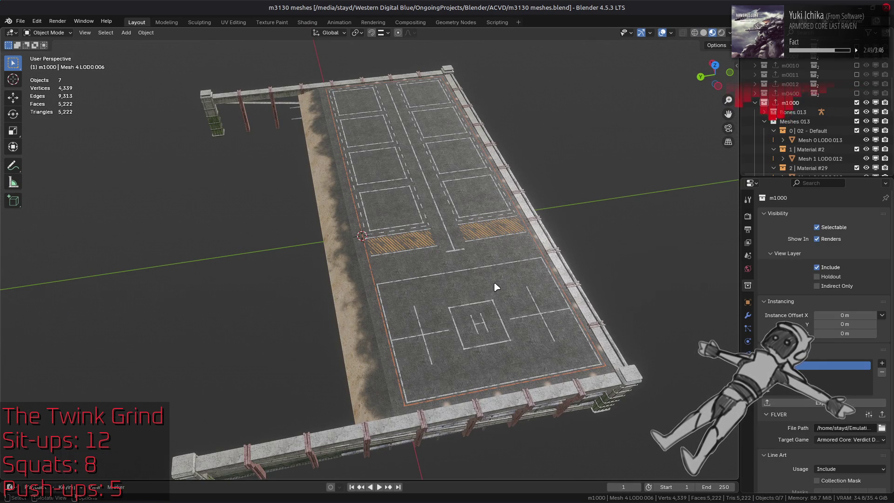
Set the sand strip's Sand Trim material MTD to Map_Diffuse_Alpha and save.
{"action": "left_click", "coordinate": [365, 296]}
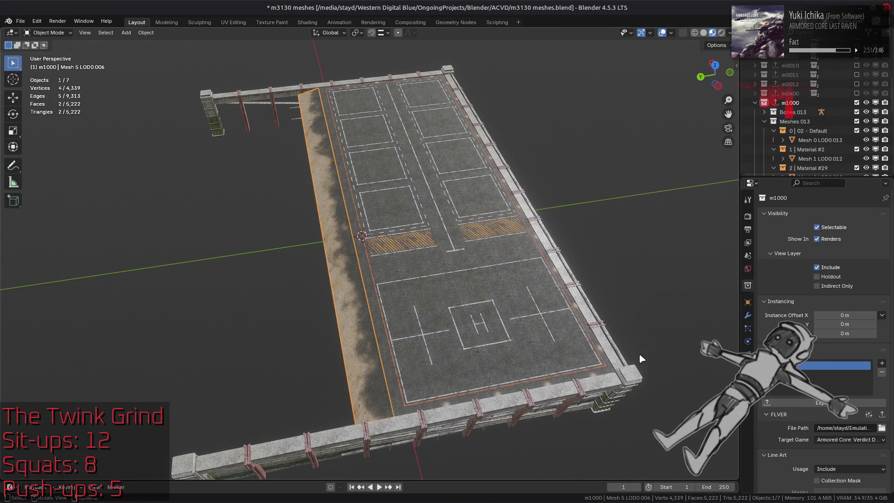
{"action": "left_click", "coordinate": [748, 380]}
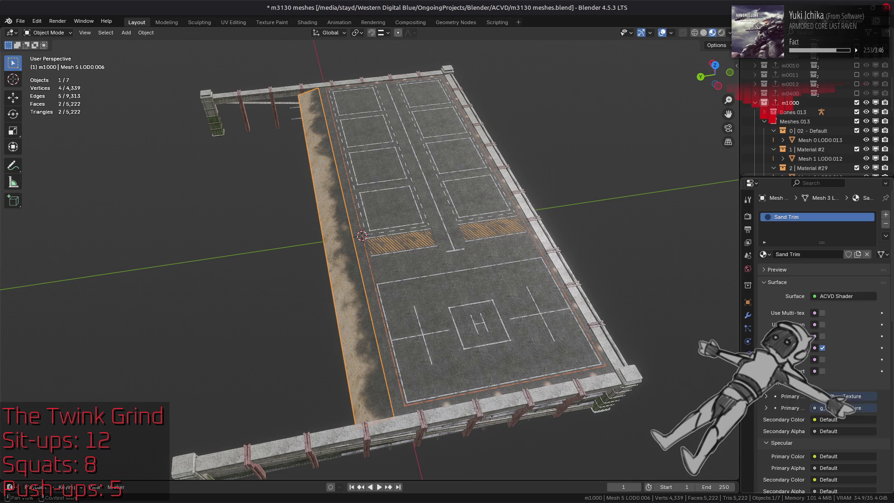
{"action": "scroll", "coordinate": [822, 340], "scroll_direction": "down", "scroll_amount": 10}
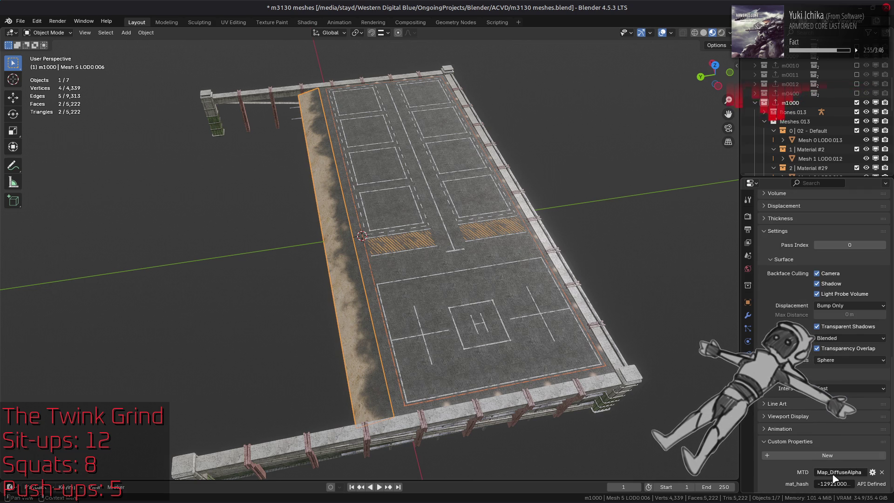
{"action": "left_click", "coordinate": [848, 472]}
{"action": "type", "text": "_"}
{"action": "key", "text": "Return"}
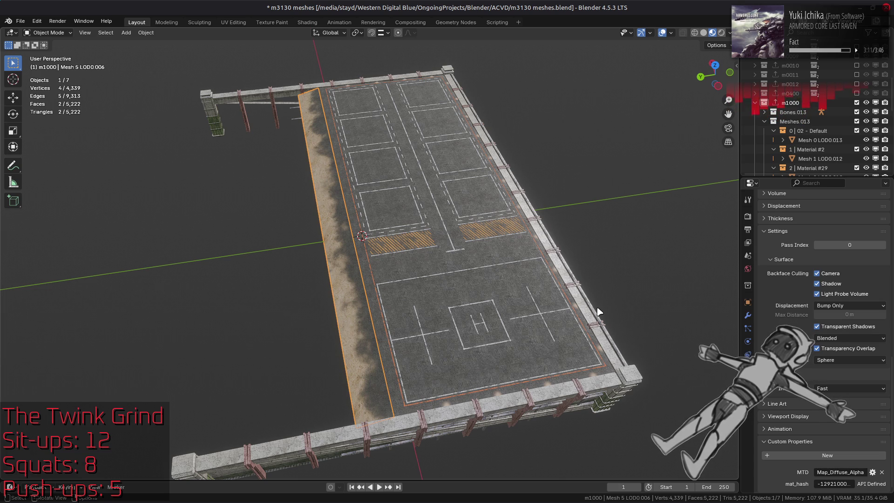
{"action": "key", "text": "ctrl+s"}
Export the m1000 collection and repack m3130_m-dcx-bnd with YabberExtended in Nemo.
{"action": "left_click", "coordinate": [800, 102]}
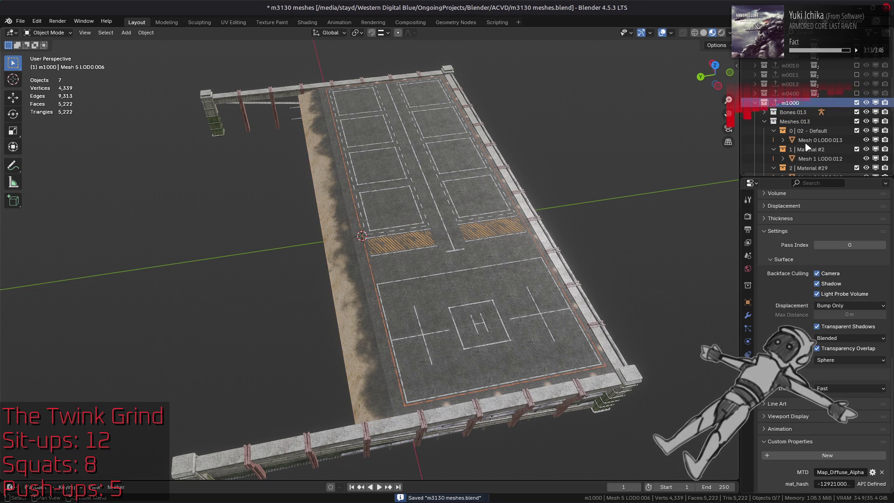
{"action": "left_click", "coordinate": [748, 285]}
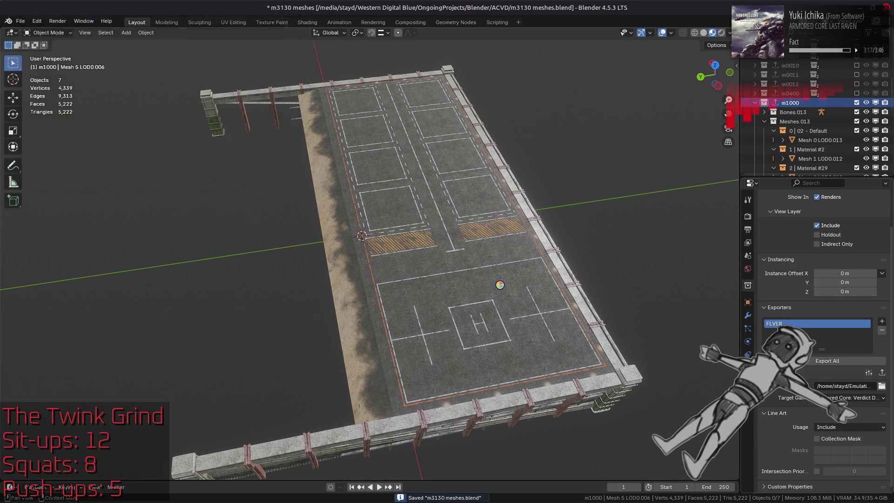
{"action": "key", "text": "alt+Tab"}
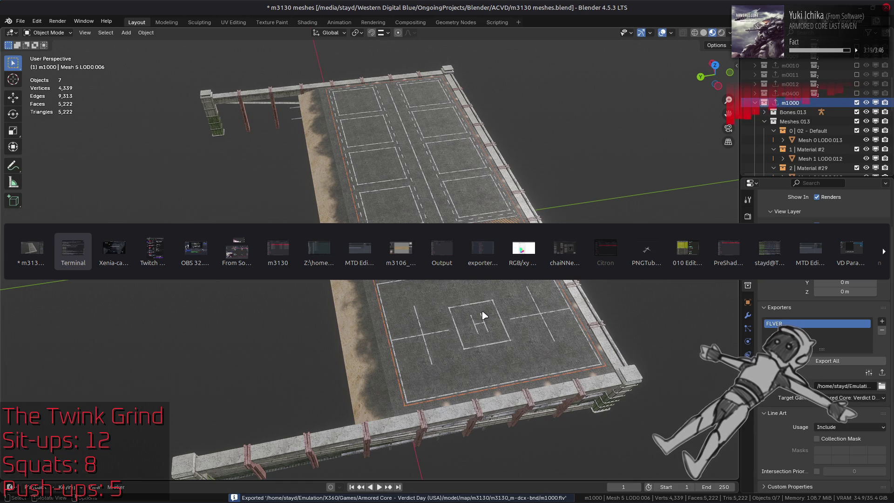
{"action": "key", "text": "Tab"}
{"action": "key", "text": "Tab"}
{"action": "key", "text": "Tab"}
{"action": "key", "text": "Tab"}
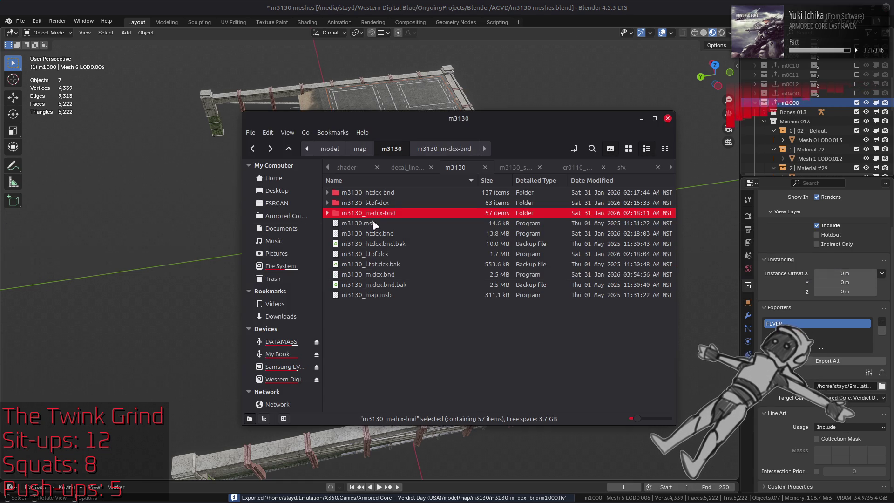
{"action": "right_click", "coordinate": [376, 214]}
{"action": "mouse_move", "coordinate": [467, 264]}
{"action": "left_click", "coordinate": [570, 297]}
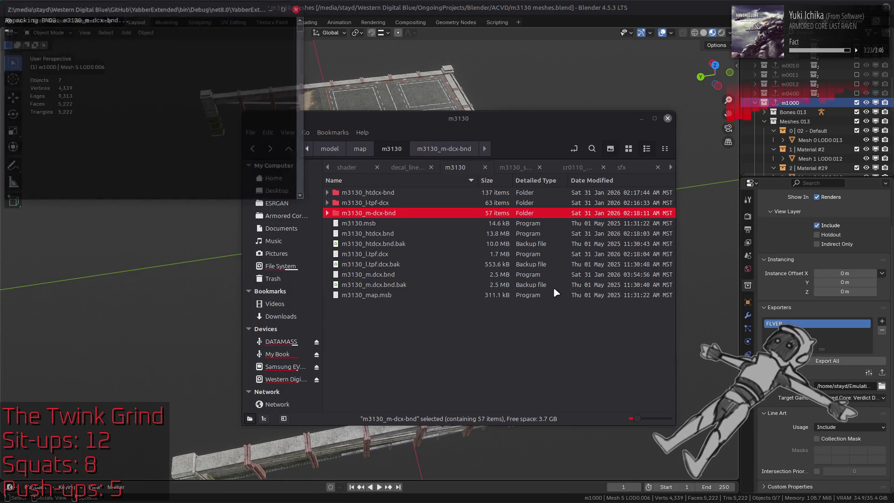
{"action": "key", "text": "alt+Tab"}
{"action": "key", "text": "Tab"}
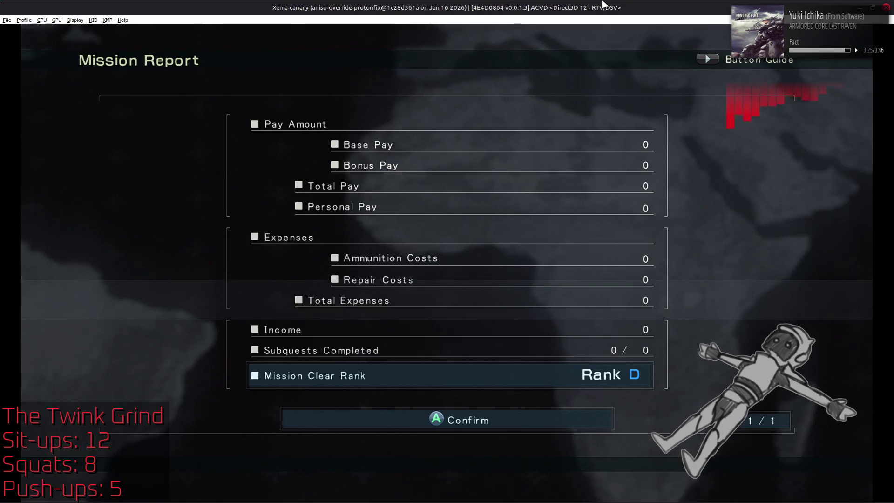
Accept the report, sortie again skipping the cutscene, retire, and return to Blender.
{"action": "key", "text": "Return"}
{"action": "key", "text": "Right"}
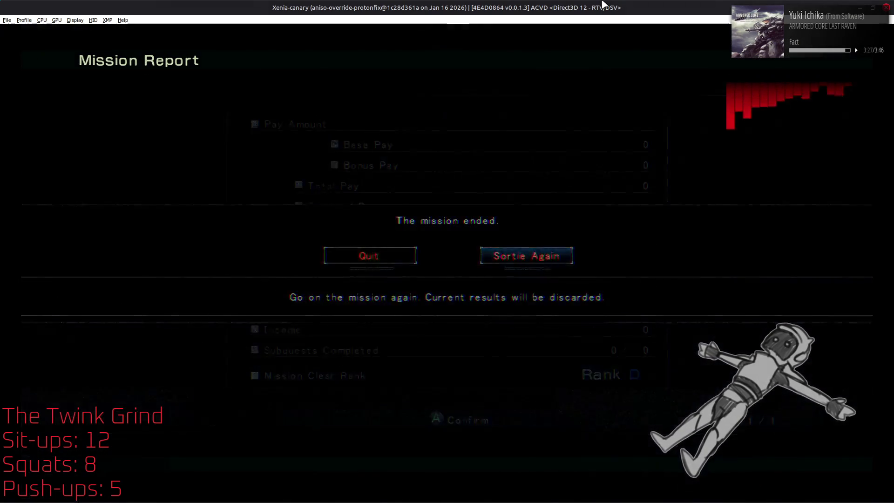
{"action": "key", "text": "Return"}
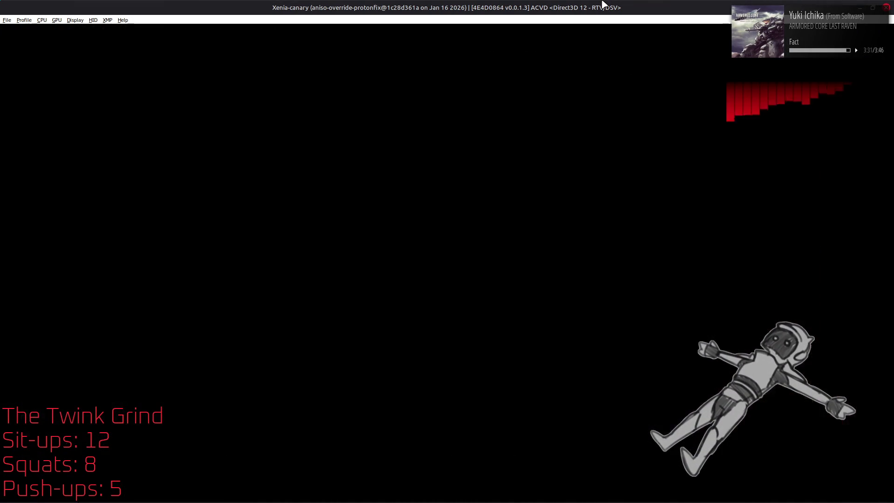
{"action": "key", "text": "Return"}
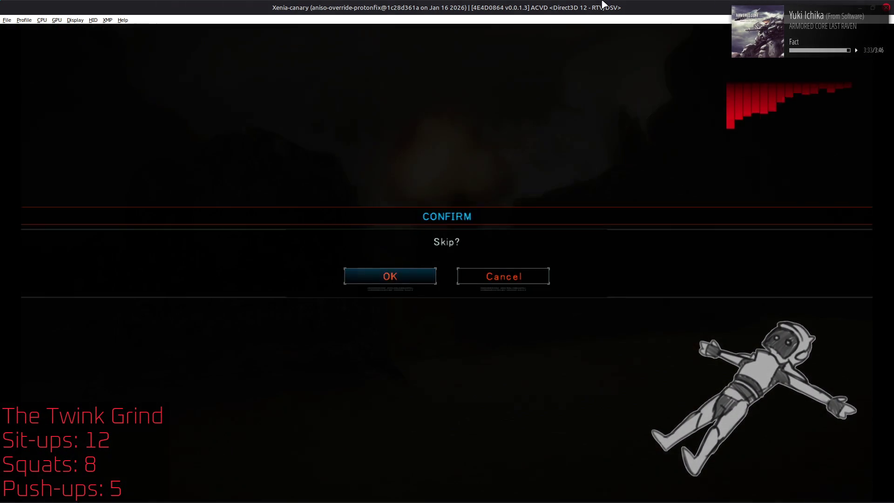
{"action": "key", "text": "Return"}
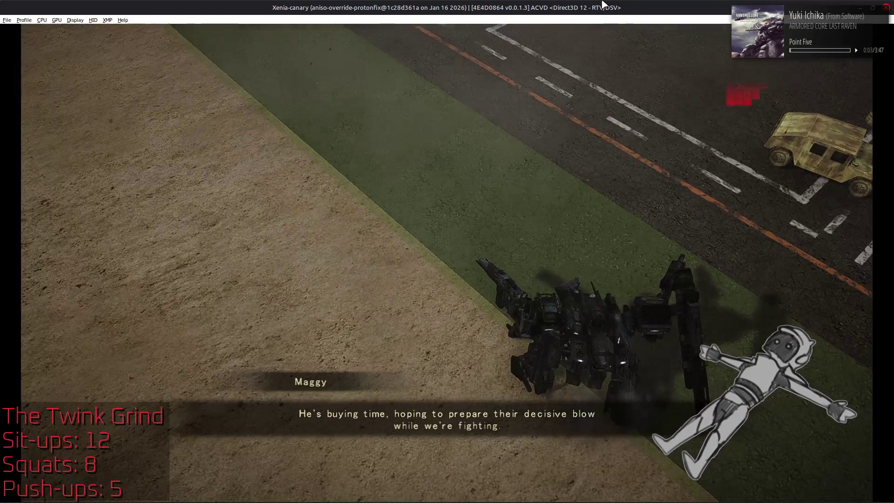
{"action": "key", "text": "Down"}
{"action": "key", "text": "Return"}
{"action": "key", "text": "Return"}
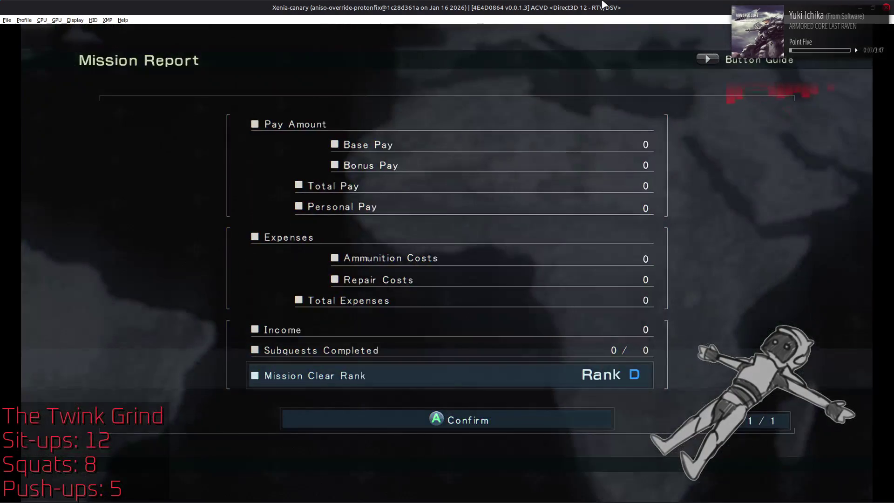
{"action": "key", "text": "alt+Tab"}
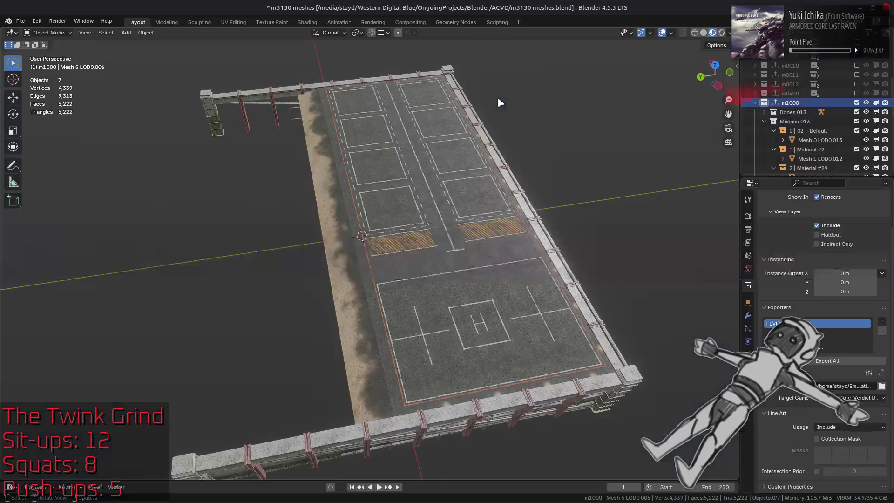
Check the MTD value of the sand strip's Sand Trim material.
{"action": "left_click", "coordinate": [347, 246]}
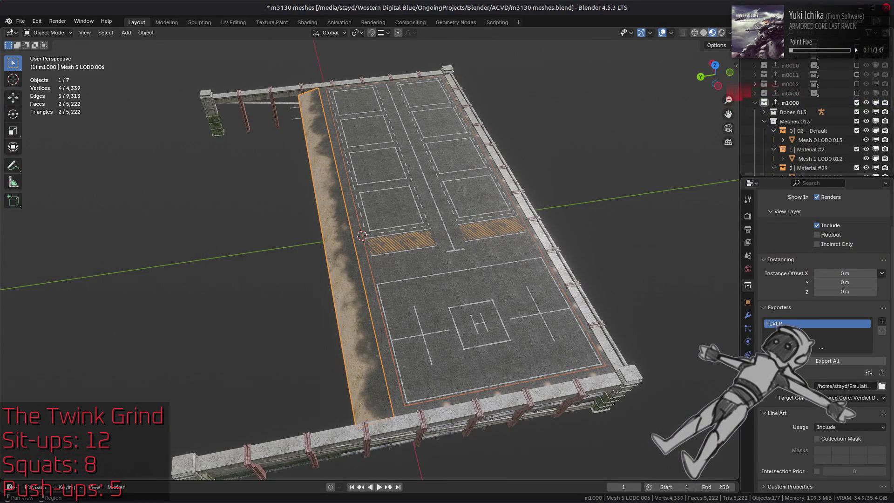
{"action": "left_click", "coordinate": [748, 380]}
{"action": "scroll", "coordinate": [841, 466], "scroll_direction": "down", "scroll_amount": 10}
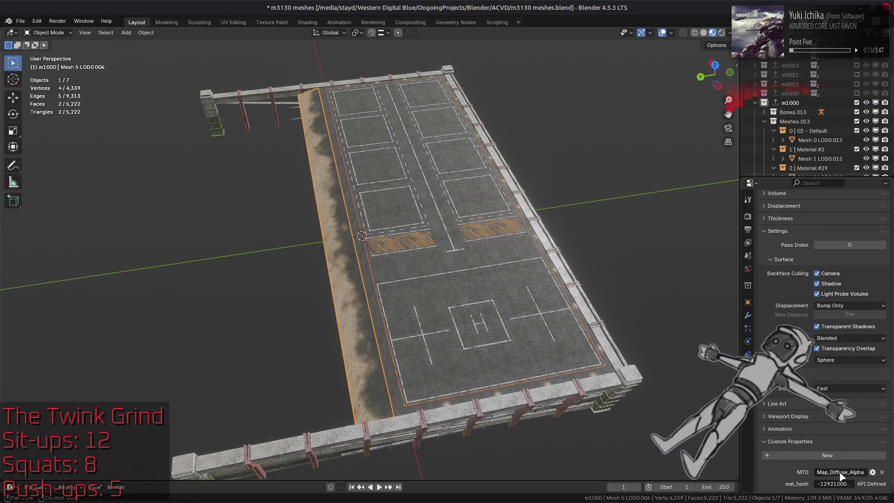
{"action": "left_click", "coordinate": [842, 473]}
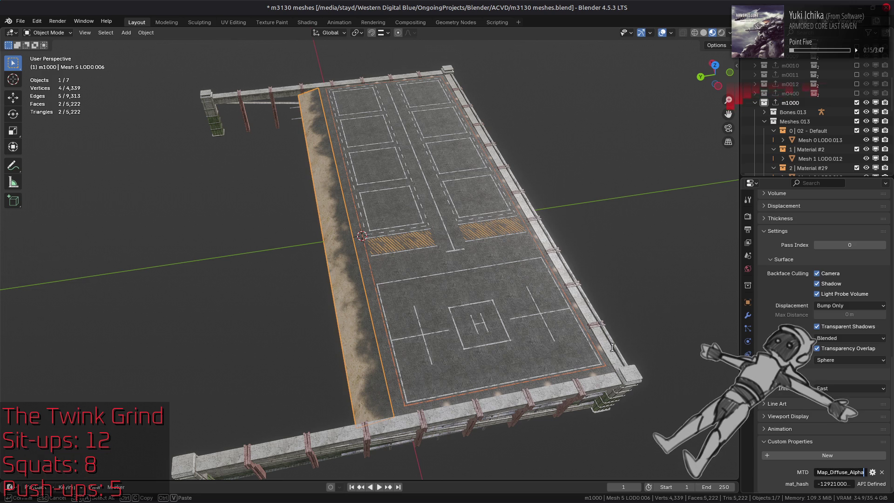
Inspect the Sand Trim diffuse and normal-map texture nodes in the Shading workspace.
{"action": "left_click", "coordinate": [307, 23]}
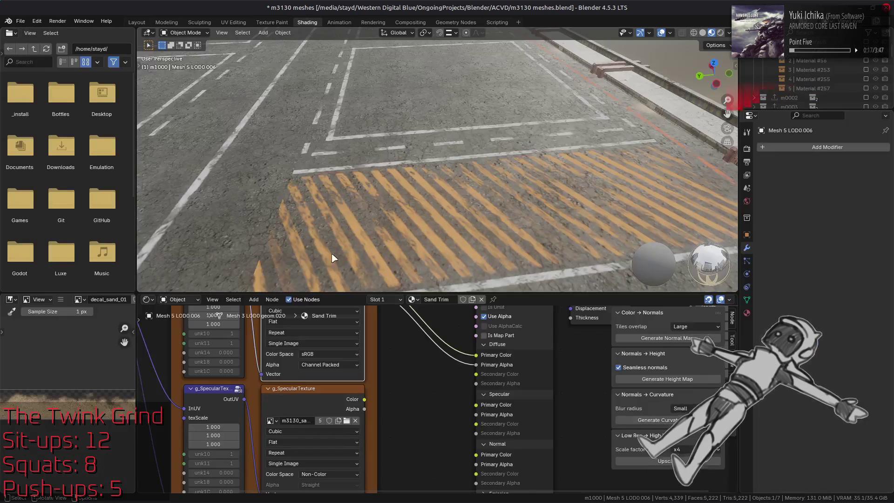
{"action": "left_click", "coordinate": [315, 439]}
{"action": "mouse_move", "coordinate": [315, 439]}
{"action": "middle_mouse_down"}
{"action": "mouse_move", "coordinate": [516, 354]}
{"action": "mouse_move", "coordinate": [293, 333]}
{"action": "middle_mouse_up"}
{"action": "left_click", "coordinate": [371, 331]}
{"action": "middle_click_drag", "start_coordinate": [372, 335], "coordinate": [358, 385]}
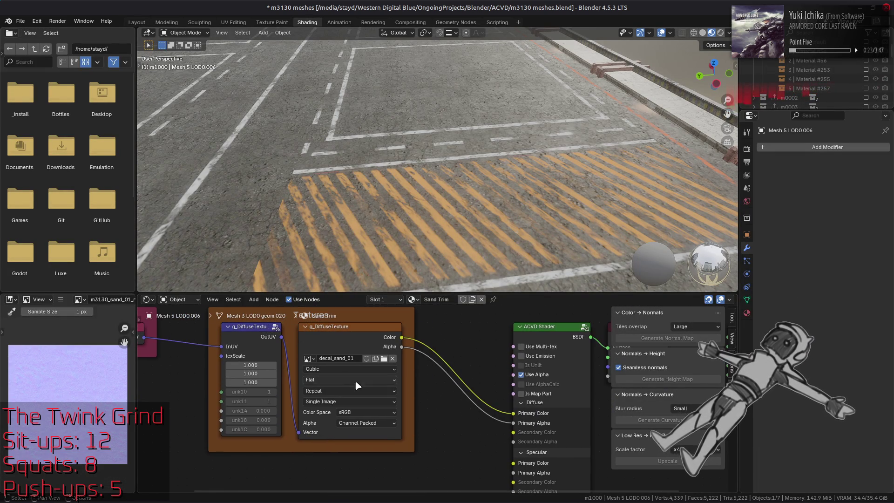
Save the file, then select the m1000 collection back in Layout.
{"action": "key", "text": "ctrl+s"}
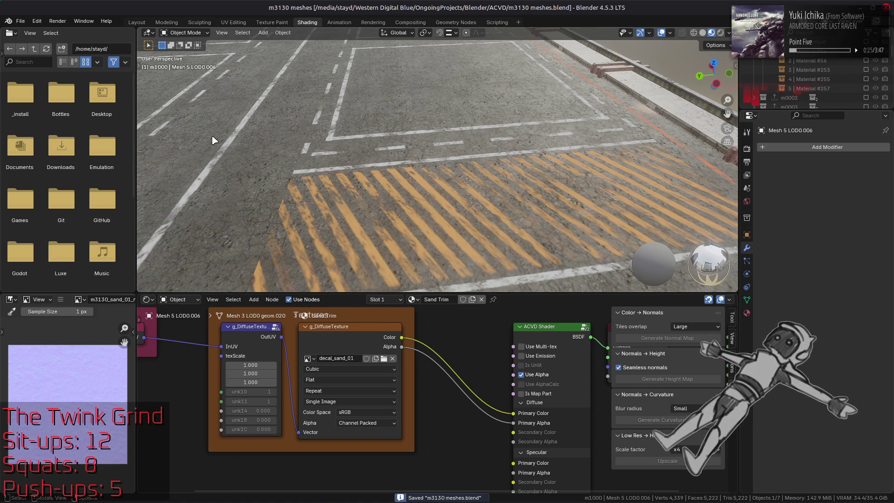
{"action": "left_click", "coordinate": [137, 22]}
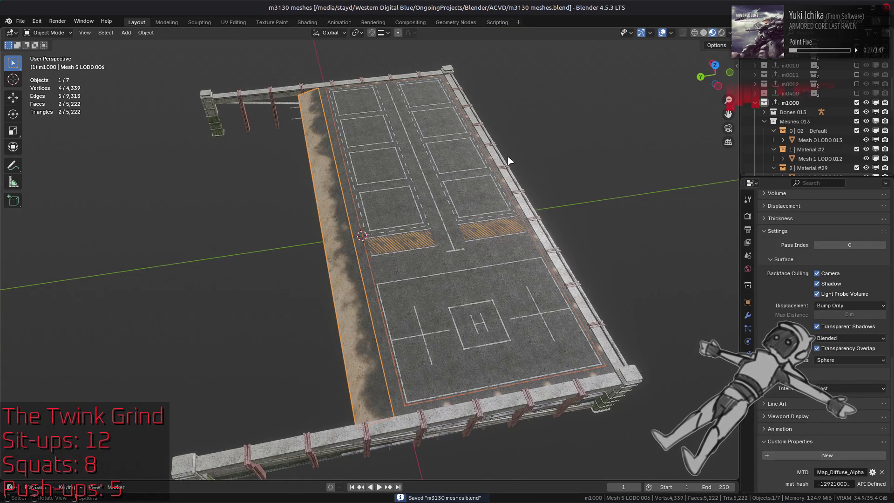
{"action": "left_click", "coordinate": [792, 103]}
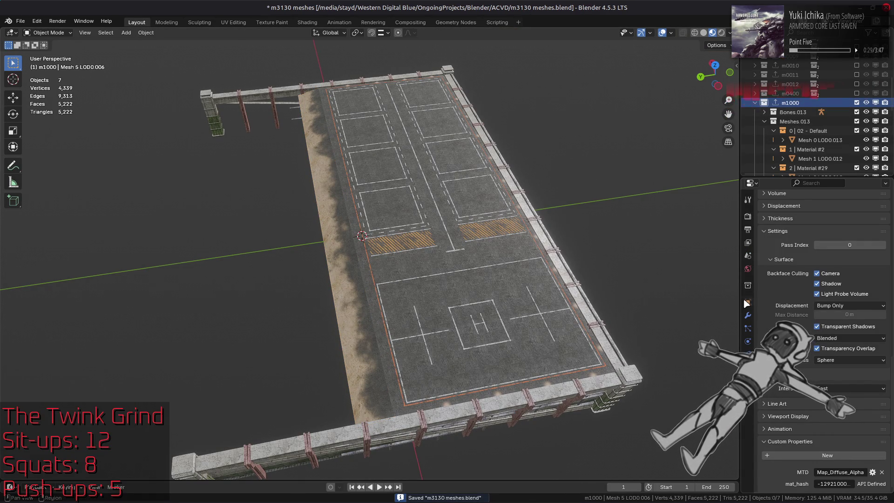
Export m1000.flv, repack m3130_m-dcx-bnd into m3130_m.dcx.bnd with YabberExtended, and switch to Xenia.
{"action": "left_click", "coordinate": [748, 284]}
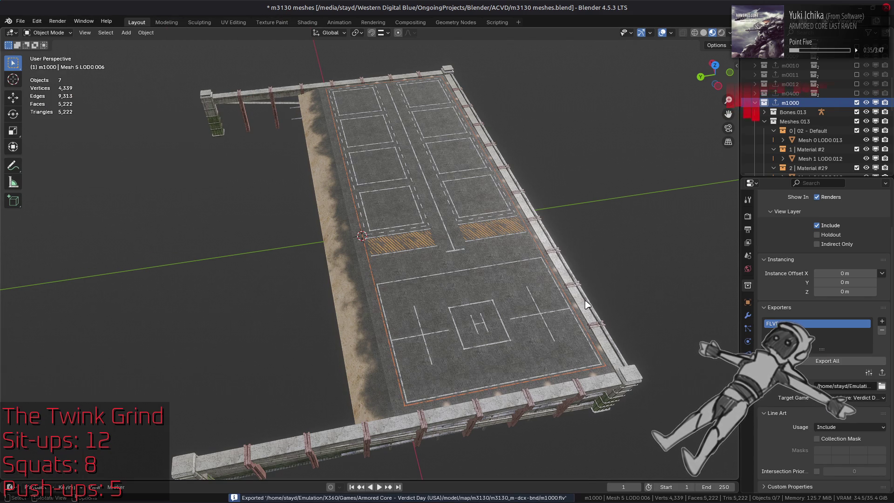
{"action": "key", "text": "alt+Tab"}
{"action": "key", "text": "alt+Tab"}
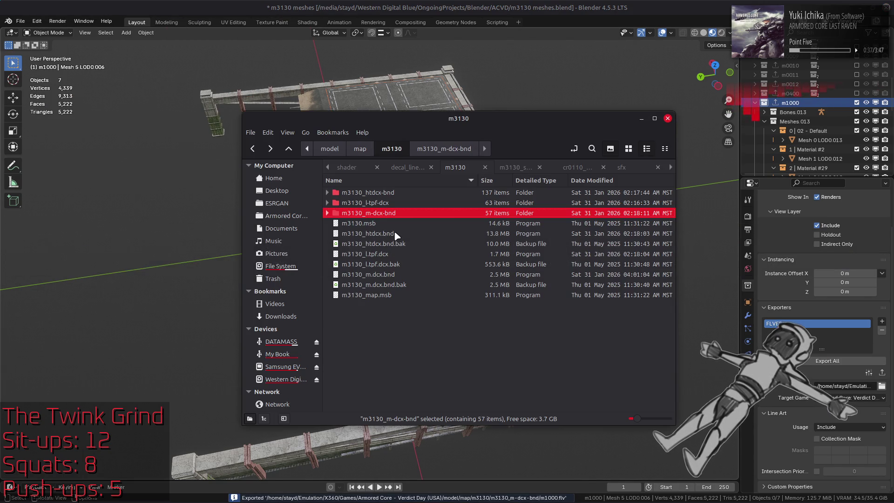
{"action": "right_click", "coordinate": [388, 214]}
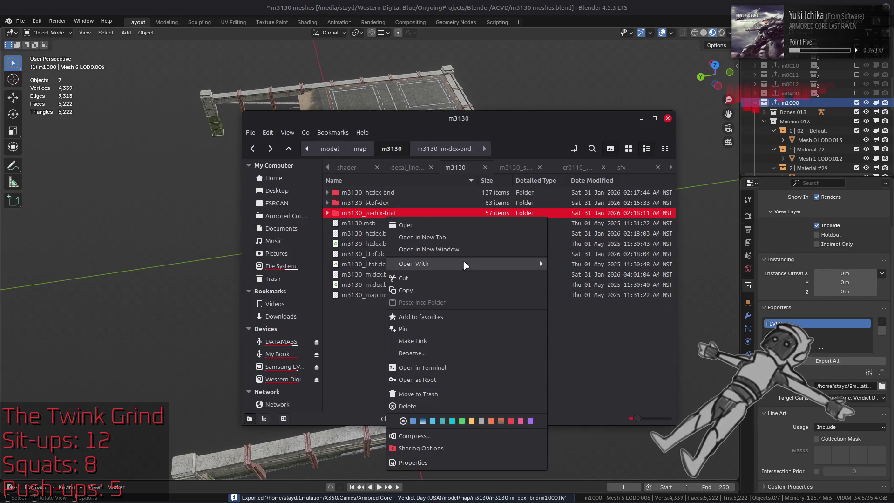
{"action": "mouse_move", "coordinate": [466, 265]}
{"action": "left_click", "coordinate": [566, 300]}
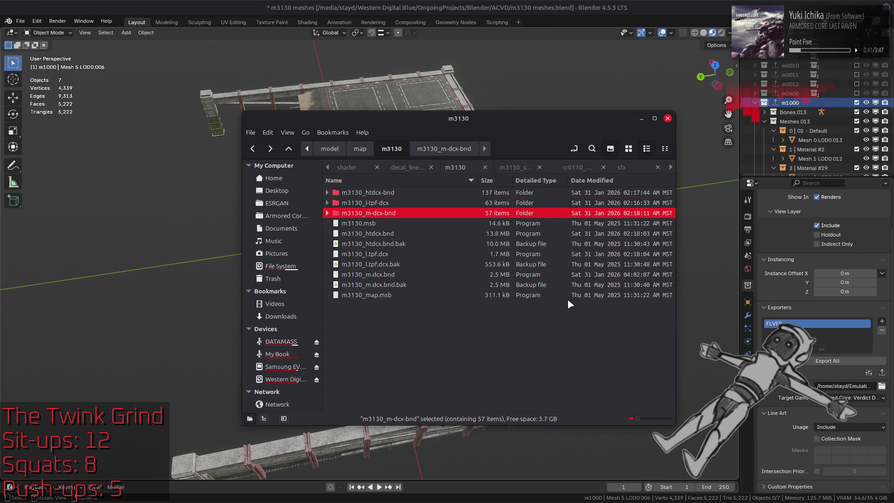
{"action": "key", "text": "alt+Tab"}
{"action": "key", "text": "alt+Tab"}
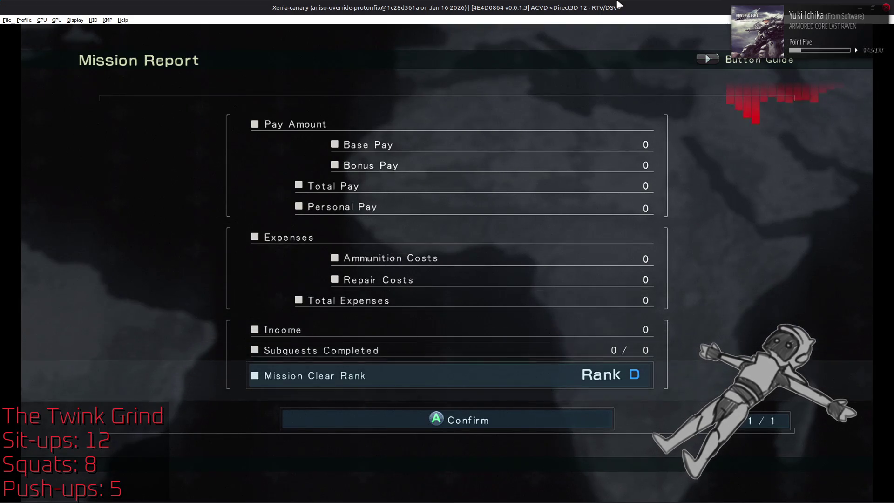
Dismiss the previous Mission Report and sortie the mission again, letting the cutscene play.
{"action": "key", "text": "Return"}
{"action": "key", "text": "Right"}
{"action": "key", "text": "Return"}
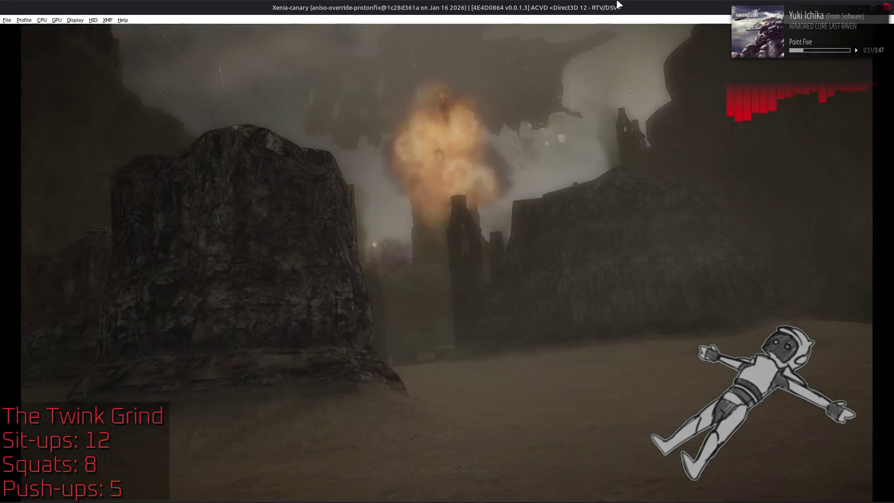
{"action": "key", "text": "Return"}
{"action": "key", "text": "Escape"}
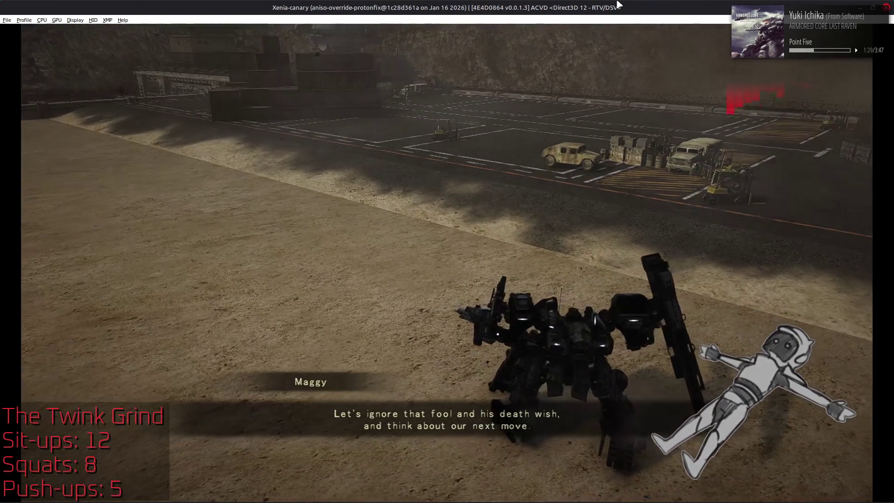
Retire and abandon the mission, then return to Blender and select the helipad's dirt strip.
{"action": "key", "text": "Return"}
{"action": "key", "text": "Down"}
{"action": "key", "text": "Return"}
{"action": "key", "text": "Return"}
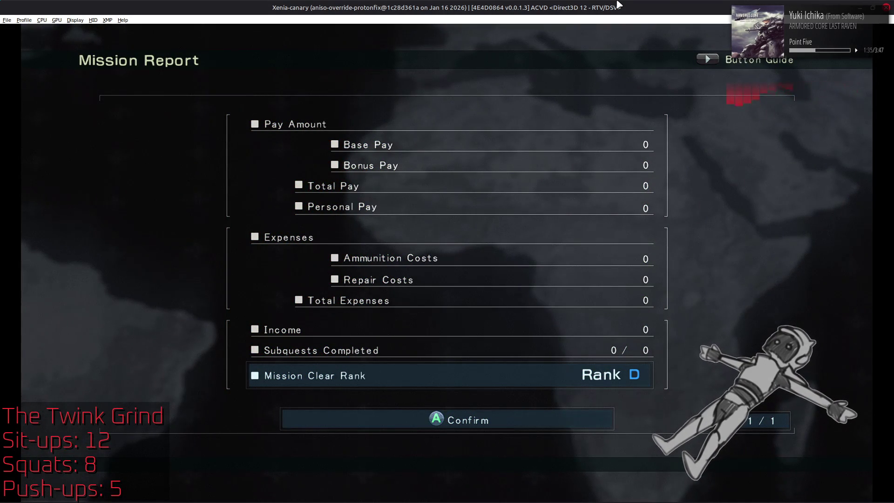
{"action": "key", "text": "alt+Tab"}
{"action": "key", "text": "alt+Tab"}
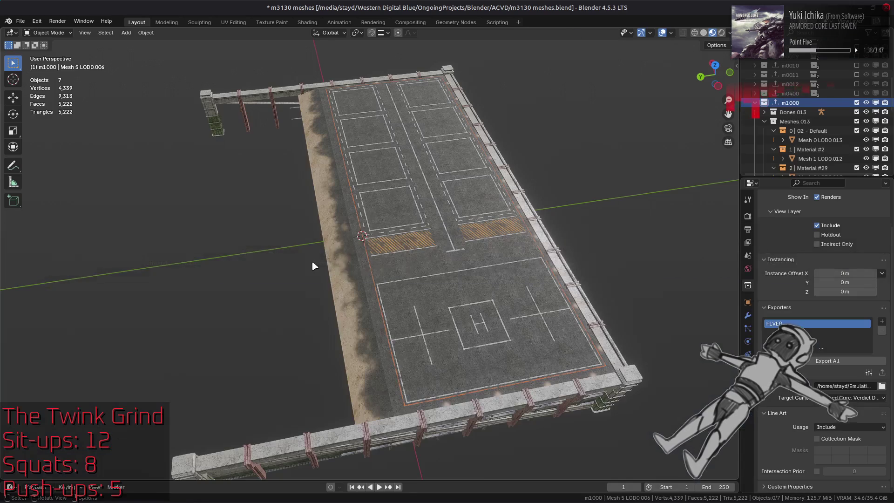
{"action": "left_click", "coordinate": [340, 256]}
Shrink the dirt strip's faces 0.1 m inward along their normals.
{"action": "key", "text": "Tab"}
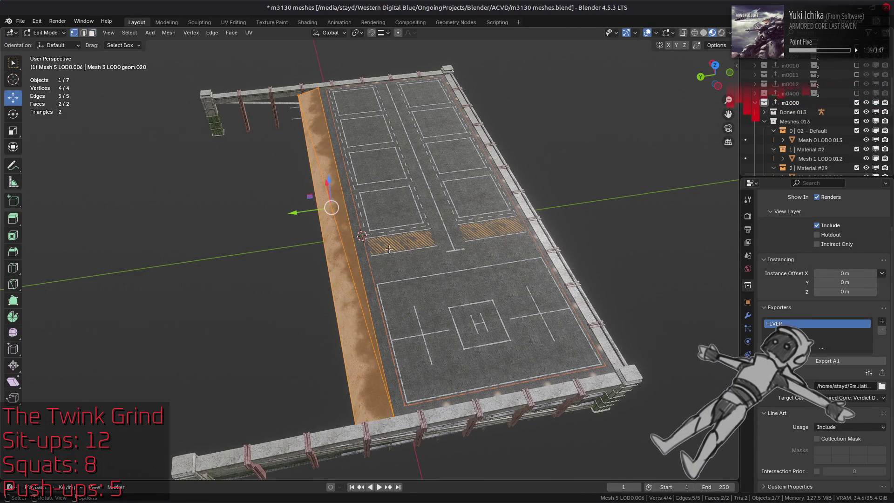
{"action": "key", "text": "3"}
{"action": "key", "text": "alt+s"}
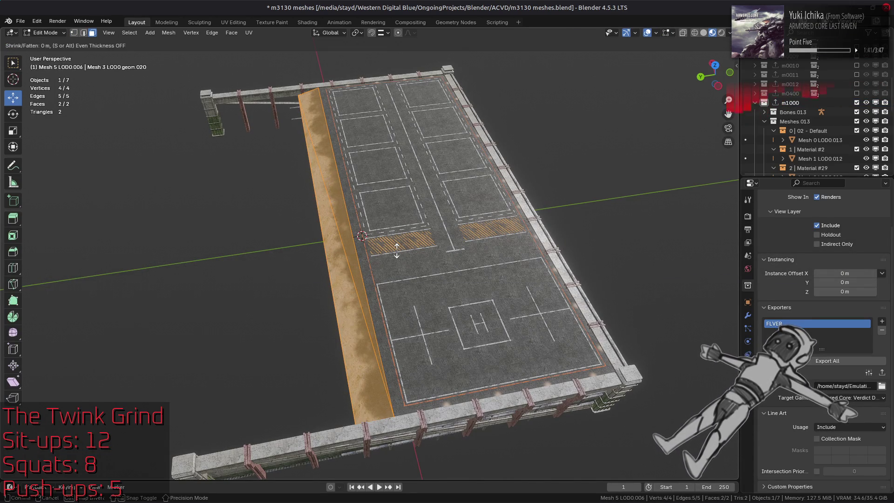
{"action": "type", "text": "-0.1"}
{"action": "key", "text": "Return"}
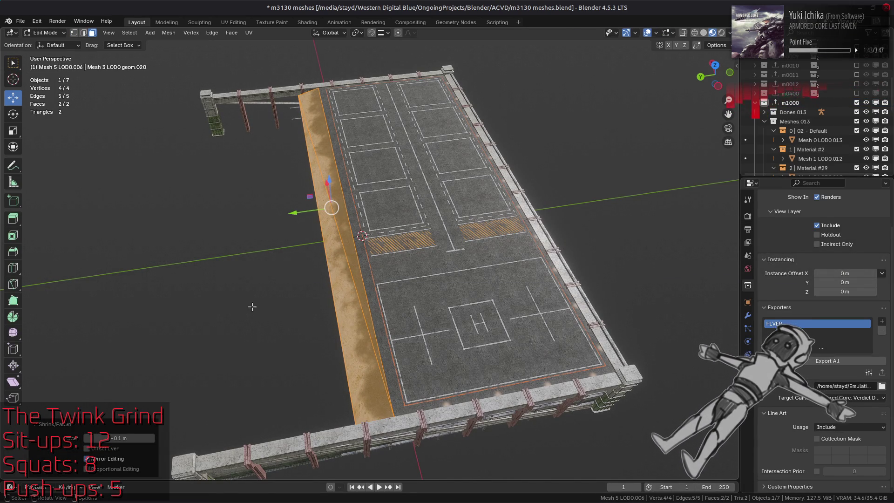
{"action": "left_click", "coordinate": [269, 294]}
Export all meshes as FLVER and save m3130 meshes.blend.
{"action": "key", "text": "Tab"}
{"action": "key", "text": "alt+a"}
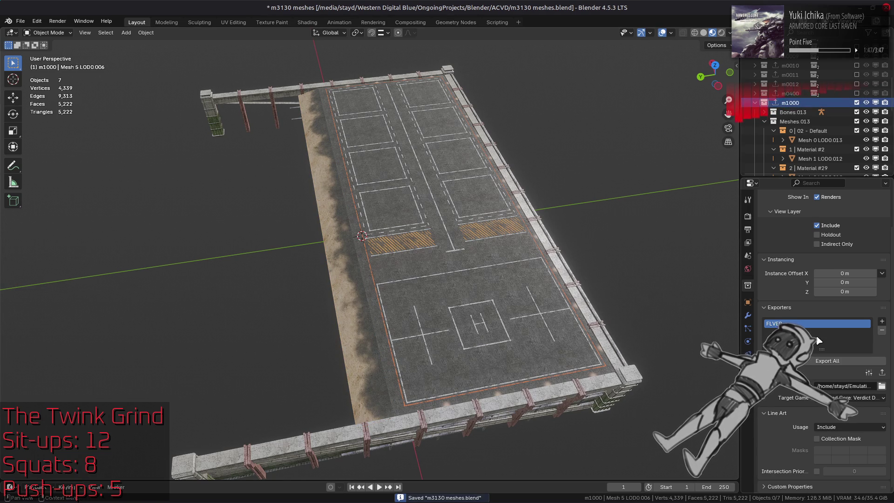
{"action": "left_click", "coordinate": [882, 374]}
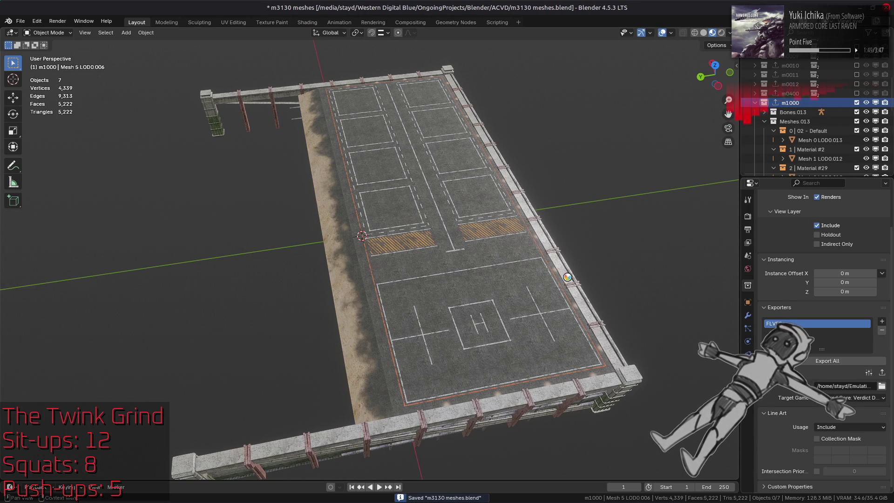
{"action": "left_click", "coordinate": [540, 263]}
{"action": "key", "text": "ctrl+s"}
Repack the m3130_m-dcx-bnd folder with YabberExtended, then bring 010 Editor forward.
{"action": "key", "text": "alt+Tab"}
{"action": "key", "text": "Tab"}
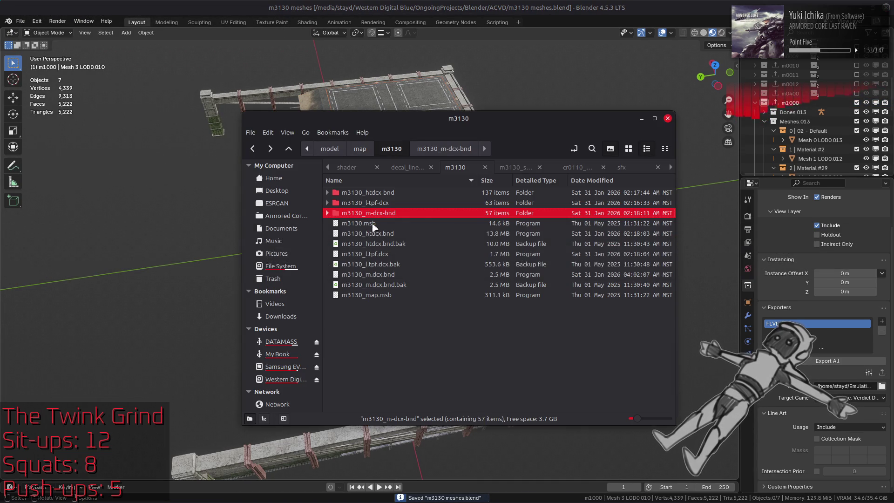
{"action": "right_click", "coordinate": [372, 215]}
{"action": "mouse_move", "coordinate": [436, 263]}
{"action": "left_click", "coordinate": [566, 297]}
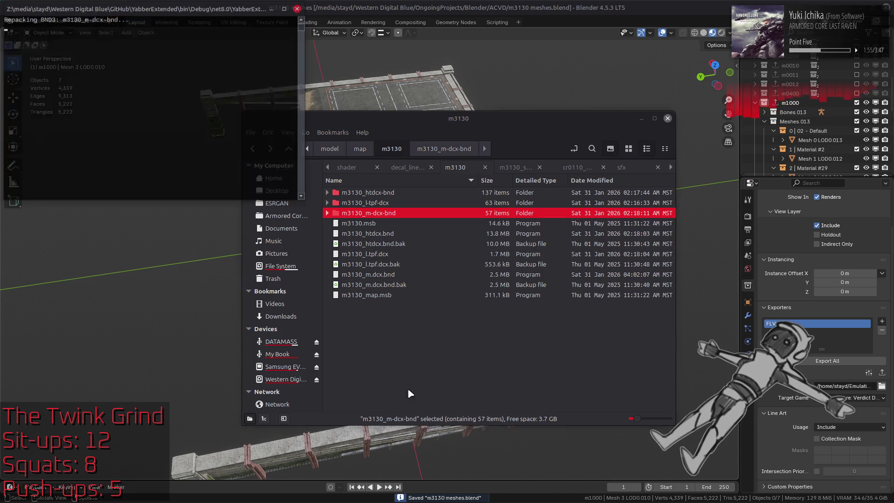
{"action": "left_click", "coordinate": [229, 494]}
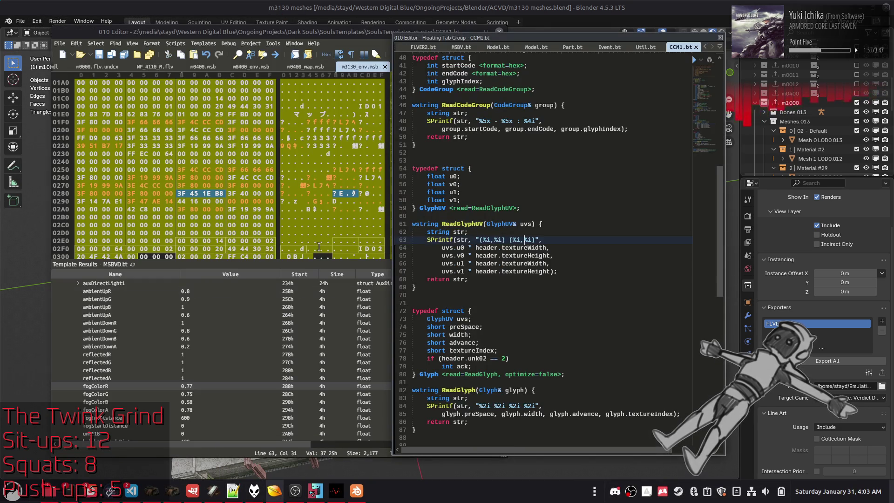
Load m3130_map.msb from the m3130 folder into 010 Editor.
{"action": "left_click_drag", "start_coordinate": [477, 41], "coordinate": [608, 43]}
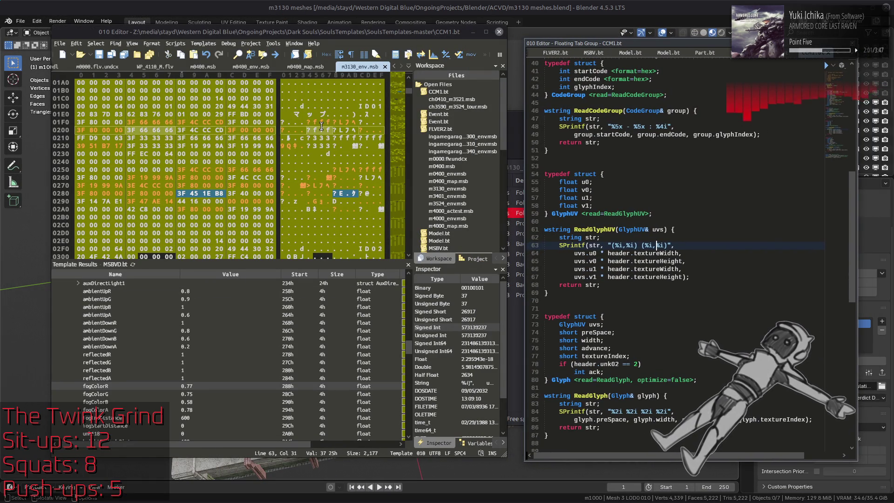
{"action": "key", "text": "alt+Tab"}
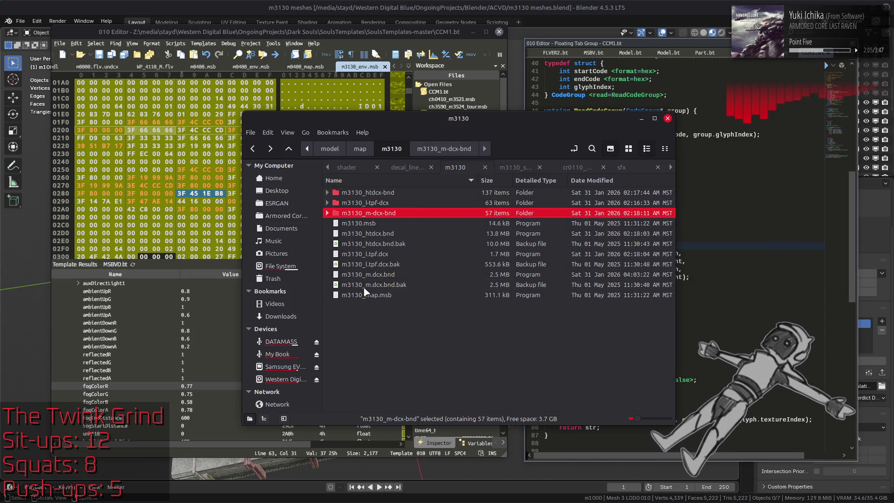
{"action": "left_click", "coordinate": [360, 294]}
{"action": "left_click_drag", "start_coordinate": [195, 329], "coordinate": [194, 328]}
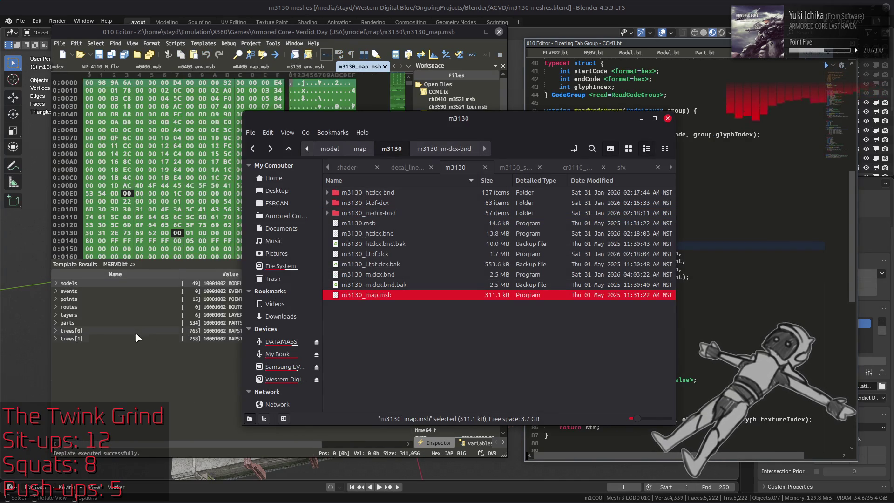
Read lightID 4 under models > model[13] > modelUnk14 for m1000, then return to m3130_env.msb.
{"action": "left_click", "coordinate": [57, 285]}
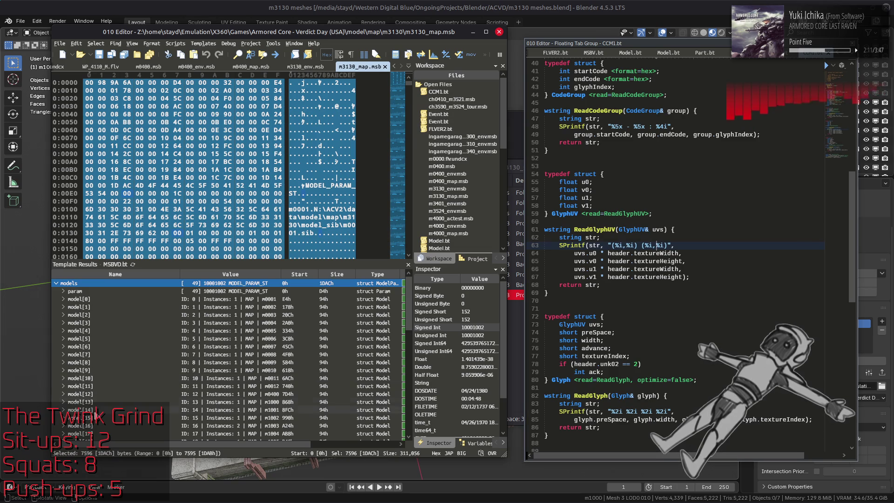
{"action": "left_click", "coordinate": [71, 403]}
{"action": "left_click", "coordinate": [63, 403]}
{"action": "scroll", "coordinate": [76, 396], "scroll_direction": "down", "scroll_amount": 4}
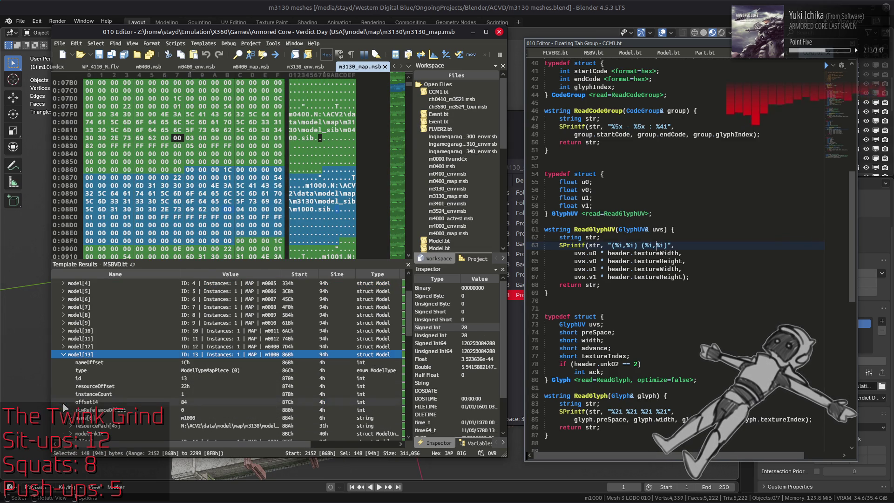
{"action": "left_click", "coordinate": [80, 386]}
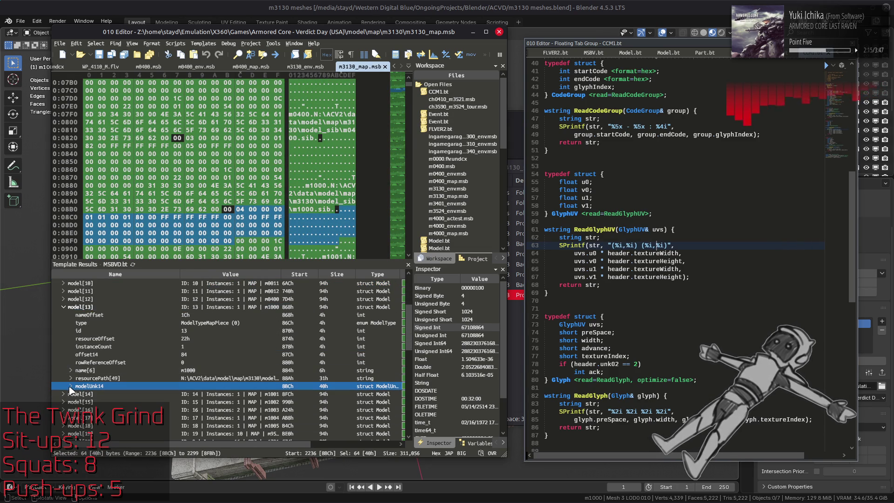
{"action": "left_click", "coordinate": [66, 386]}
{"action": "left_click", "coordinate": [168, 292]}
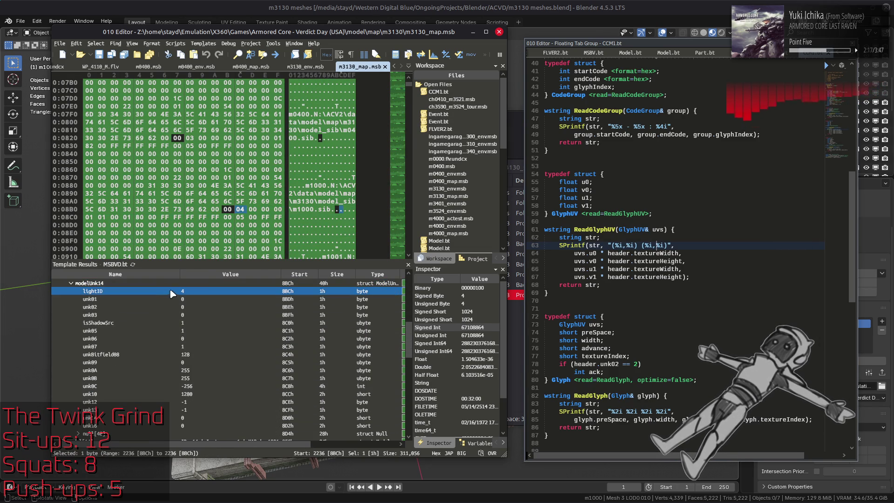
{"action": "left_click", "coordinate": [303, 67]}
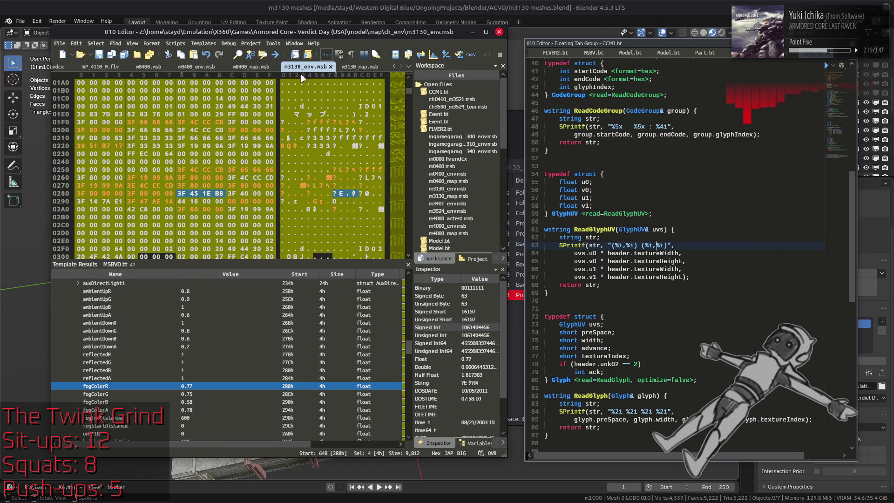
Expand event[4]'s light data and edit its ambientUpA and ambientDownB values.
{"action": "scroll", "coordinate": [164, 331], "scroll_direction": "down", "scroll_amount": 5}
{"action": "left_click", "coordinate": [161, 331]}
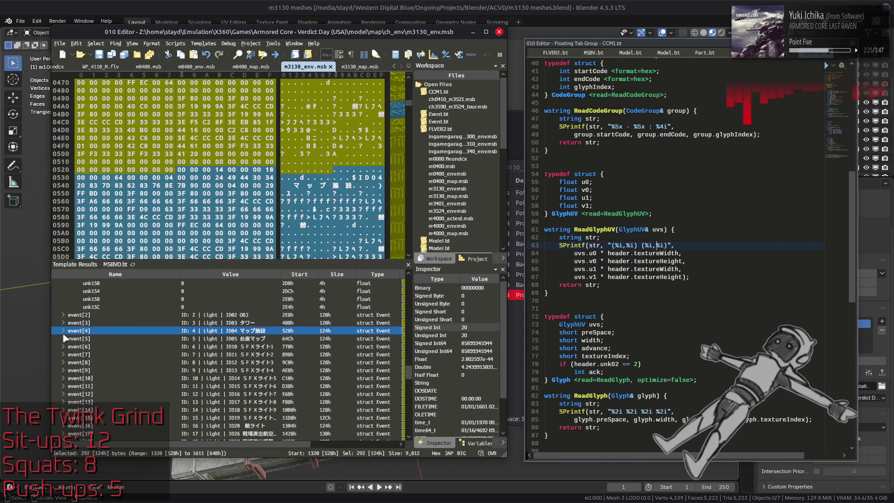
{"action": "left_click", "coordinate": [63, 330]}
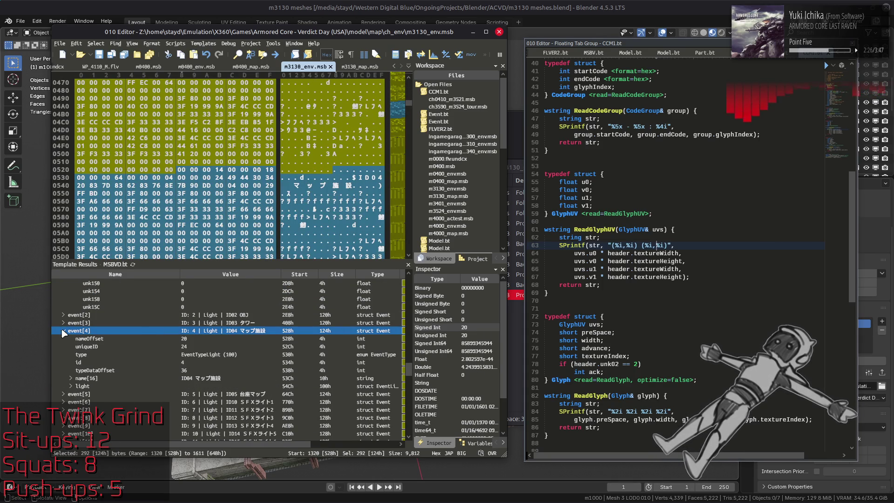
{"action": "left_click", "coordinate": [70, 385]}
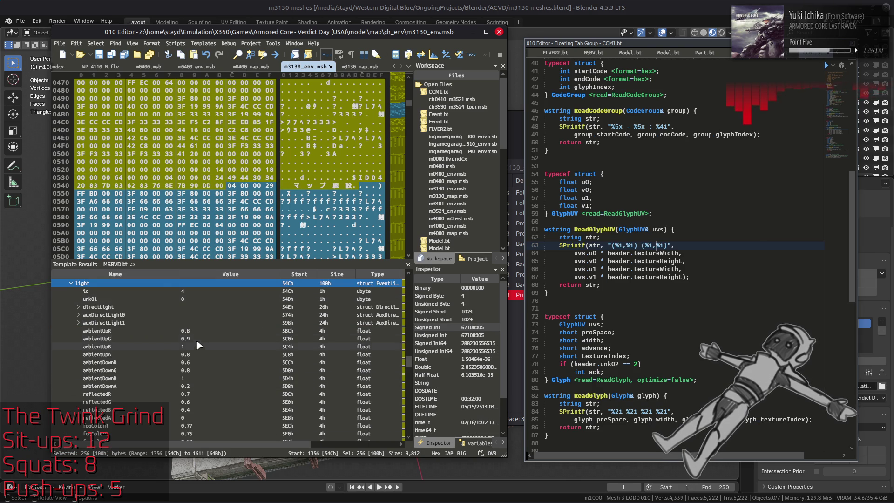
{"action": "left_click", "coordinate": [199, 352]}
{"action": "left_click", "coordinate": [199, 352]}
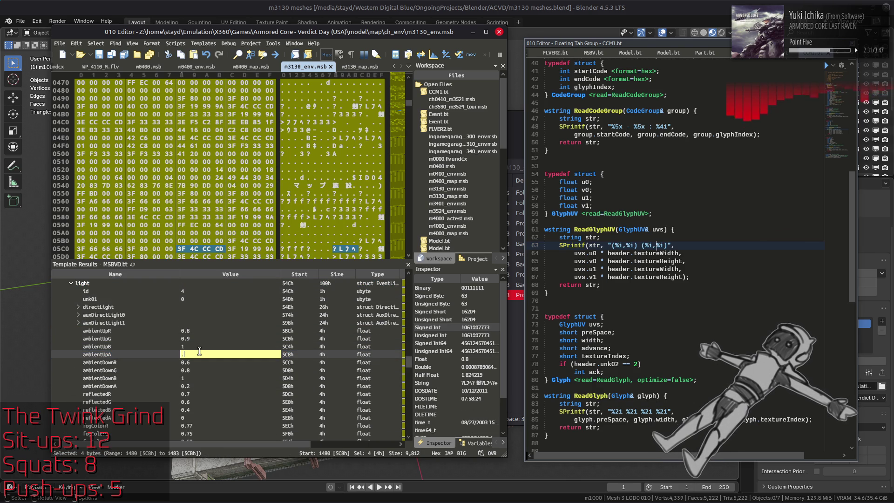
{"action": "type", "text": ".6"}
{"action": "key", "text": "Return"}
{"action": "type", "text": "1"}
{"action": "key", "text": "Return"}
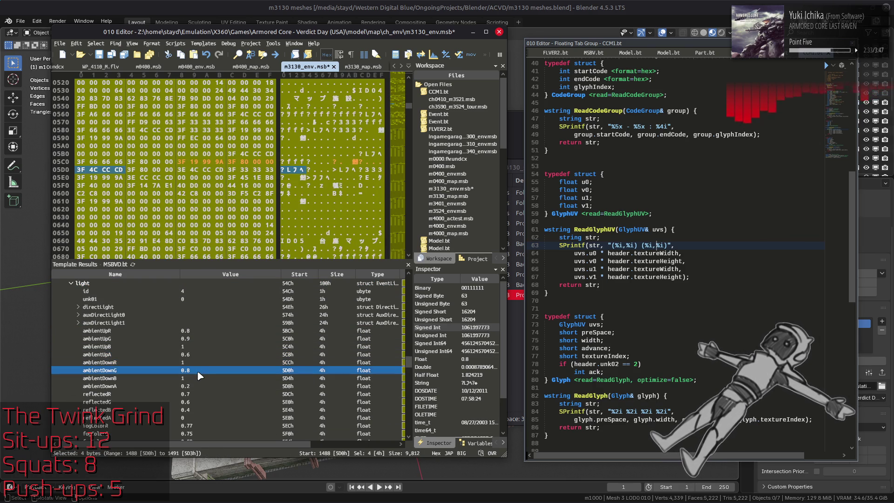
{"action": "left_click", "coordinate": [197, 377]}
{"action": "left_click", "coordinate": [197, 375]}
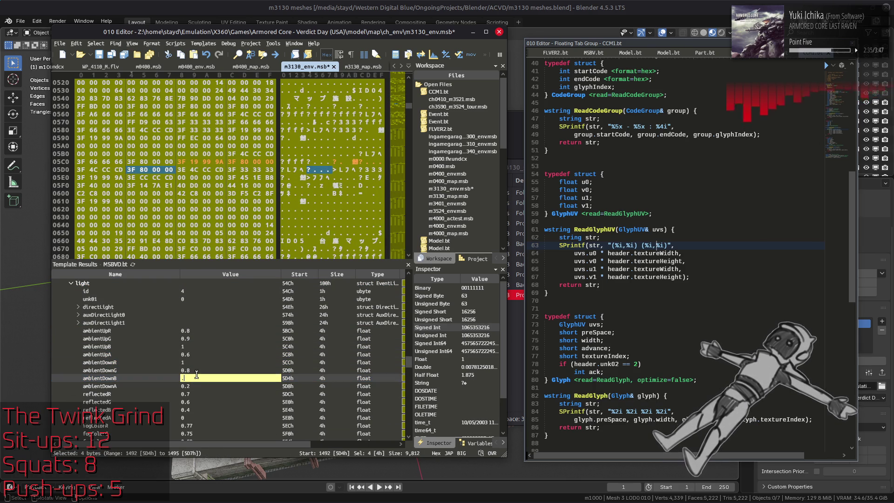
{"action": "type", "text": ".8"}
{"action": "type", "text": "0.6"}
{"action": "key", "text": "Return"}
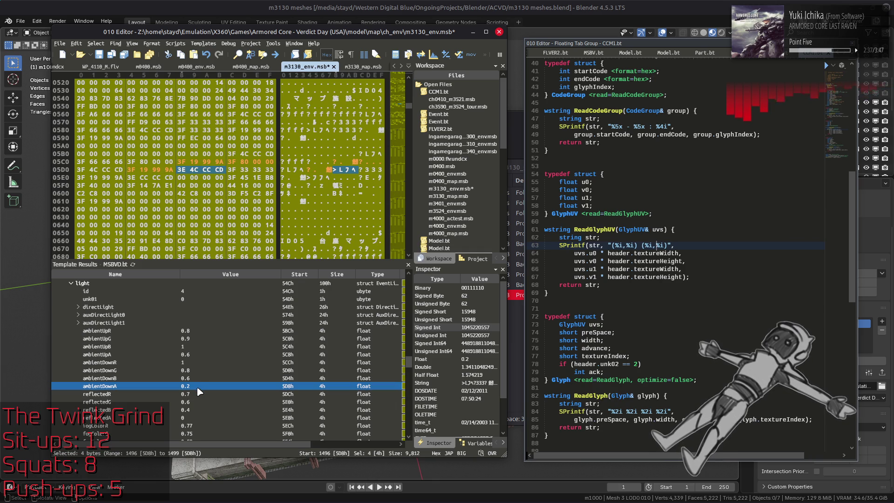
Set the reflected colour channels R, G, B and A all to 1.
{"action": "left_click", "coordinate": [196, 395]}
{"action": "type", "text": "1"}
{"action": "key", "text": "Return"}
{"action": "type", "text": "1"}
{"action": "key", "text": "Return"}
{"action": "type", "text": "1"}
{"action": "key", "text": "Return"}
{"action": "type", "text": "1"}
{"action": "key", "text": "Return"}
{"action": "left_click", "coordinate": [201, 387]}
{"action": "scroll", "coordinate": [67, 330], "scroll_direction": "down", "scroll_amount": 4}
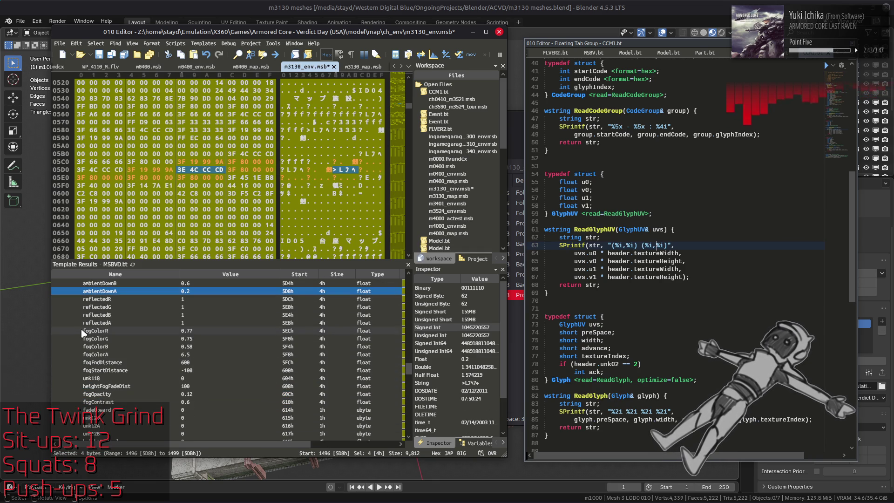
Set fogStartDistance to 0, fogColorA to 0.78, fogOpacity to 1, and save the file.
{"action": "left_click", "coordinate": [194, 371]}
{"action": "type", "text": "0"}
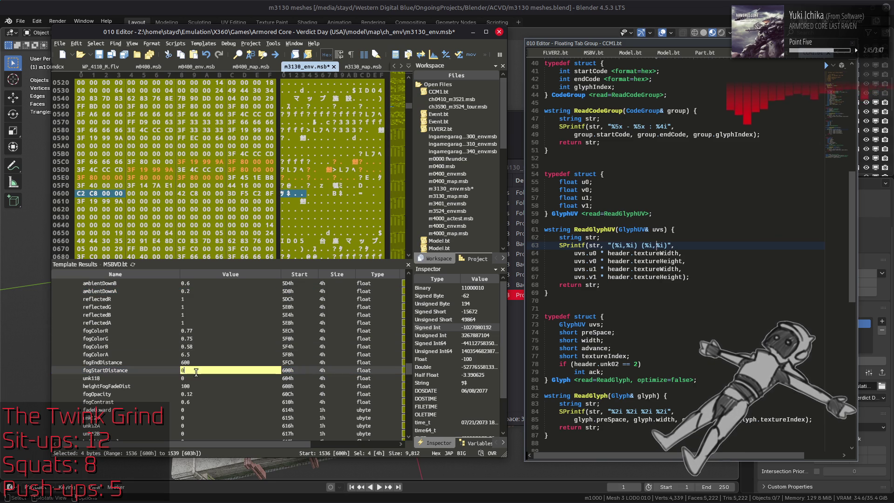
{"action": "key", "text": "Return"}
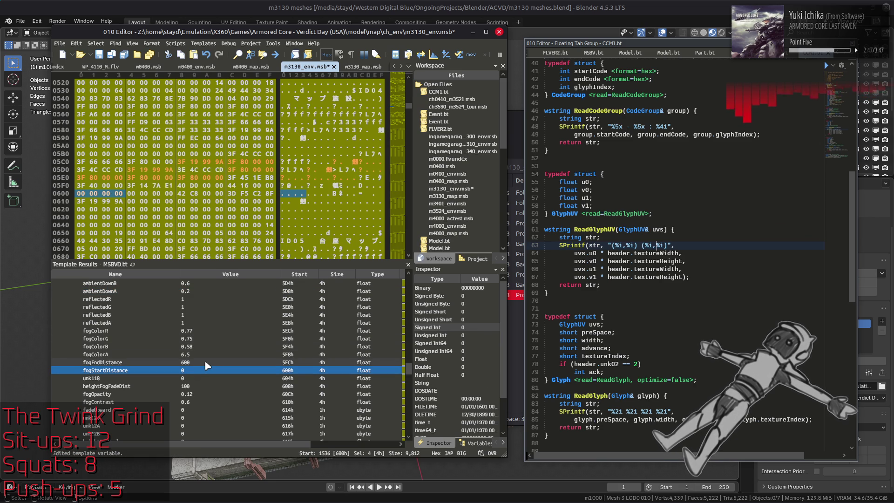
{"action": "left_click", "coordinate": [207, 356]}
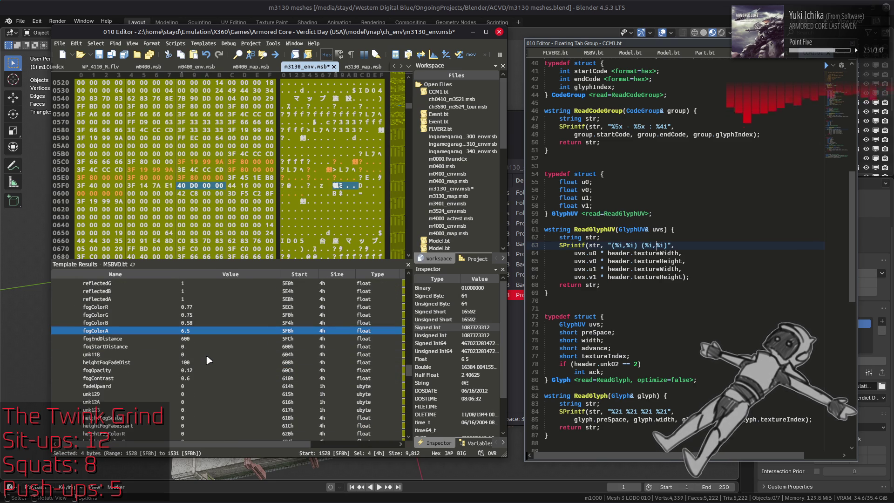
{"action": "type", "text": "0.78"}
{"action": "key", "text": "Return"}
{"action": "left_click", "coordinate": [203, 372]}
{"action": "type", "text": "1"}
{"action": "key", "text": "Return"}
{"action": "left_click", "coordinate": [228, 348]}
{"action": "key", "text": "ctrl+s"}
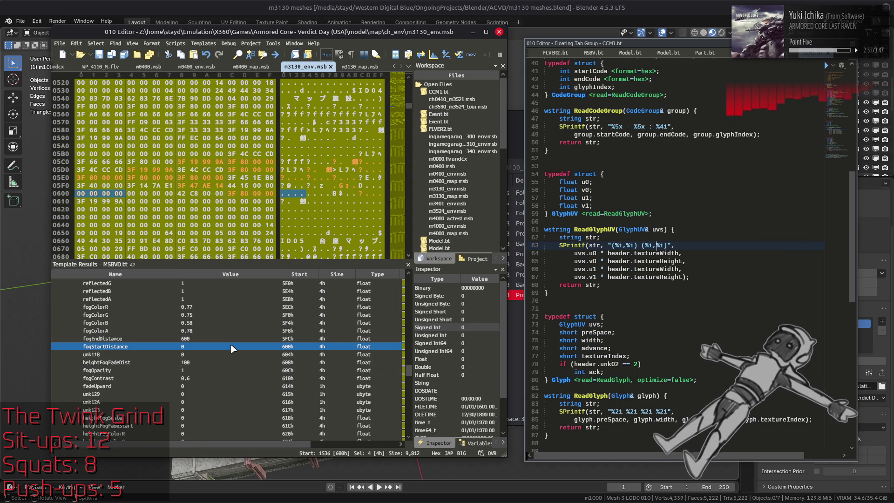
{"action": "scroll", "coordinate": [230, 344], "scroll_direction": "up", "scroll_amount": 10}
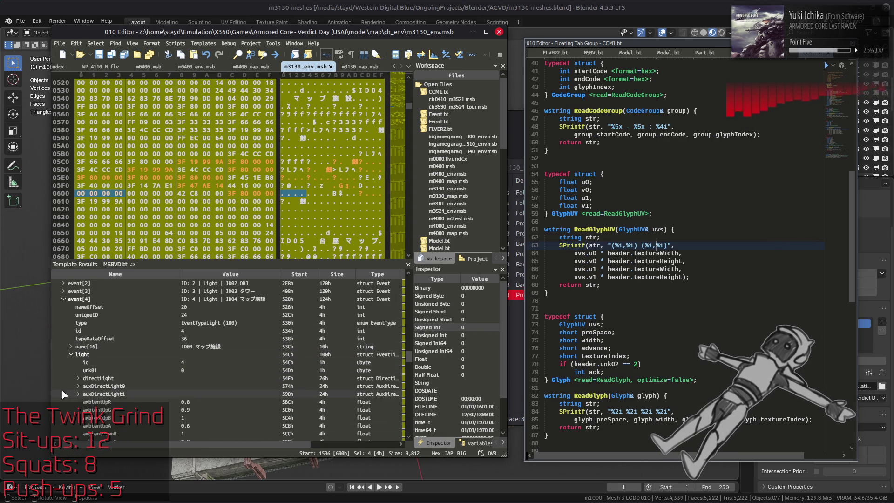
Expand the auxDirectLight0 and directLight diffuse and specular colour entries.
{"action": "left_click", "coordinate": [78, 387]}
{"action": "left_click", "coordinate": [85, 315]}
{"action": "left_click", "coordinate": [86, 307]}
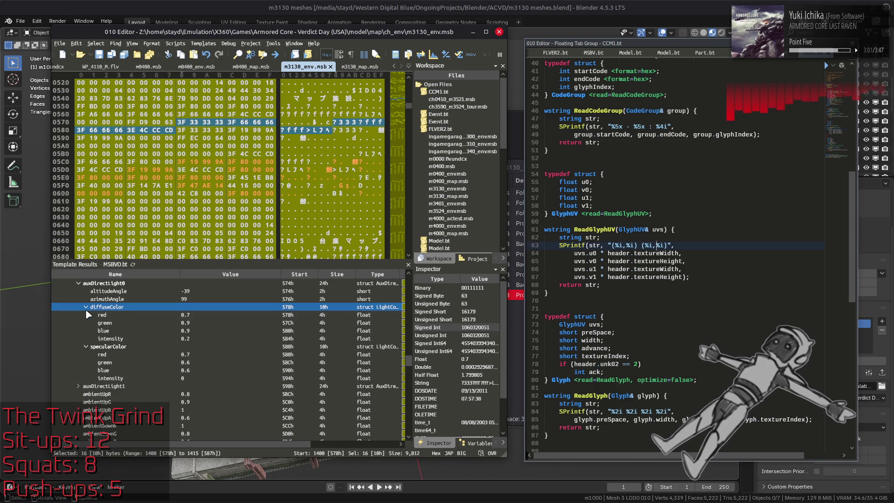
{"action": "double_click", "coordinate": [202, 338]}
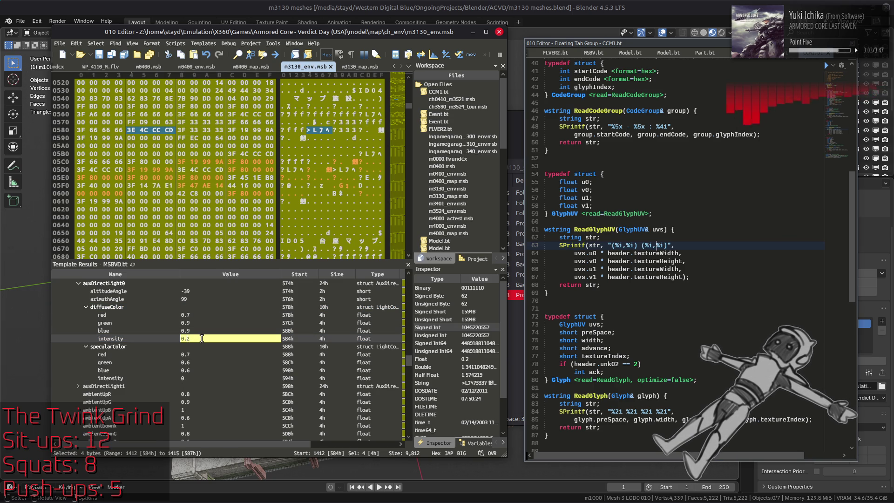
{"action": "type", "text": "0.0002"}
{"action": "scroll", "coordinate": [115, 345], "scroll_direction": "up", "scroll_amount": 2}
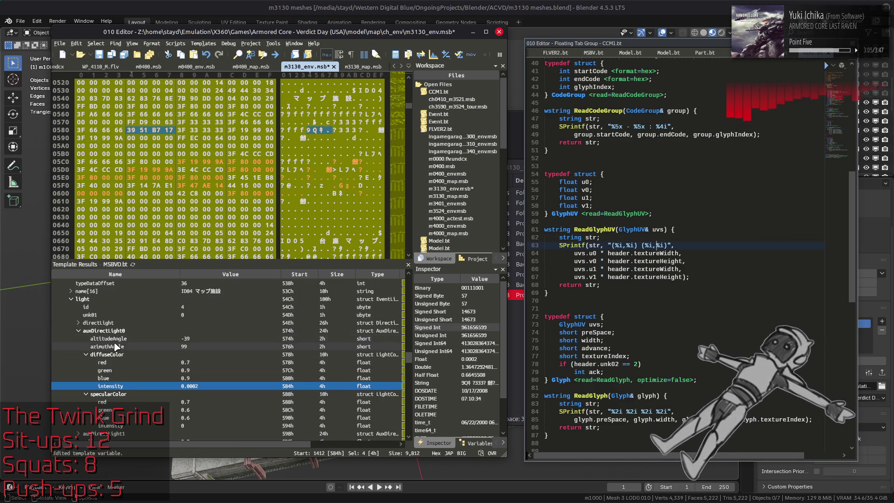
{"action": "left_click", "coordinate": [79, 324]}
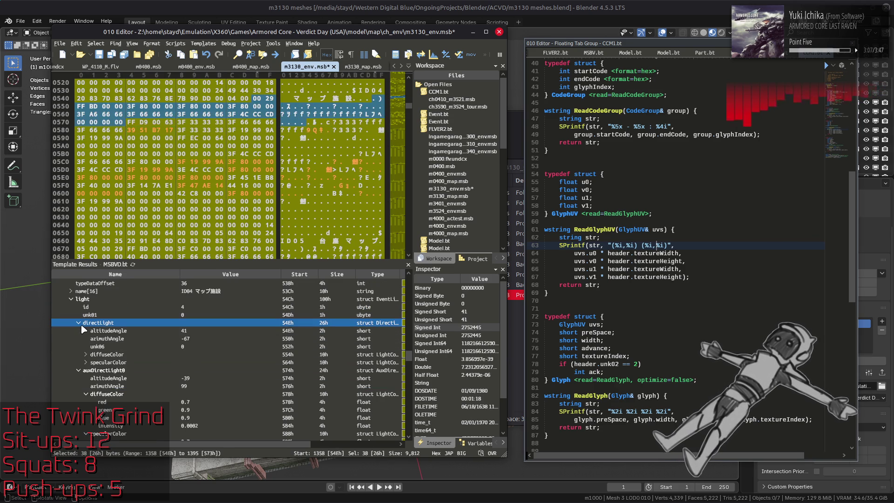
{"action": "left_click", "coordinate": [85, 355]}
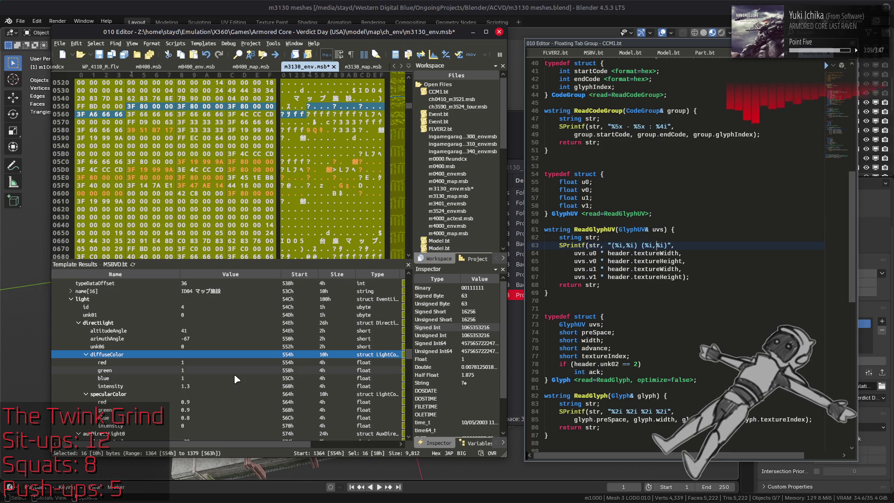
{"action": "scroll", "coordinate": [235, 379], "scroll_direction": "up", "scroll_amount": 10}
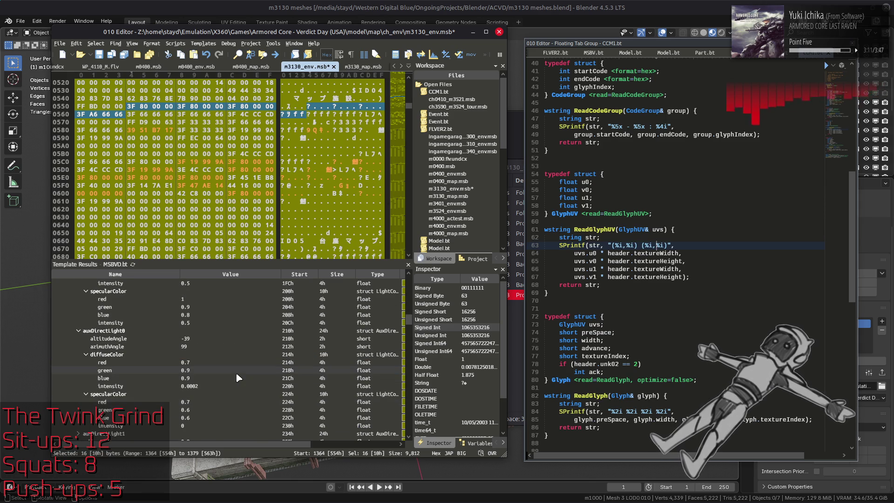
{"action": "scroll", "coordinate": [239, 377], "scroll_direction": "up", "scroll_amount": 4}
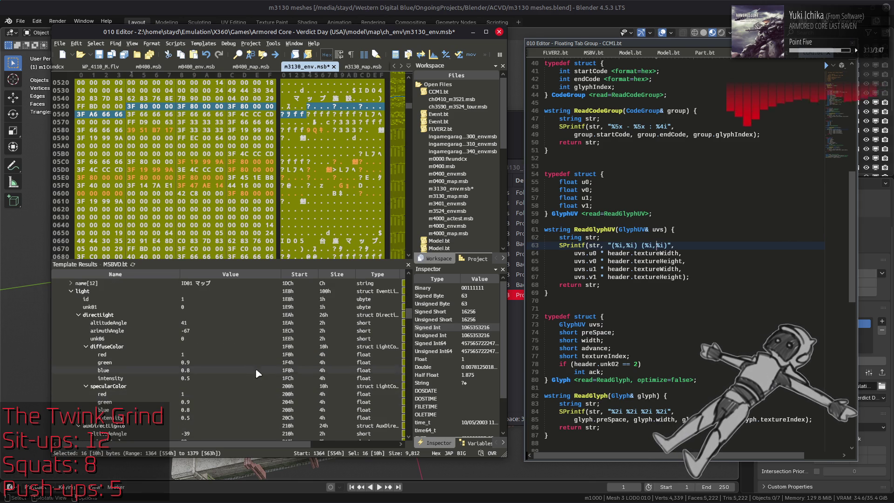
{"action": "scroll", "coordinate": [269, 370], "scroll_direction": "down", "scroll_amount": 12}
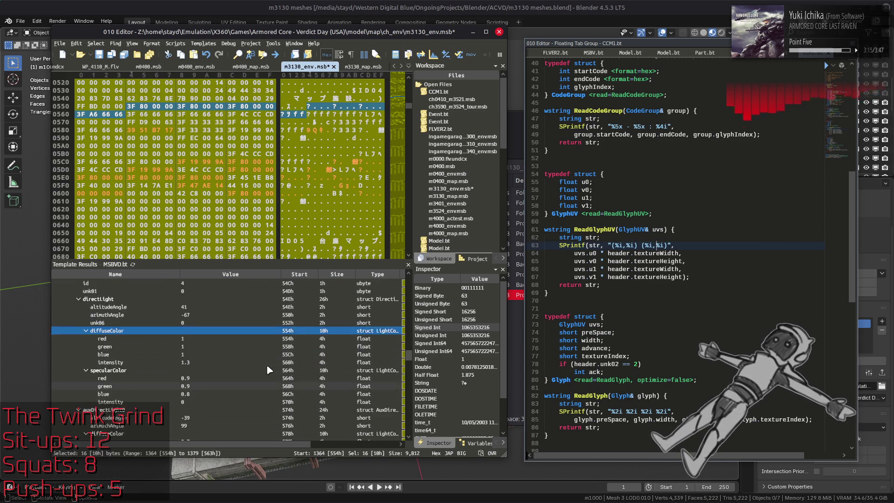
Set the directLight diffuse green to 0.9, blue to 0.8 and intensity to 0.5.
{"action": "left_click", "coordinate": [242, 370]}
{"action": "left_click", "coordinate": [243, 370]}
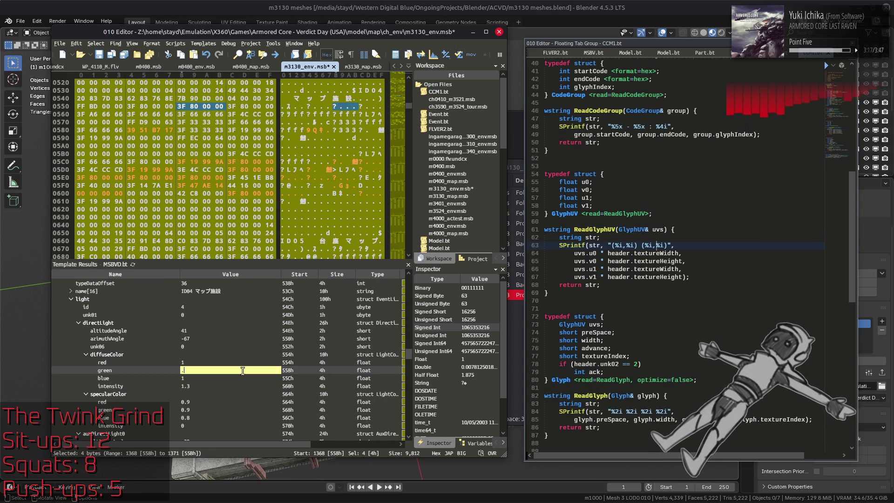
{"action": "type", "text": ".9"}
{"action": "left_click", "coordinate": [241, 380]}
{"action": "left_click", "coordinate": [235, 378]}
{"action": "type", "text": ".8"}
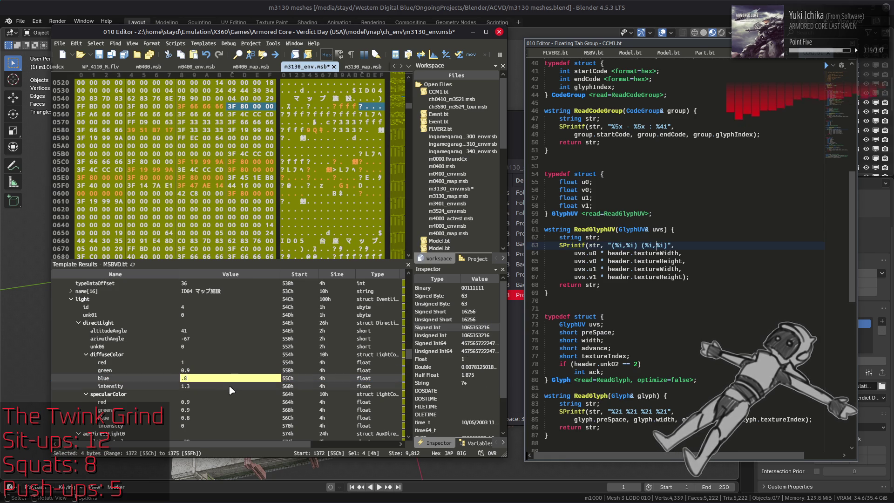
{"action": "key", "text": "Return"}
{"action": "left_click", "coordinate": [228, 386]}
{"action": "left_click", "coordinate": [228, 386]}
{"action": "type", "text": ".5"}
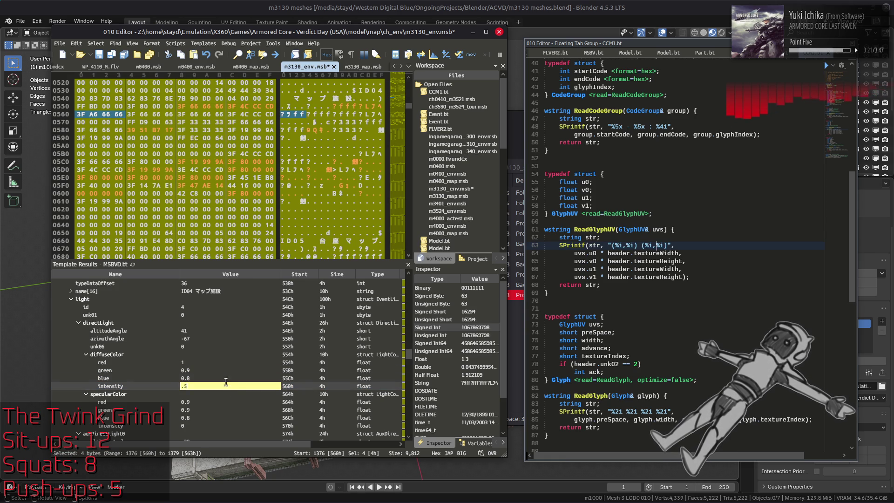
{"action": "key", "text": "Return"}
Set specular red to 1 and specular intensity to 0.5, then save m3130_env.msb.
{"action": "scroll", "coordinate": [222, 380], "scroll_direction": "down", "scroll_amount": 2}
{"action": "left_click", "coordinate": [210, 356]}
{"action": "left_click", "coordinate": [210, 356]}
{"action": "type", "text": "1"}
{"action": "left_click", "coordinate": [205, 371]}
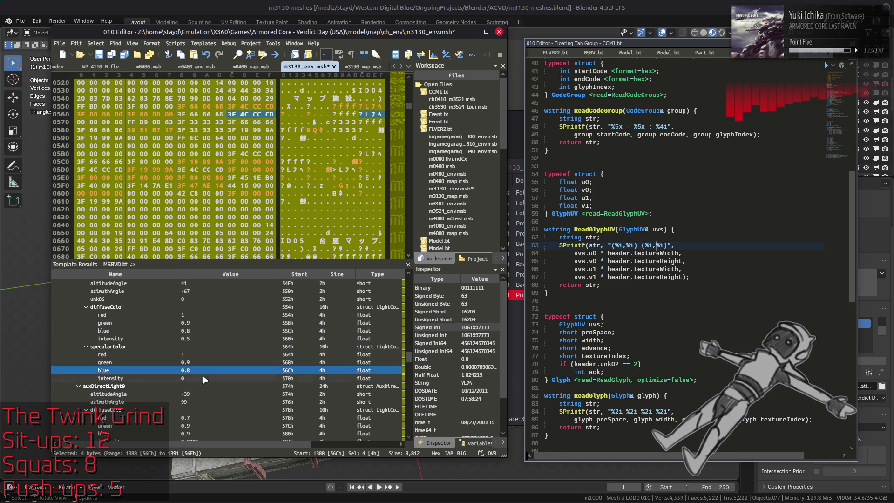
{"action": "left_click", "coordinate": [203, 378]}
{"action": "left_click", "coordinate": [201, 378]}
{"action": "type", "text": "."}
{"action": "left_click", "coordinate": [216, 363]}
{"action": "key", "text": "ctrl+s"}
{"action": "key", "text": "alt+Tab"}
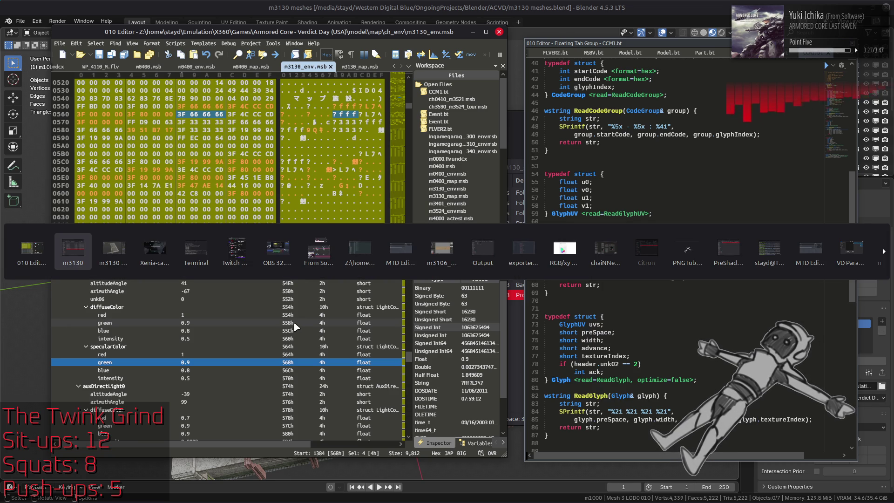
In Xenia, leave the Mission Report, sortie again and skip the mission intro.
{"action": "key", "text": "Tab"}
{"action": "key", "text": "Tab"}
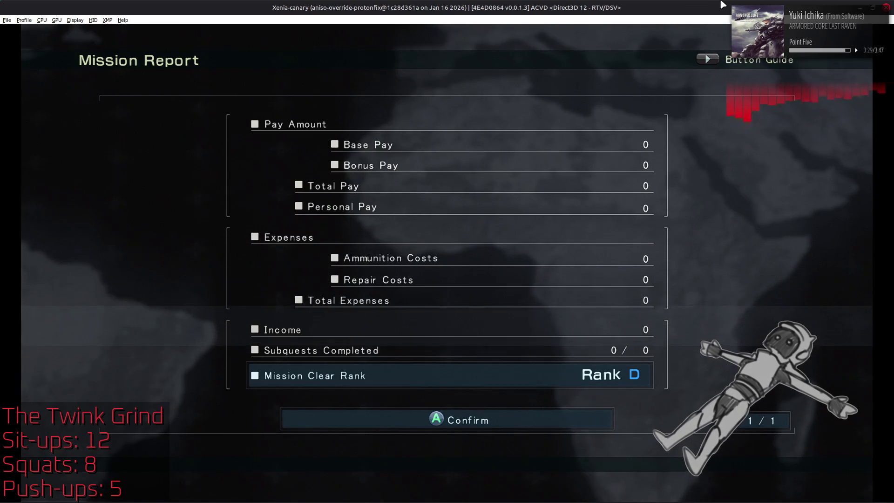
{"action": "key", "text": "Return"}
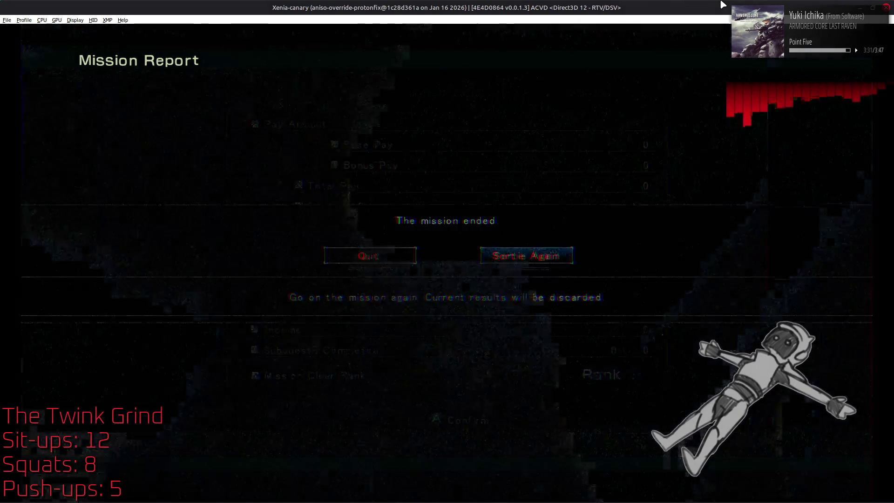
{"action": "key", "text": "Return"}
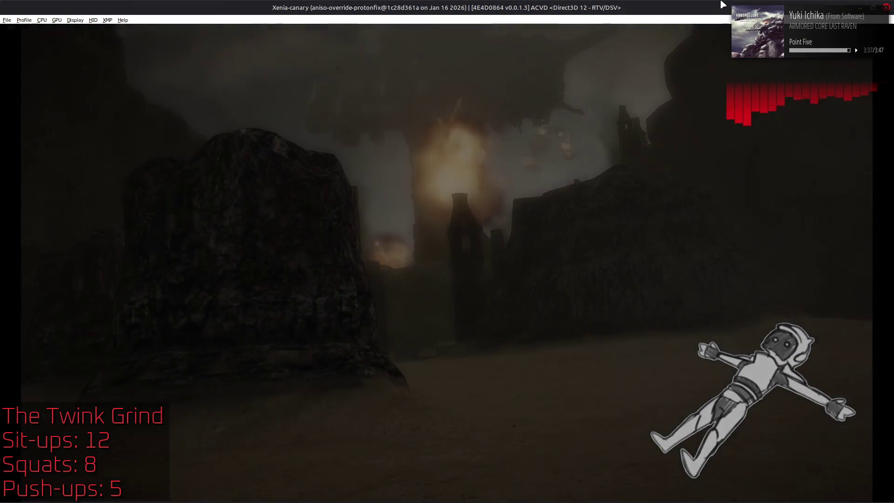
{"action": "key", "text": "Escape"}
{"action": "key", "text": "Return"}
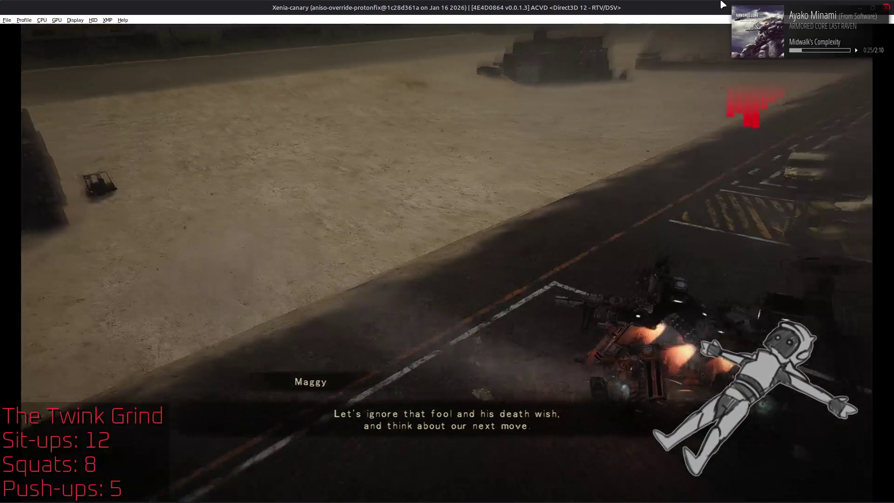
Pause, retire and abandon the mission to reach the Mission Report.
{"action": "key", "text": "Return"}
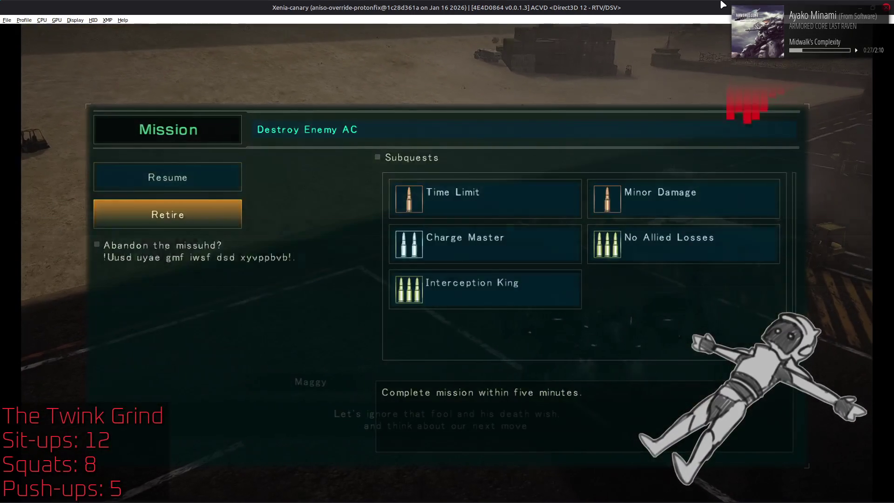
{"action": "key", "text": "Return"}
{"action": "key", "text": "Return"}
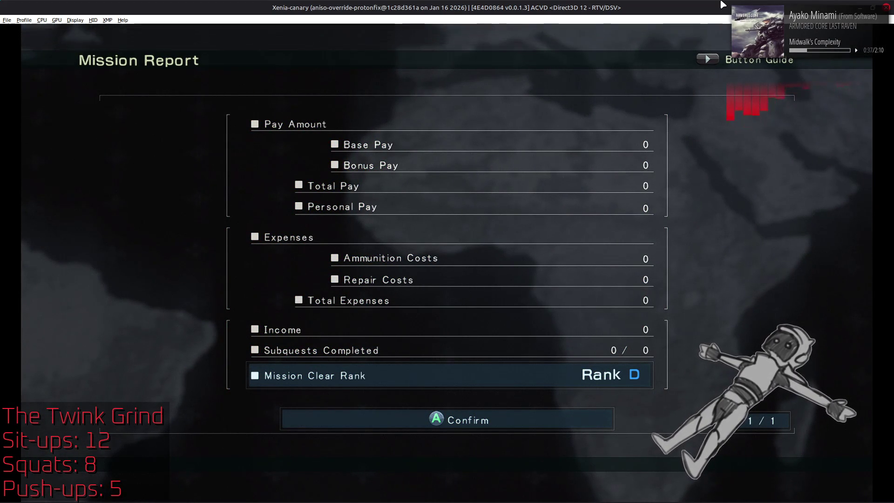
{"action": "key", "text": "alt+Tab"}
{"action": "key", "text": "alt+Tab"}
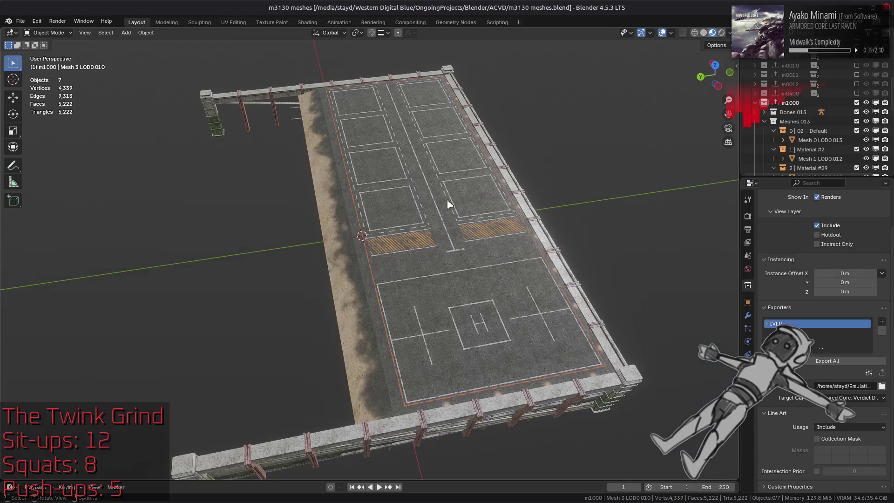
Rename the dirt strip's vertex group to 'ack' and assign its selected vertices.
{"action": "left_click", "coordinate": [329, 278]}
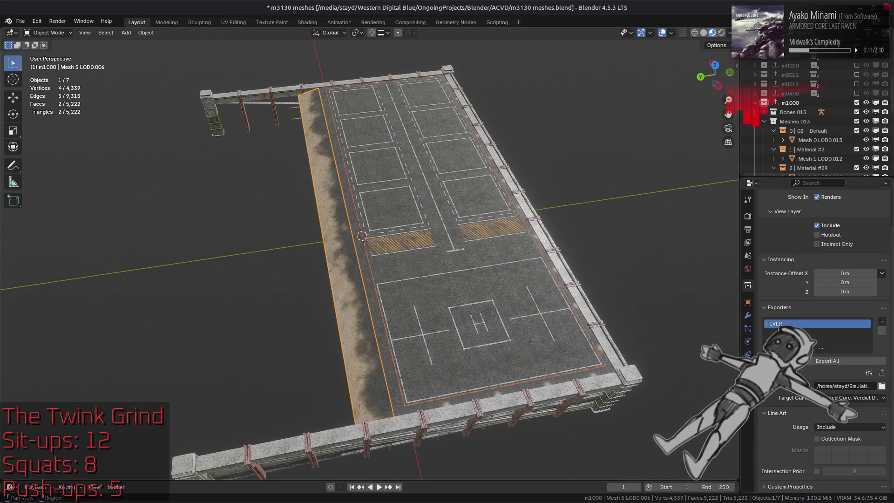
{"action": "left_click", "coordinate": [748, 367]}
{"action": "double_click", "coordinate": [848, 256]}
{"action": "type", "text": "ack"}
{"action": "key", "text": "Return"}
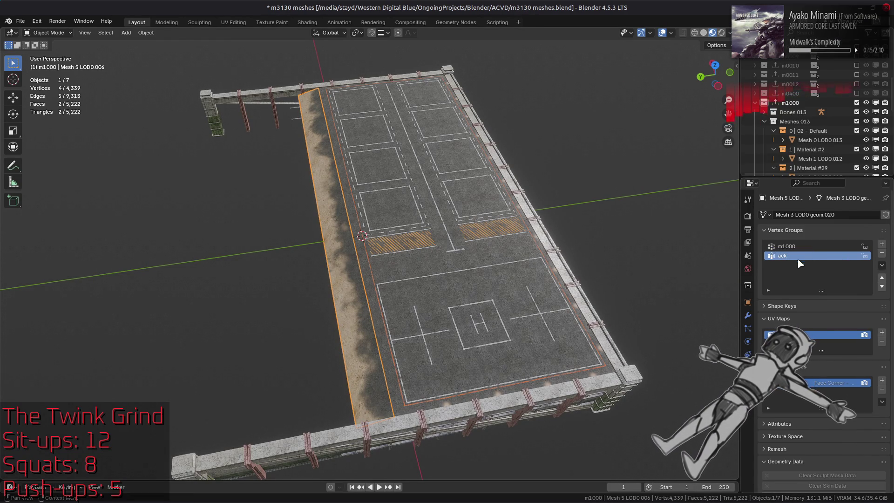
{"action": "key", "text": "Tab"}
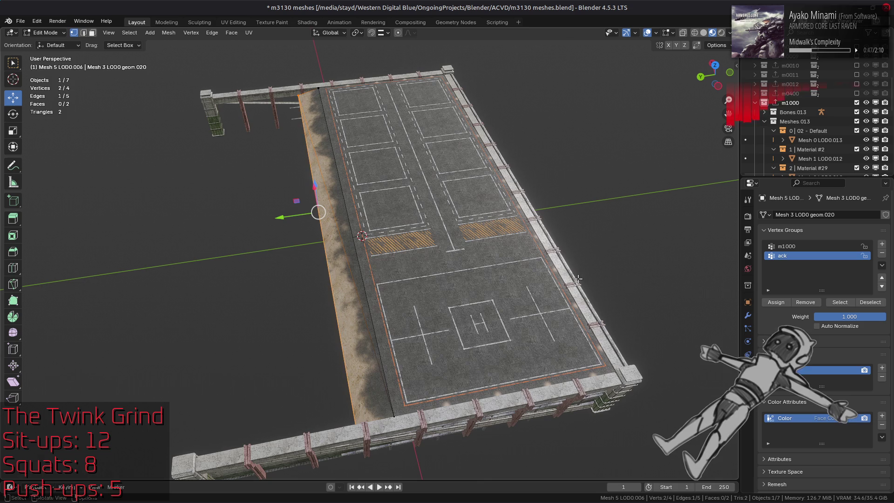
{"action": "left_click", "coordinate": [776, 302]}
{"action": "key", "text": "Tab"}
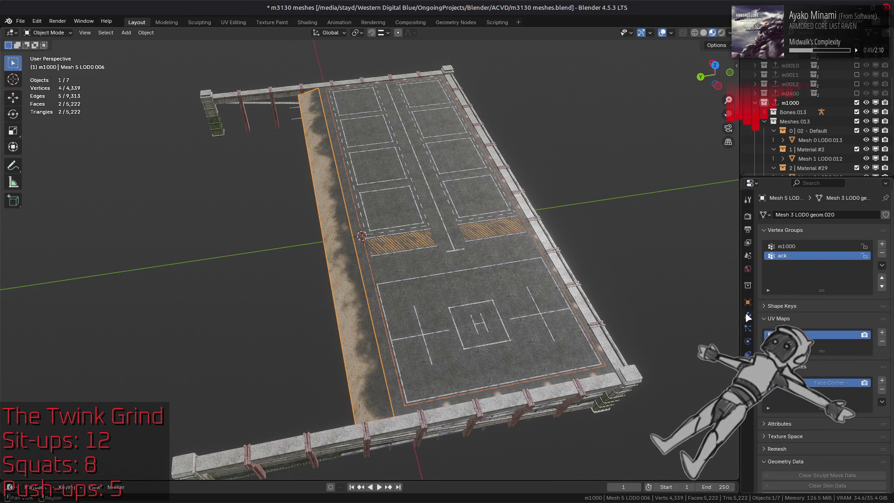
Add a Normal Edit modifier to the dirt strip mesh.
{"action": "left_click", "coordinate": [749, 316]}
{"action": "left_click", "coordinate": [805, 215]}
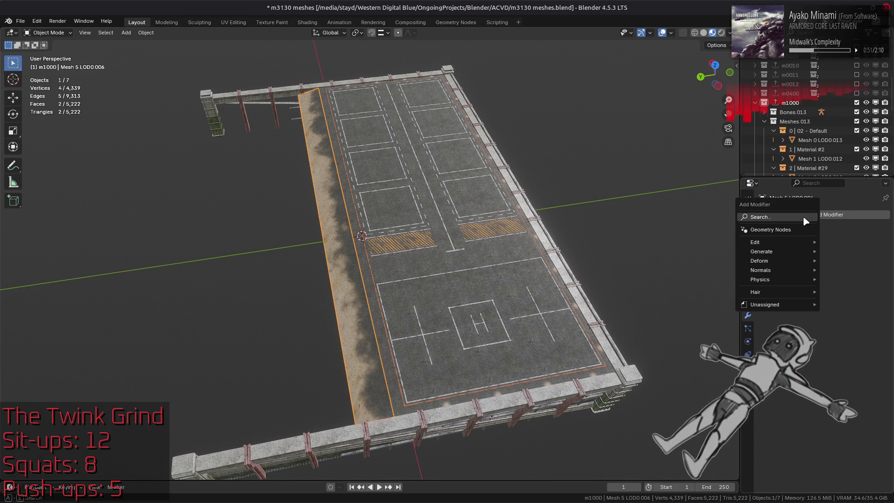
{"action": "mouse_move", "coordinate": [768, 242]}
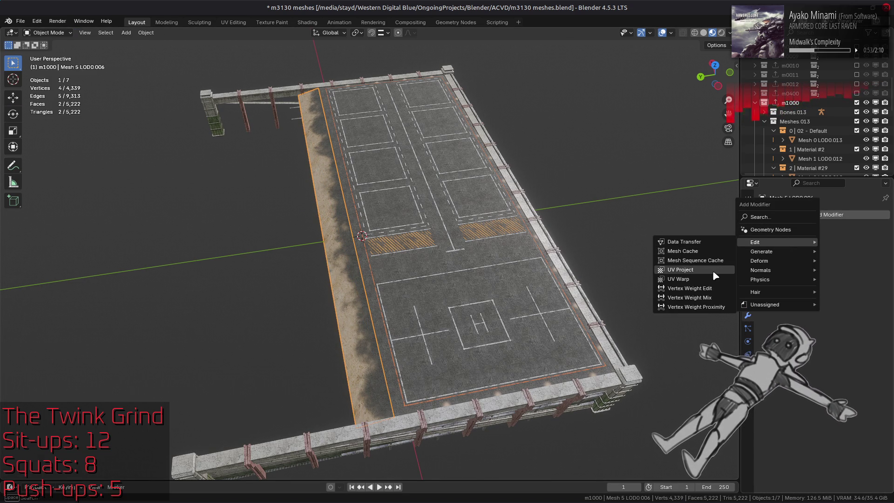
{"action": "mouse_move", "coordinate": [763, 270]}
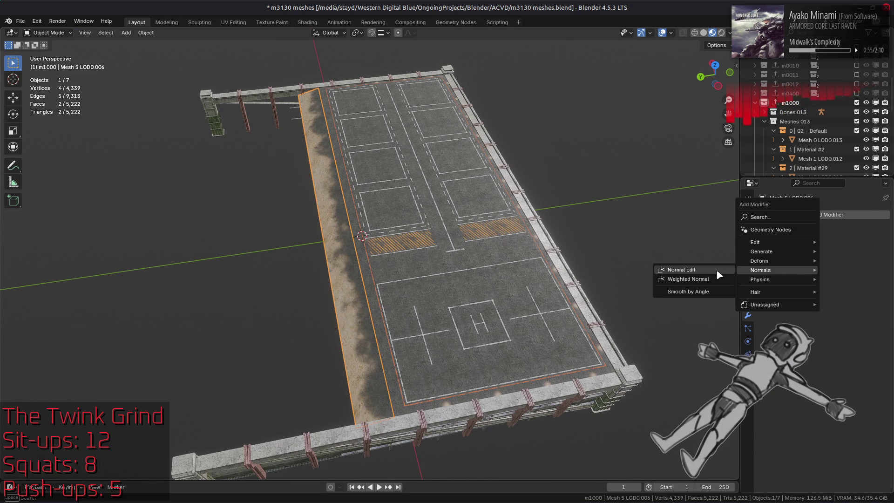
{"action": "left_click", "coordinate": [718, 271]}
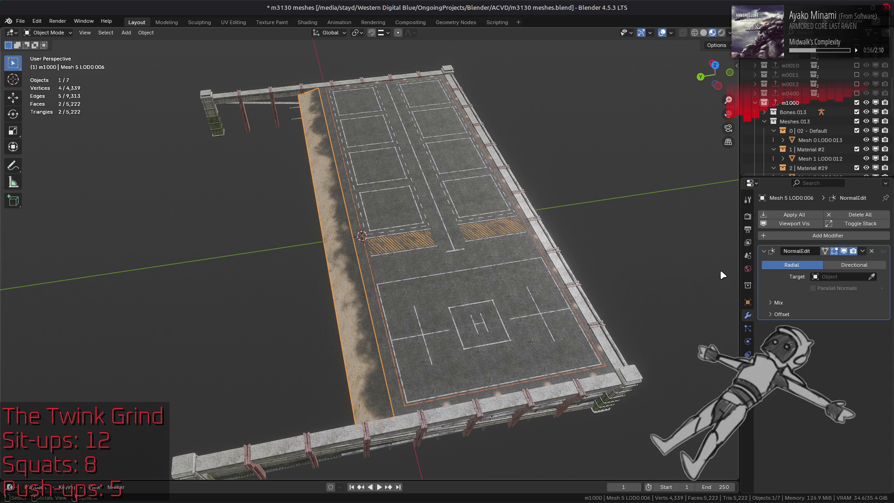
Limit the NormalEdit modifier to the ack vertex group, keeping Radial mode.
{"action": "left_click", "coordinate": [832, 305]}
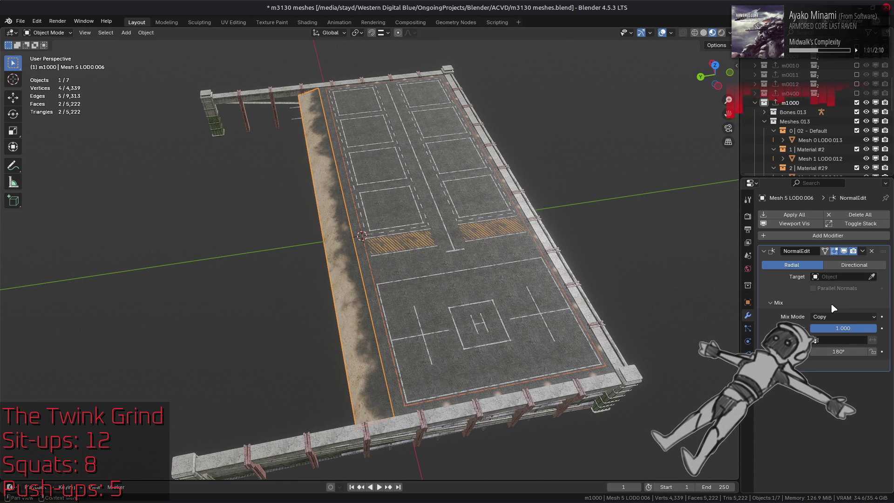
{"action": "left_click", "coordinate": [831, 340]}
{"action": "left_click", "coordinate": [825, 367]}
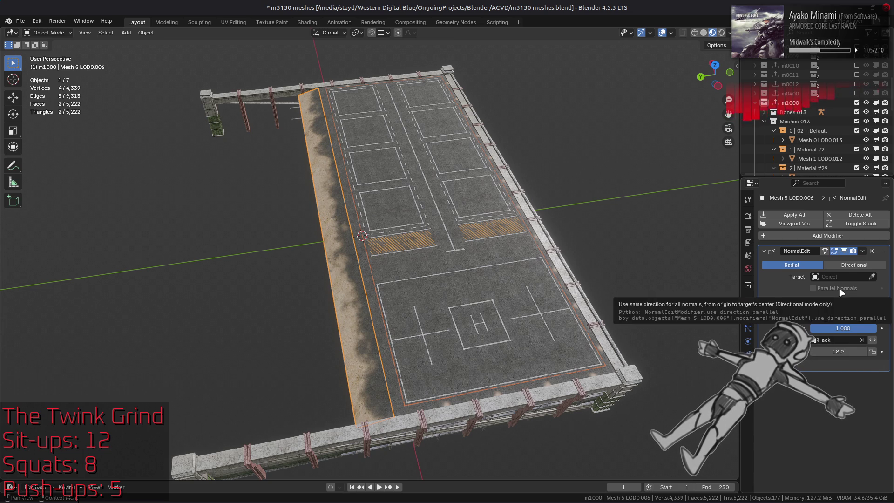
{"action": "left_click", "coordinate": [850, 265]}
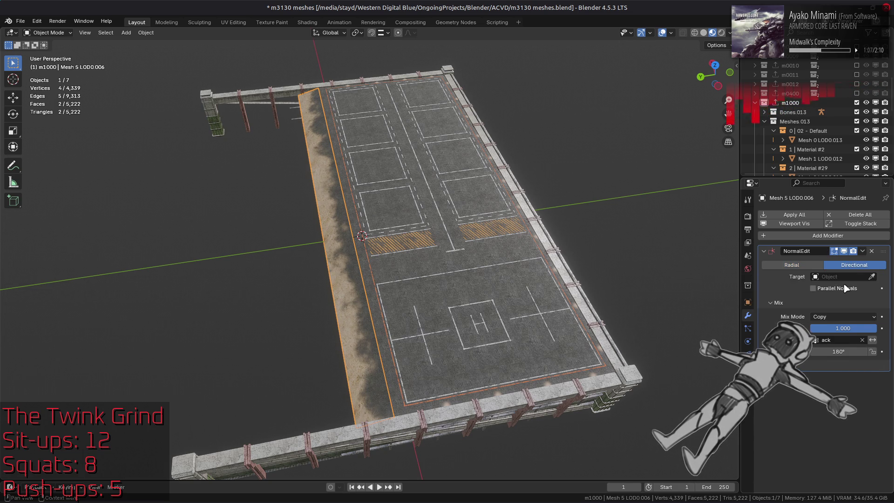
{"action": "left_click", "coordinate": [814, 265]}
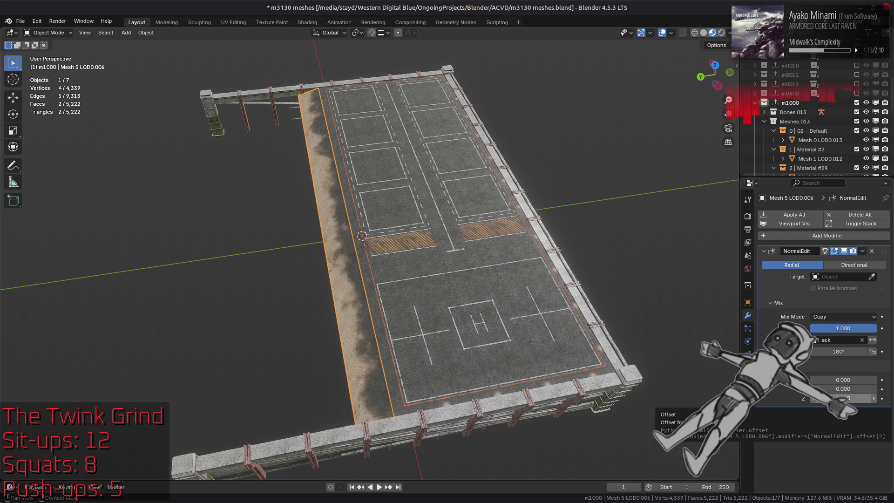
Set the modifier's Offset Z to -999.
{"action": "left_click_drag", "start_coordinate": [838, 398], "coordinate": [871, 398]}
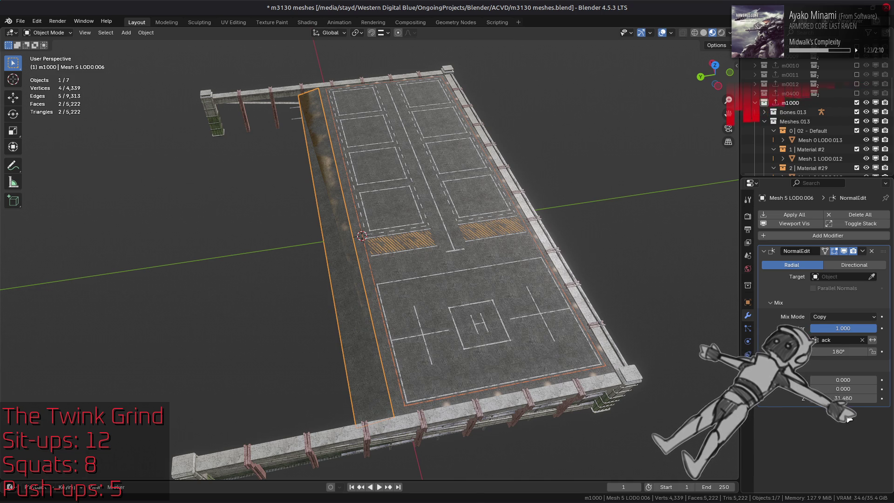
{"action": "left_click", "coordinate": [848, 398]}
{"action": "key", "text": "BackSpace"}
{"action": "type", "text": "-999"}
{"action": "key", "text": "Return"}
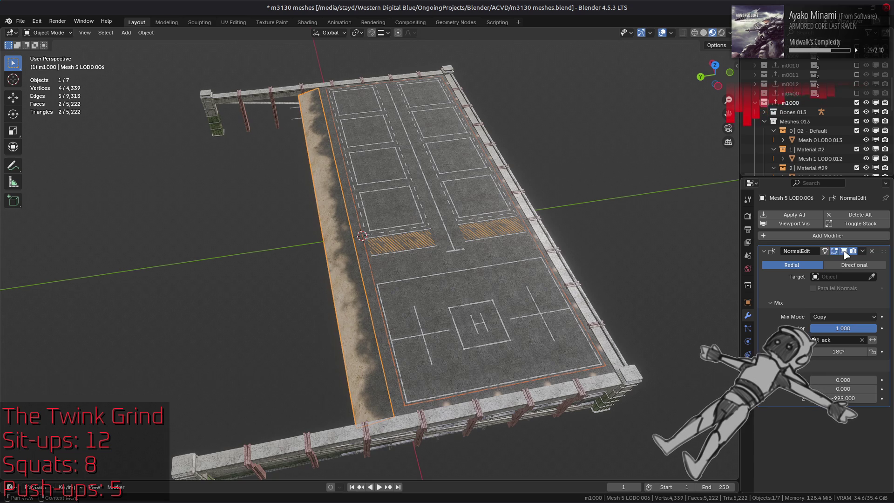
Switch the viewport to Solid shading with Studio lighting, then a normal-colour MatCap.
{"action": "left_click", "coordinate": [703, 32]}
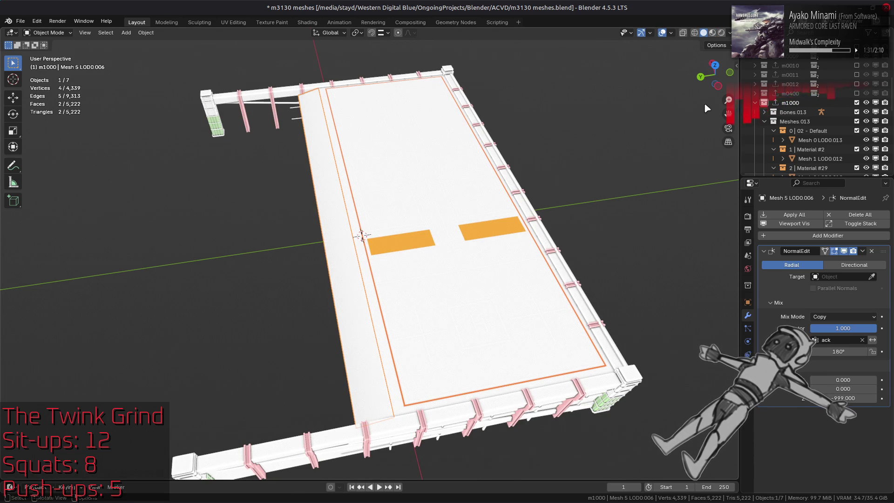
{"action": "left_click", "coordinate": [730, 33]}
{"action": "left_click", "coordinate": [704, 80]}
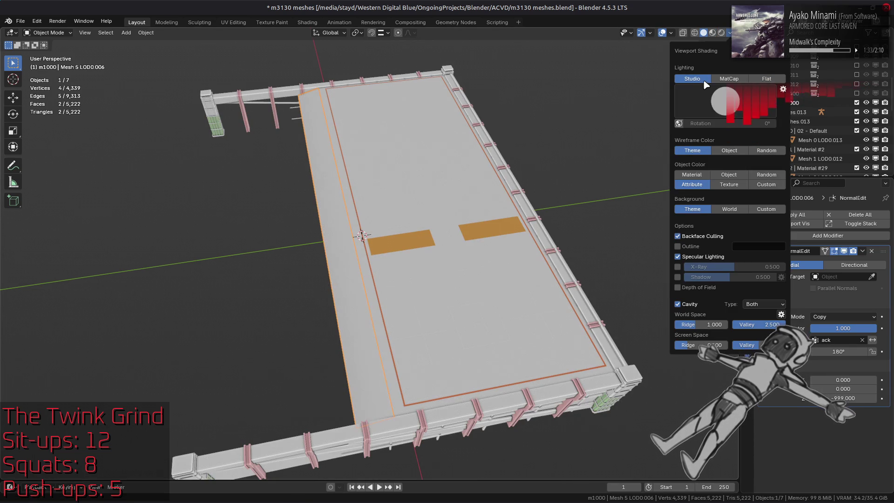
{"action": "left_click", "coordinate": [725, 101]}
{"action": "left_click", "coordinate": [628, 130]}
{"action": "mouse_move", "coordinate": [627, 130]}
{"action": "middle_mouse_down"}
{"action": "mouse_move", "coordinate": [559, 194]}
{"action": "mouse_move", "coordinate": [625, 214]}
{"action": "middle_mouse_up"}
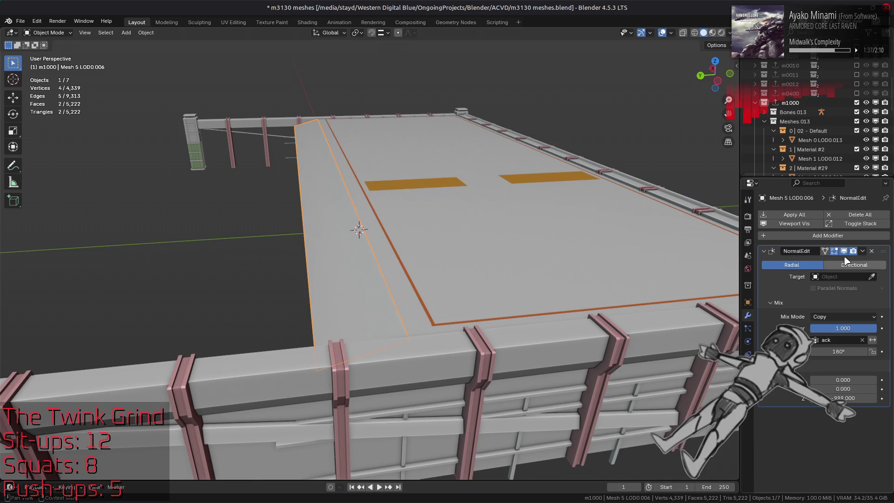
{"action": "left_click", "coordinate": [729, 33]}
{"action": "left_click", "coordinate": [745, 48]}
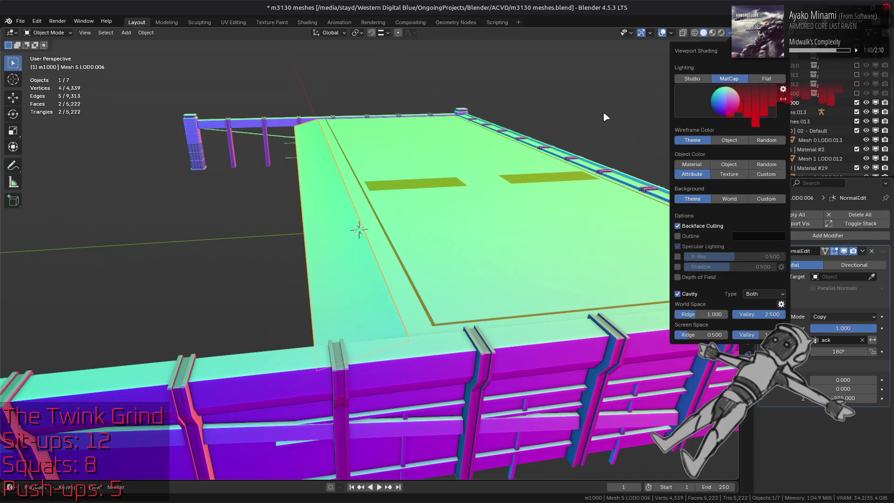
Toggle the NormalEdit modifier off and on to compare normals, leaving it enabled in Material Preview.
{"action": "left_click", "coordinate": [844, 251]}
{"action": "left_click", "coordinate": [844, 251]}
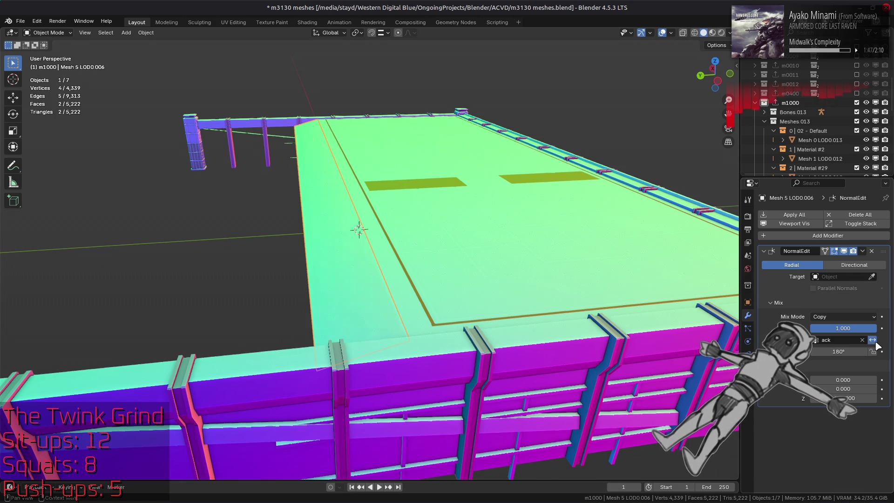
{"action": "left_click", "coordinate": [844, 252]}
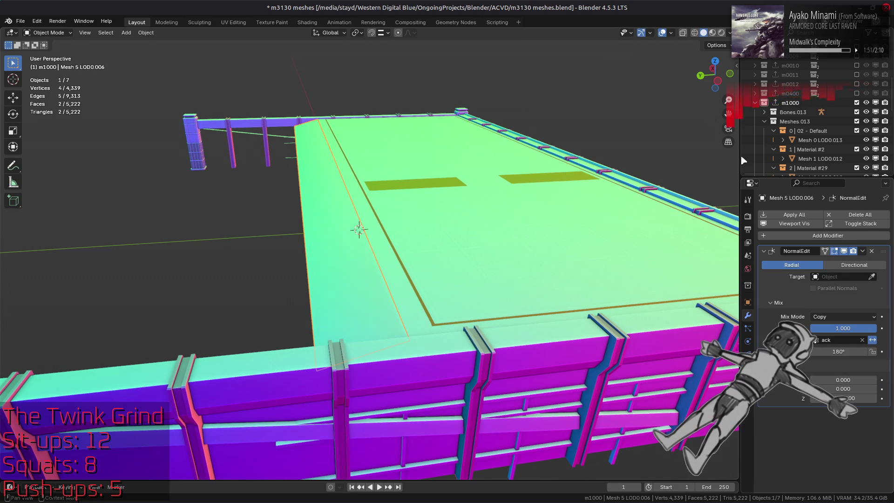
{"action": "left_click", "coordinate": [712, 33]}
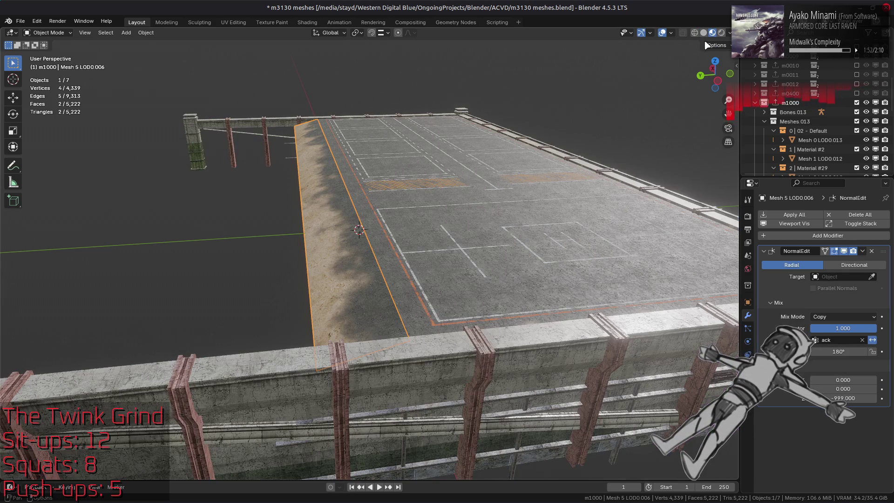
{"action": "left_click", "coordinate": [844, 251]}
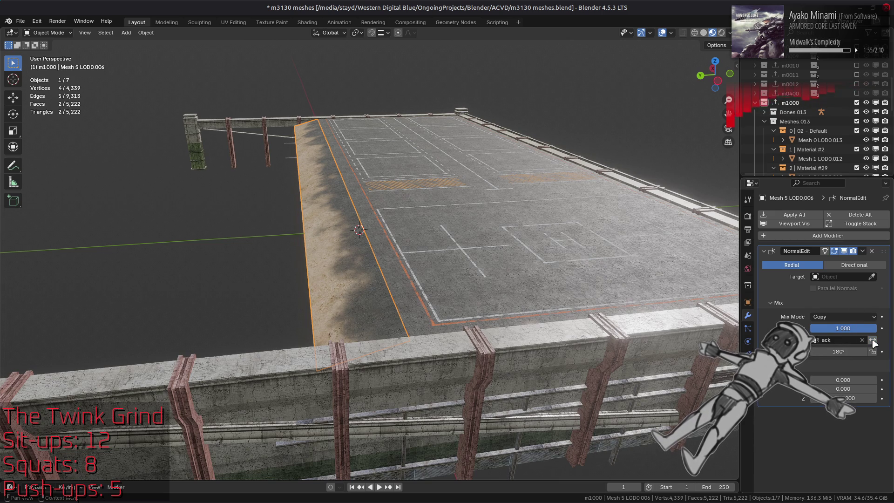
Deselect everything, save the blend file, and view the runway from above in Solid shading.
{"action": "key", "text": "alt+a"}
{"action": "key", "text": "ctrl+s"}
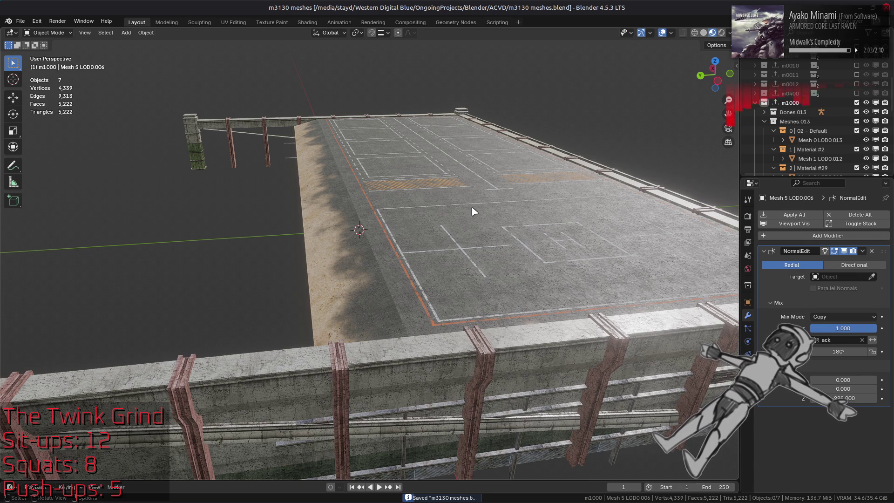
{"action": "middle_click_drag", "start_coordinate": [460, 211], "coordinate": [408, 230]}
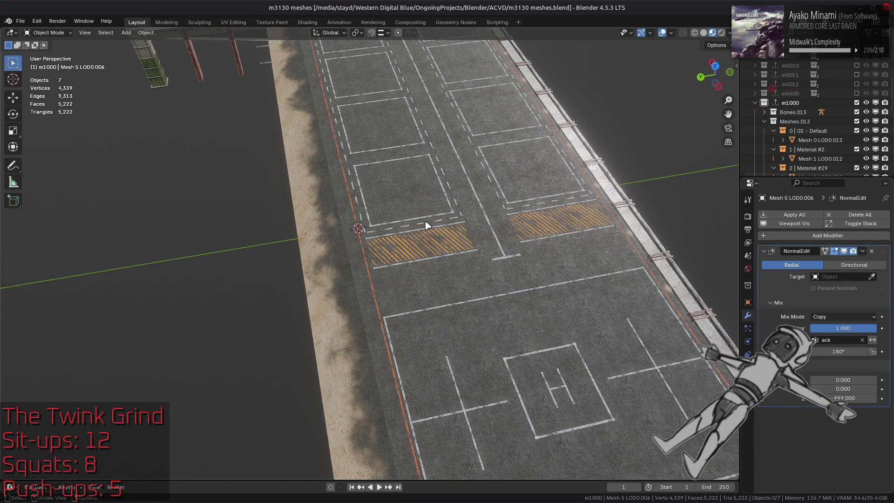
{"action": "scroll", "coordinate": [428, 225], "scroll_direction": "down", "scroll_amount": 3}
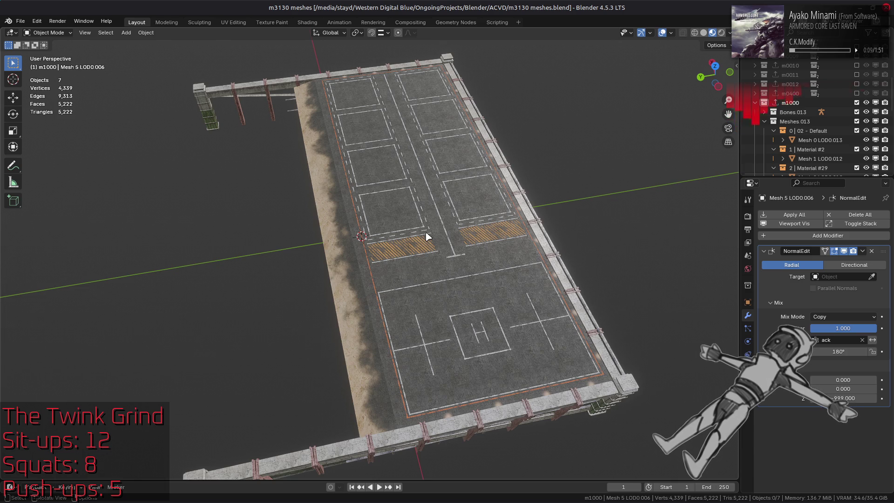
{"action": "scroll", "coordinate": [428, 236], "scroll_direction": "up", "scroll_amount": 6}
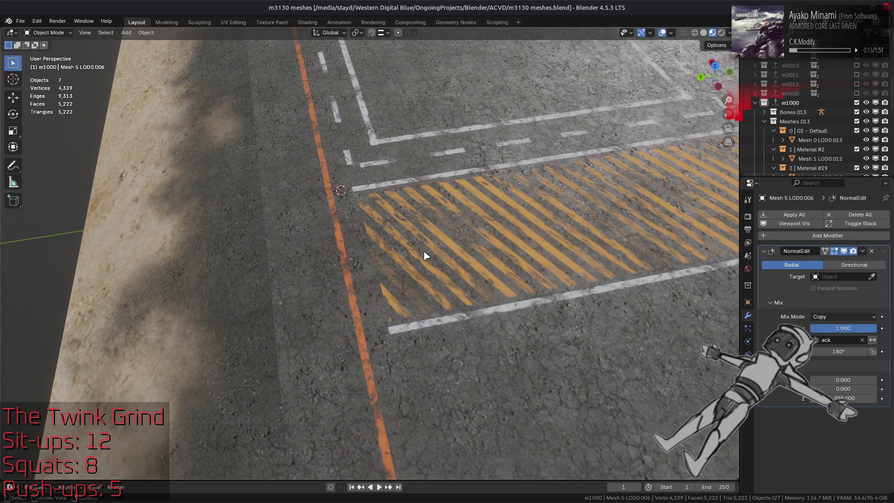
{"action": "scroll", "coordinate": [426, 255], "scroll_direction": "down", "scroll_amount": 6}
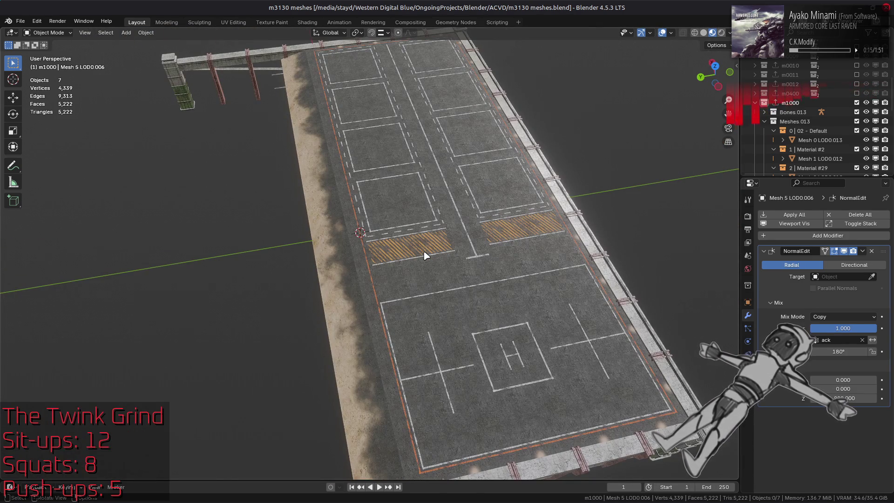
{"action": "left_click", "coordinate": [703, 34]}
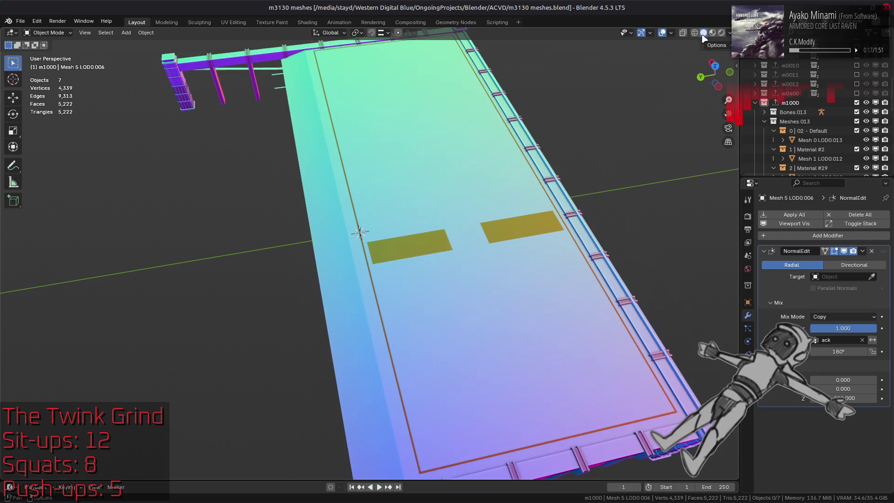
Set the Solid shading lighting to Studio with a different studio light.
{"action": "left_click", "coordinate": [729, 33]}
{"action": "left_click", "coordinate": [692, 79]}
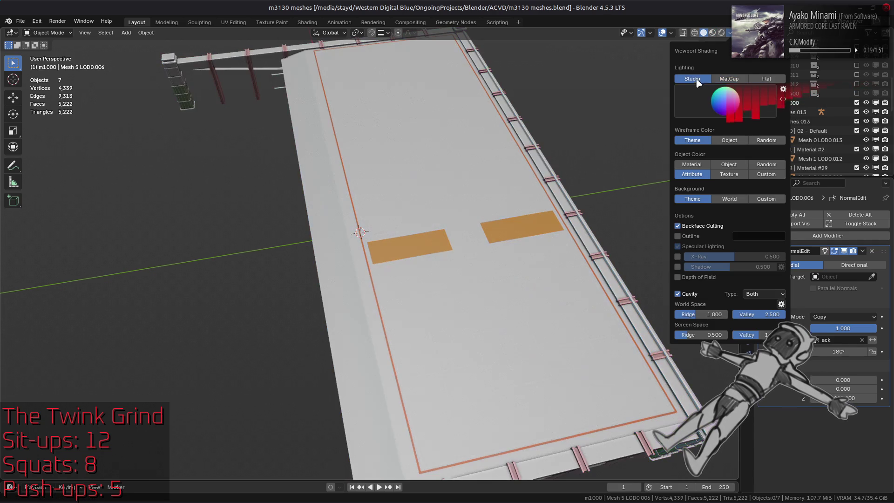
{"action": "left_click", "coordinate": [725, 101]}
{"action": "left_click", "coordinate": [676, 134]}
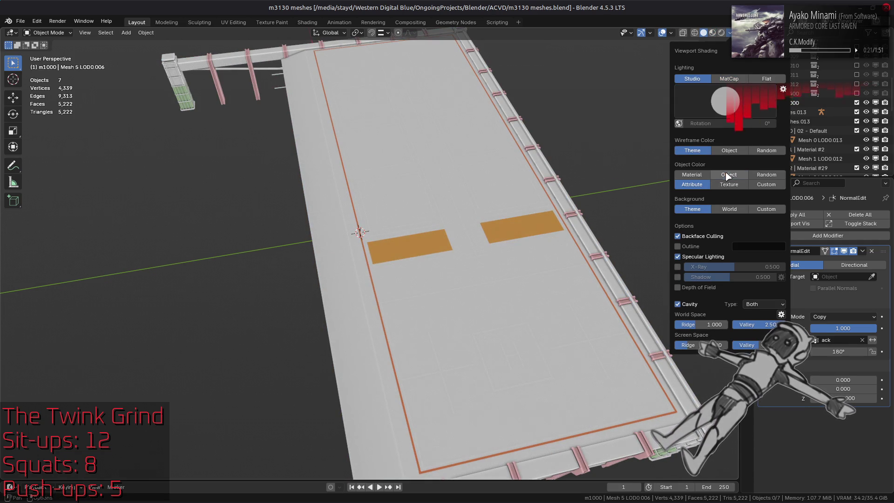
Compare markings with Object Color set to Object versus Attribute, then select the runway strip in Material Preview.
{"action": "left_click", "coordinate": [728, 175]}
{"action": "left_click", "coordinate": [693, 186]}
{"action": "left_click", "coordinate": [725, 176]}
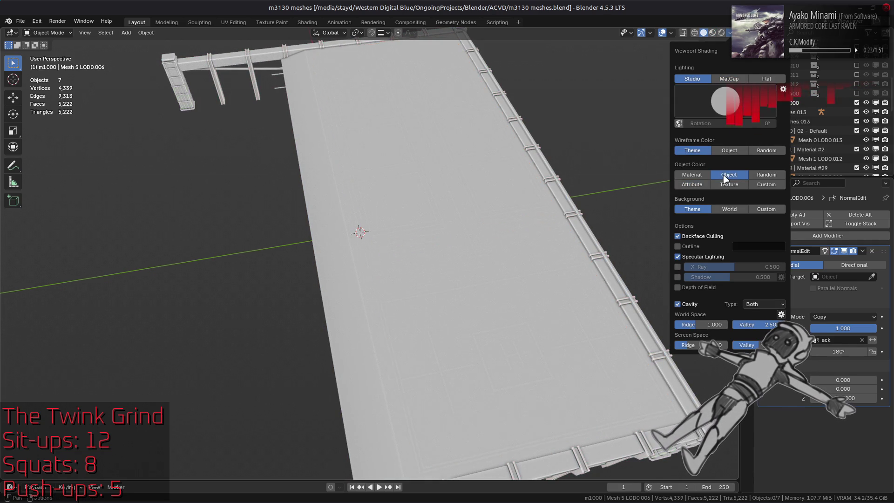
{"action": "left_click", "coordinate": [693, 184]}
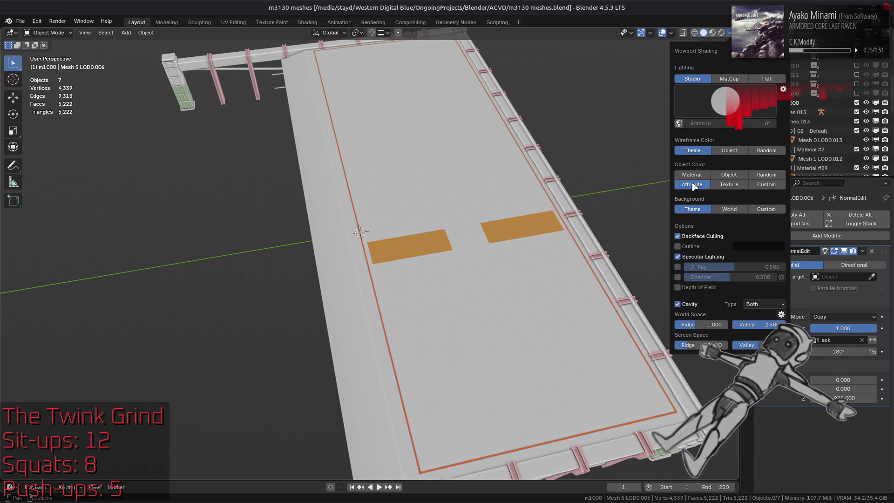
{"action": "left_click", "coordinate": [728, 175]}
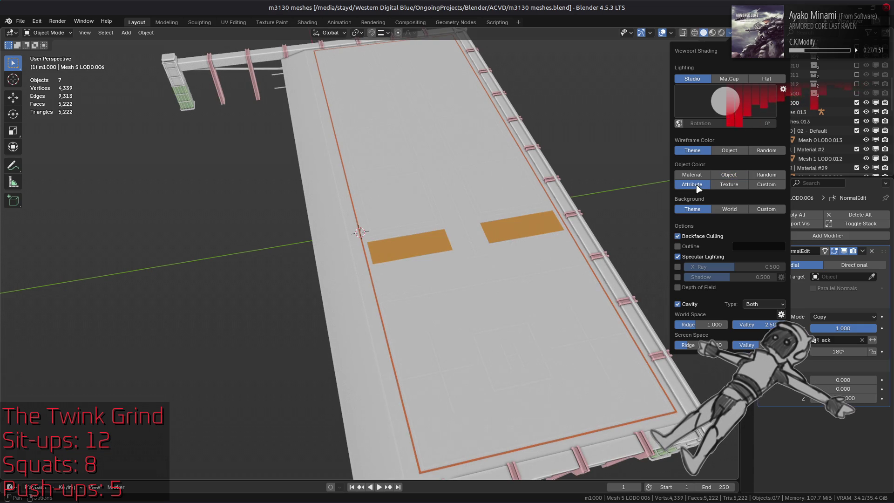
{"action": "left_click", "coordinate": [697, 176]}
{"action": "left_click", "coordinate": [698, 186]}
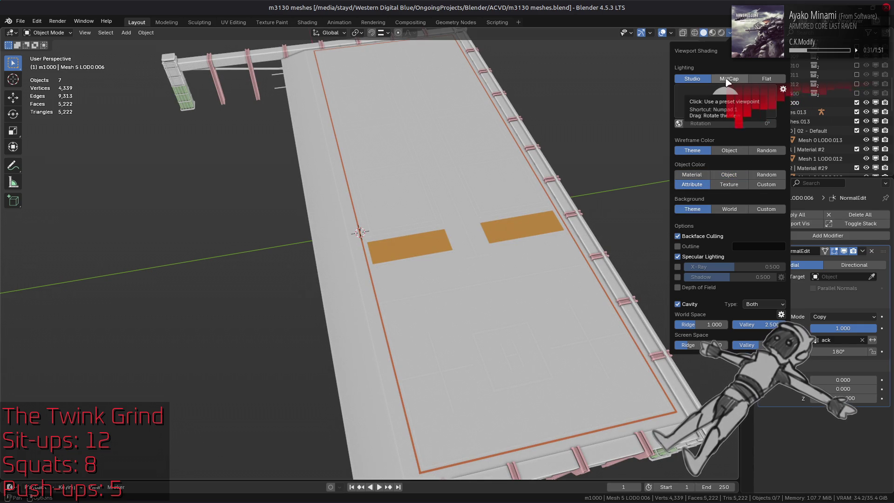
{"action": "left_click", "coordinate": [712, 32]}
{"action": "left_click", "coordinate": [352, 282]}
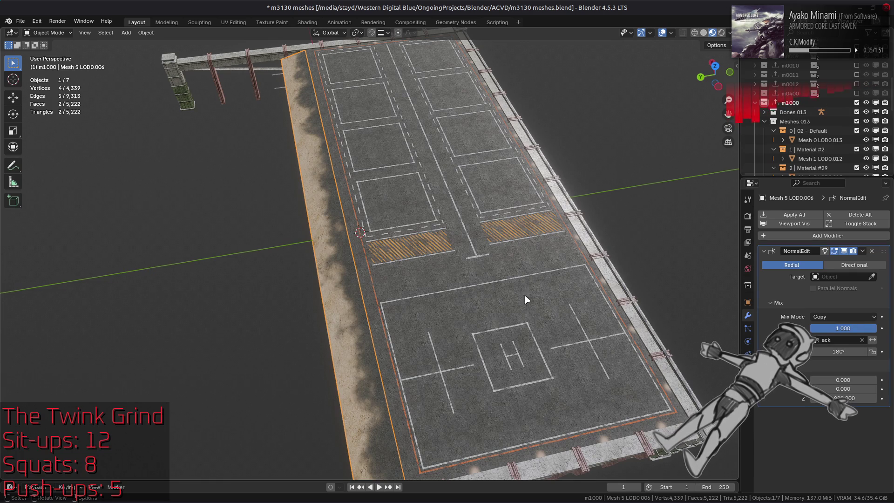
Put the Mesh 5 LOD0.006 strip in Vertex Paint mode and make the secondary colour white.
{"action": "left_click", "coordinate": [748, 367]}
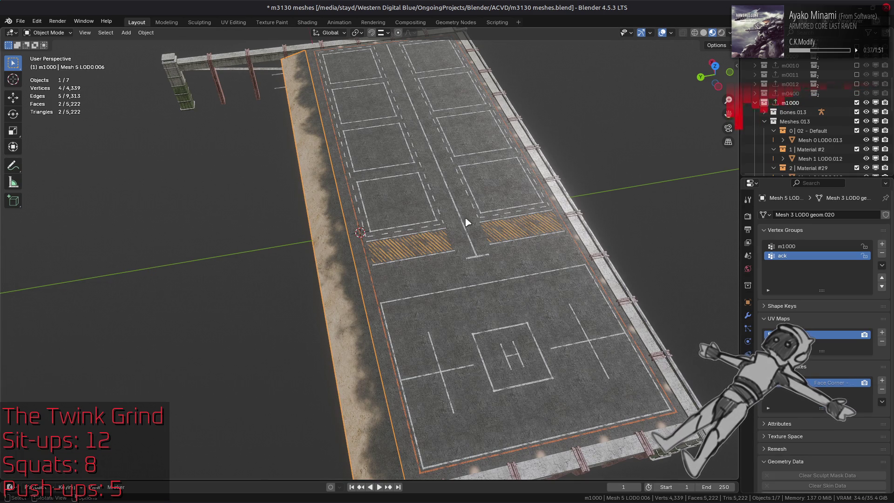
{"action": "left_click", "coordinate": [49, 33]}
{"action": "left_click", "coordinate": [46, 71]}
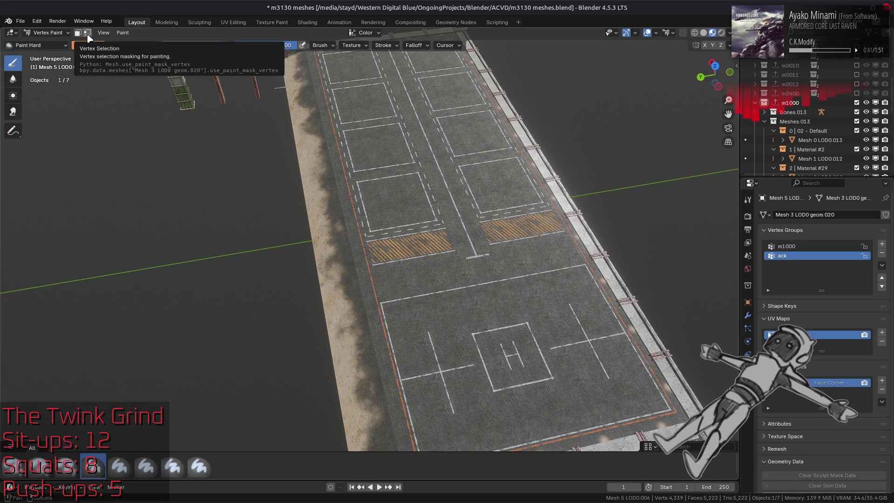
{"action": "left_click", "coordinate": [81, 45]}
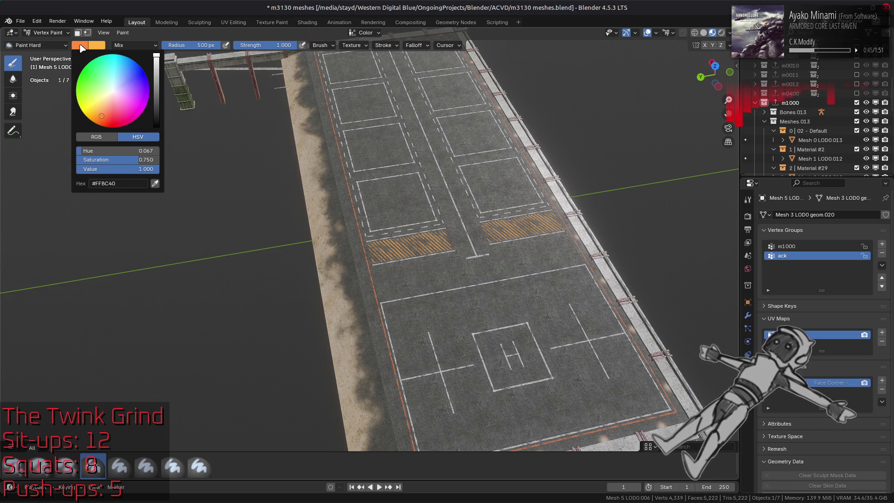
{"action": "left_click", "coordinate": [95, 45]}
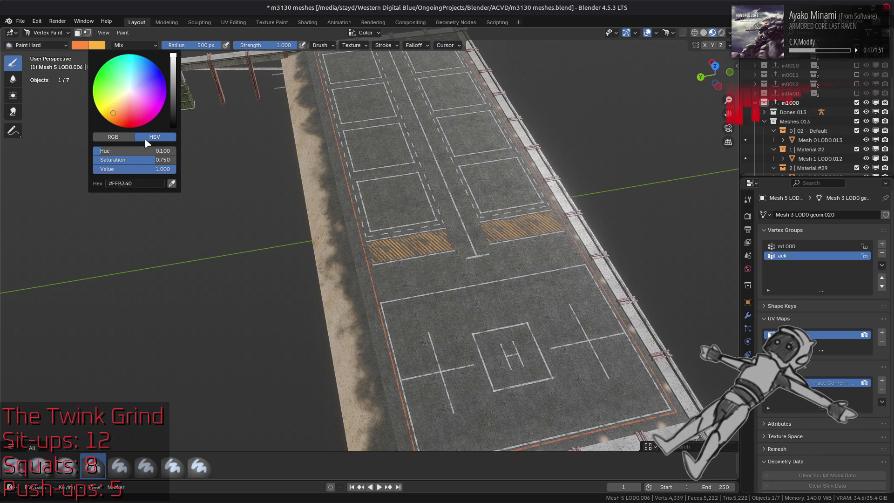
{"action": "left_click_drag", "start_coordinate": [162, 160], "coordinate": [96, 159]}
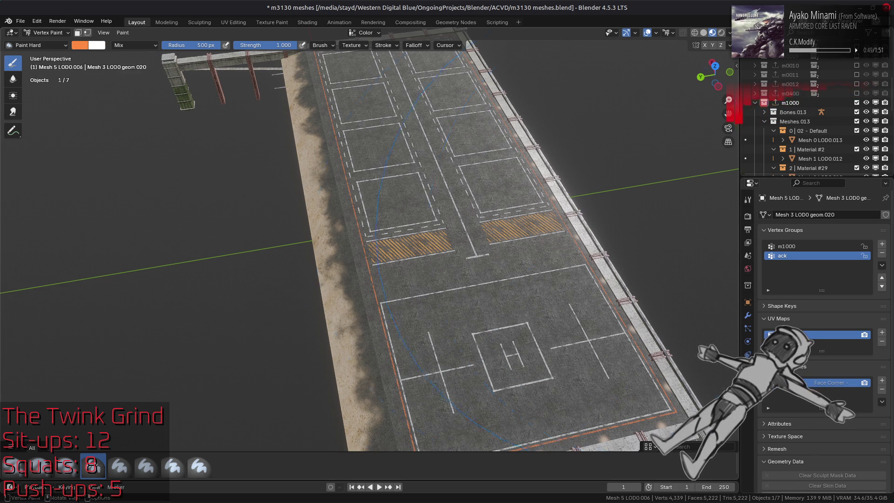
Swap white to primary, fill all vertex colours including alpha, and return to Object Mode.
{"action": "key", "text": "n"}
{"action": "left_click", "coordinate": [712, 298]}
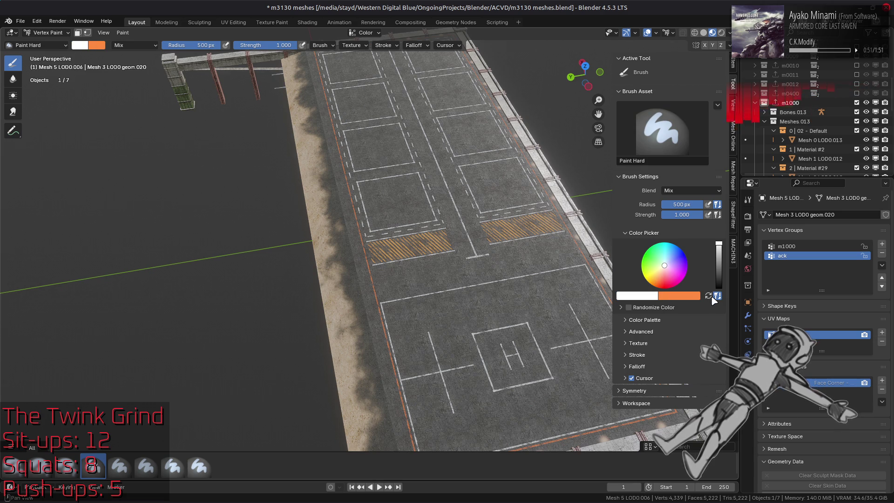
{"action": "key", "text": "n"}
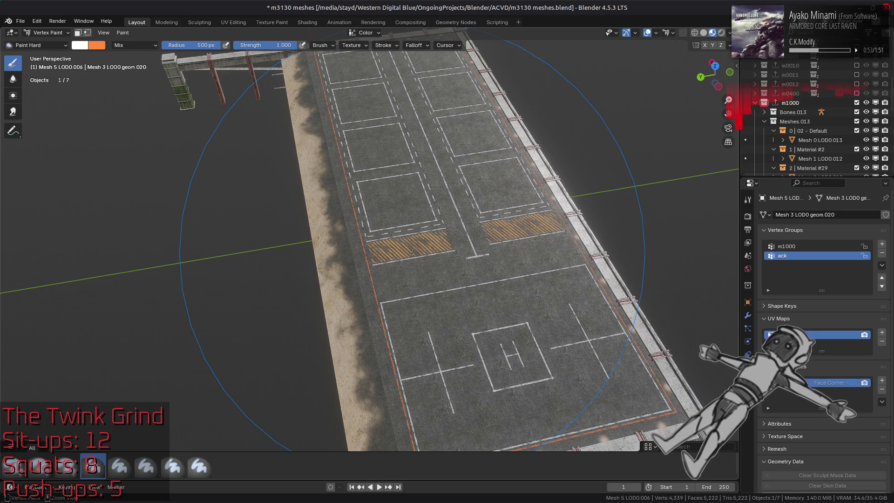
{"action": "key", "text": "shift+k"}
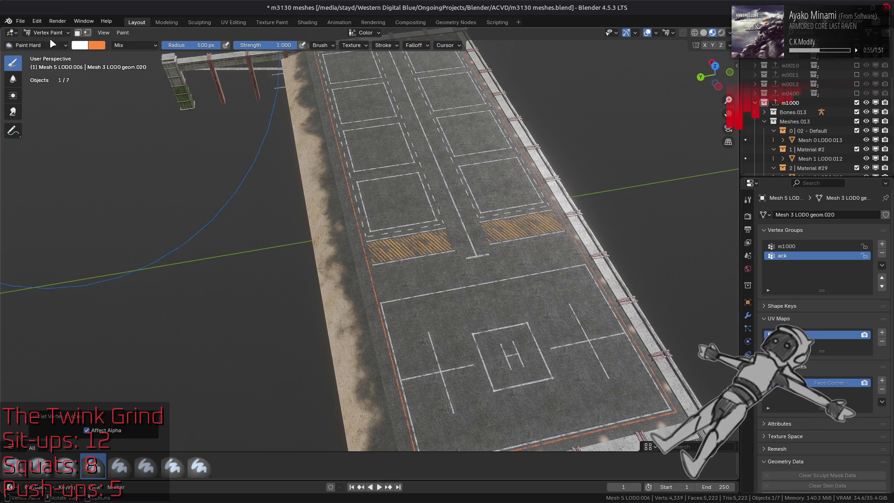
{"action": "left_click", "coordinate": [47, 33]}
{"action": "left_click", "coordinate": [46, 43]}
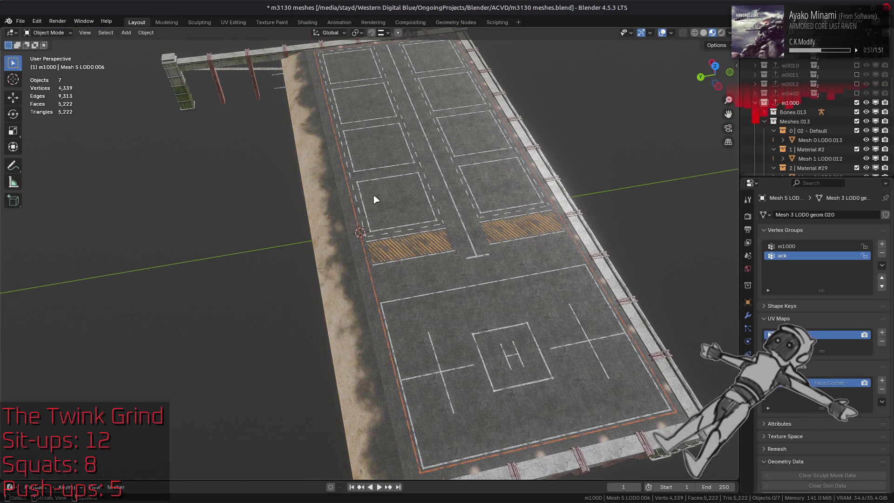
Inspect the tarmac mesh, deselect all, save m3130 meshes.blend, and switch to the m3130 file manager.
{"action": "key", "text": "ctrl+s"}
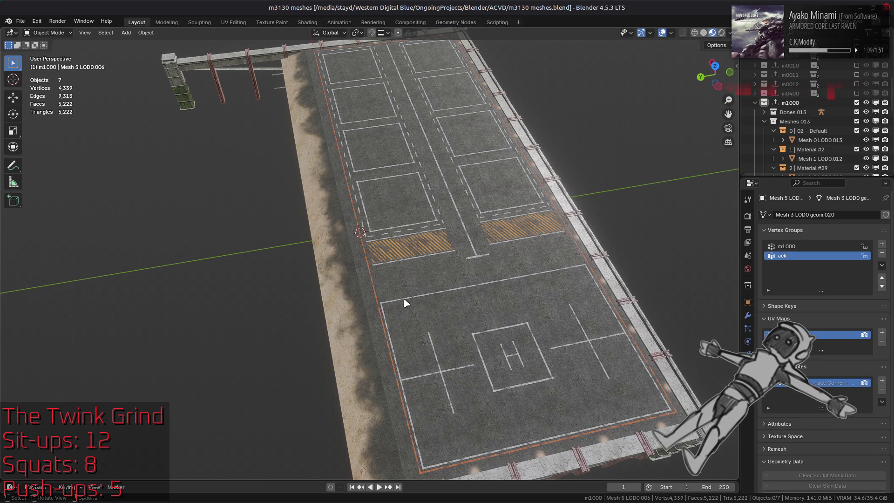
{"action": "left_click", "coordinate": [429, 285]}
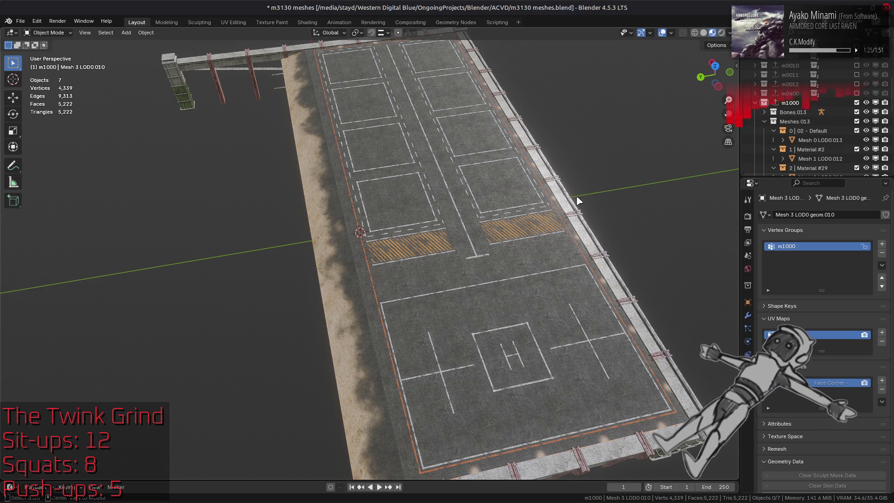
{"action": "key", "text": "alt+a"}
{"action": "key", "text": "ctrl+s"}
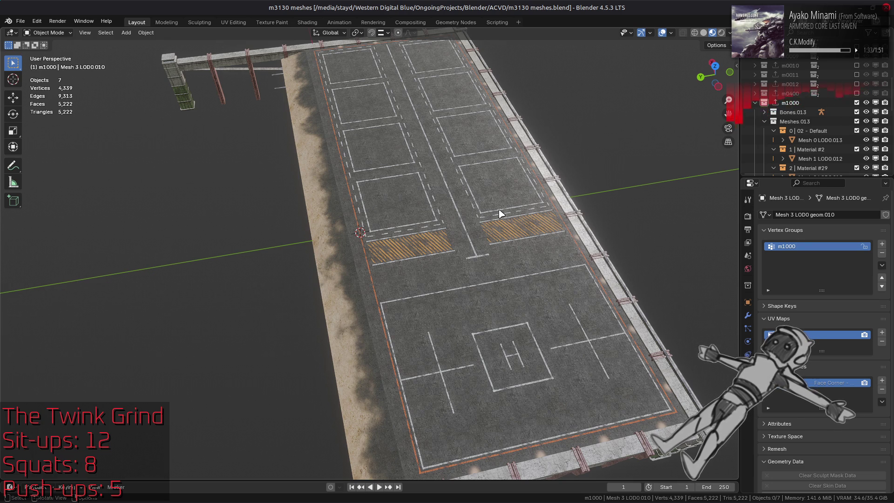
{"action": "key", "text": "alt+Tab"}
{"action": "key", "text": "Tab"}
{"action": "key", "text": "Tab"}
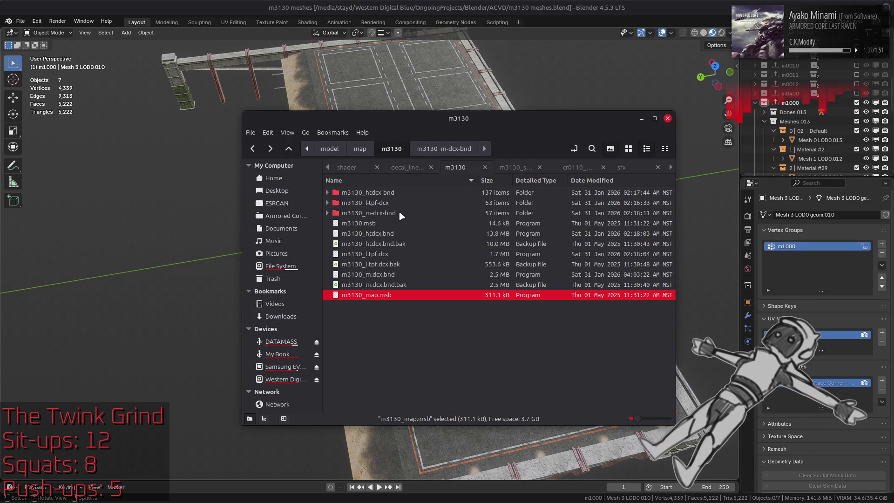
Inside m3130_htdcx-bnd, select the nine sand folders and run an Open With tool on them.
{"action": "double_click", "coordinate": [399, 193]}
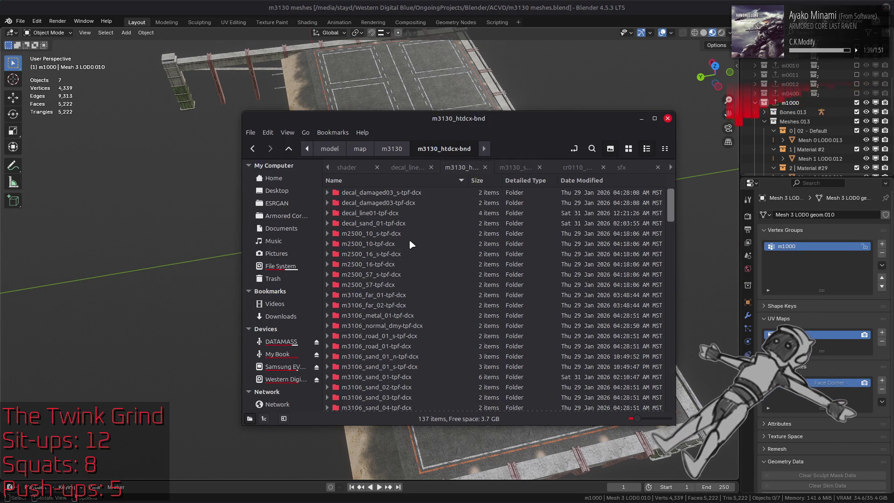
{"action": "scroll", "coordinate": [409, 239], "scroll_direction": "down", "scroll_amount": 3}
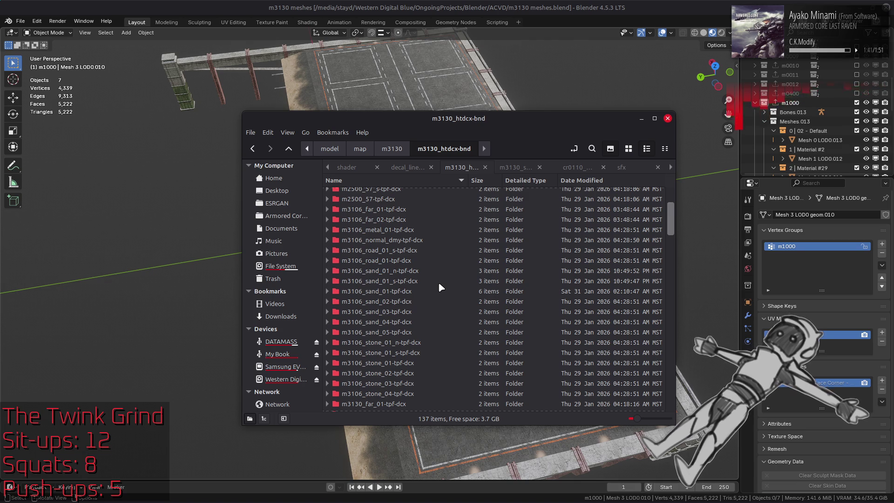
{"action": "scroll", "coordinate": [441, 287], "scroll_direction": "down", "scroll_amount": 6}
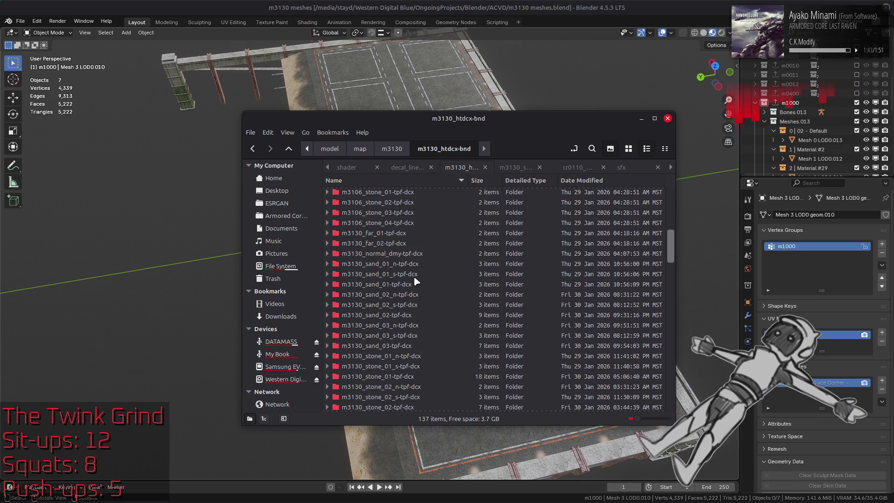
{"action": "left_click", "coordinate": [405, 284]}
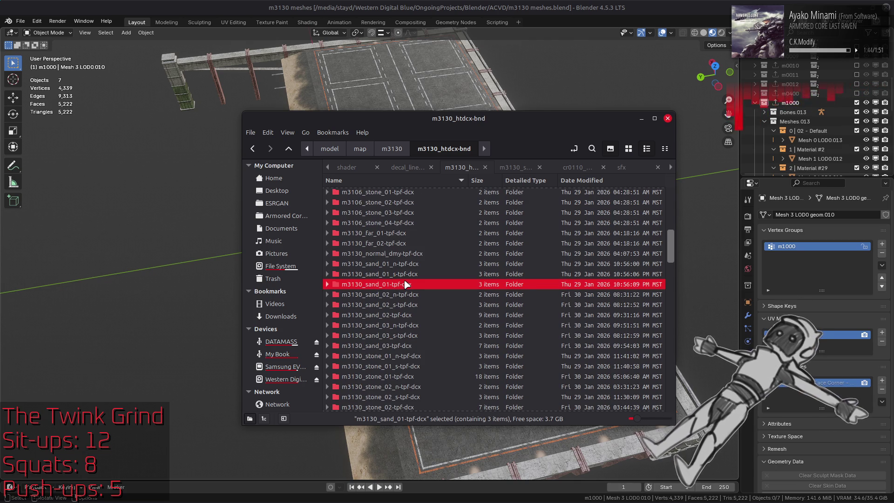
{"action": "left_click", "coordinate": [416, 346]}
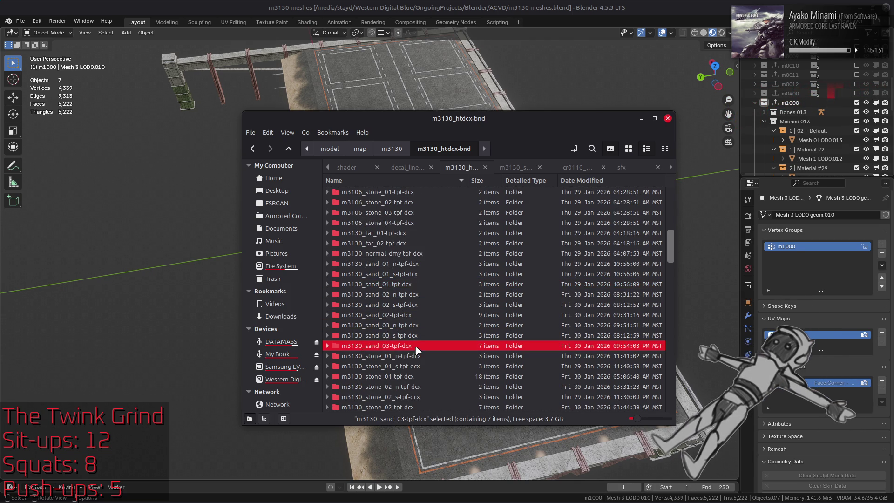
{"action": "left_click", "coordinate": [417, 264], "text": "shift"}
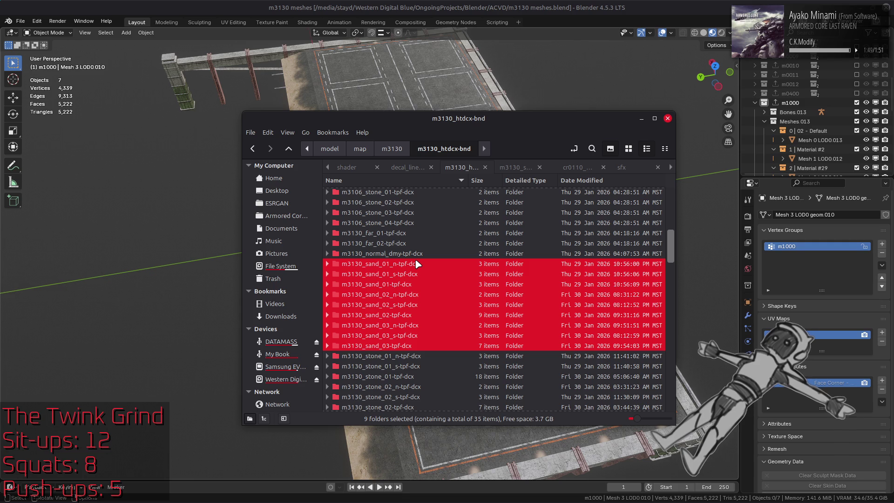
{"action": "right_click", "coordinate": [415, 264]}
{"action": "mouse_move", "coordinate": [536, 307]}
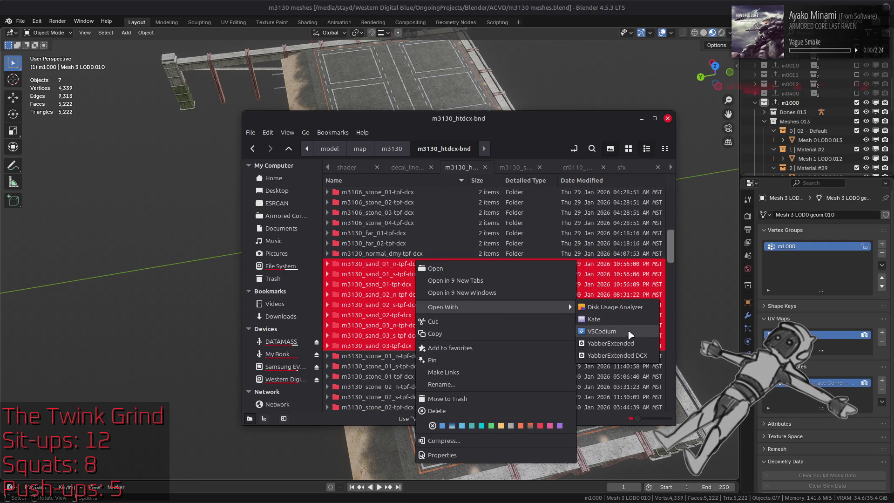
{"action": "left_click", "coordinate": [631, 331]}
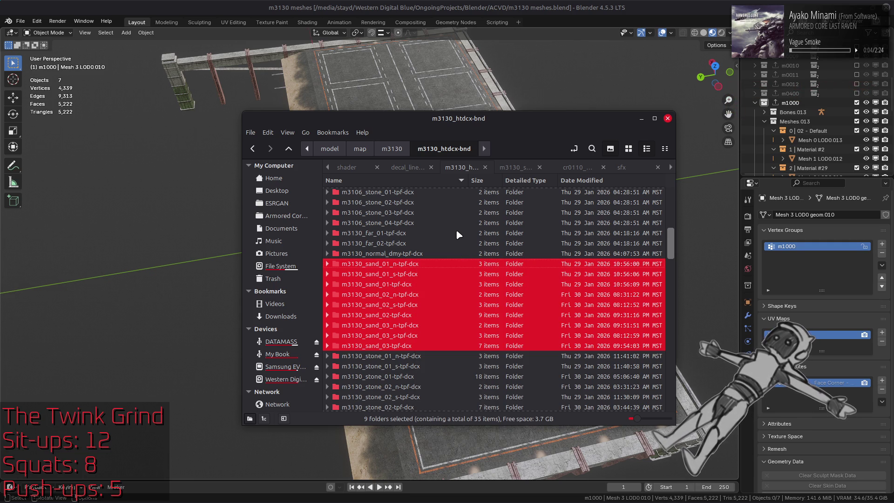
Repack the m3130_htdcx-bnd folder into m3130_htdcx.bnd and return to Blender.
{"action": "key", "text": "alt+Left"}
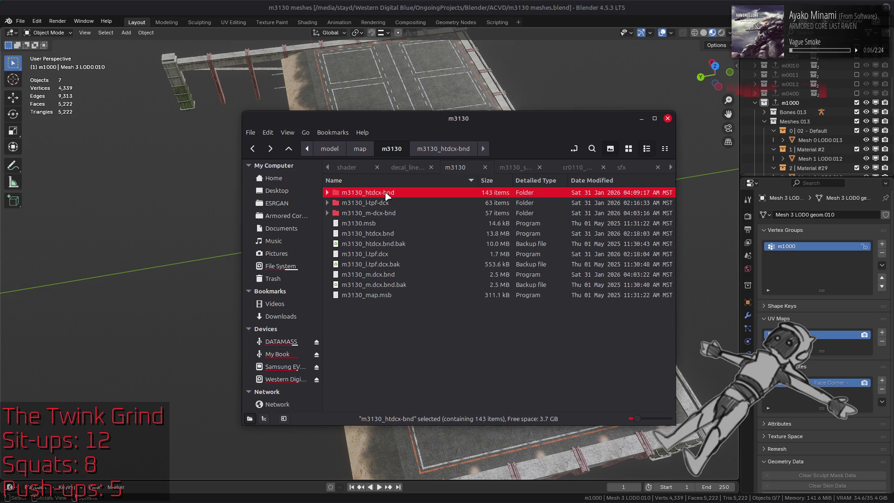
{"action": "right_click", "coordinate": [385, 192]}
{"action": "mouse_move", "coordinate": [484, 241]}
{"action": "left_click", "coordinate": [576, 274]}
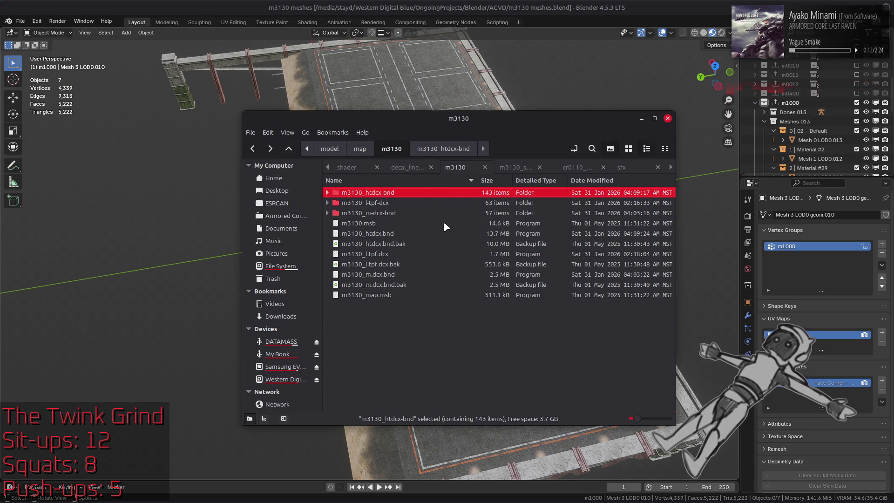
{"action": "left_click", "coordinate": [619, 95]}
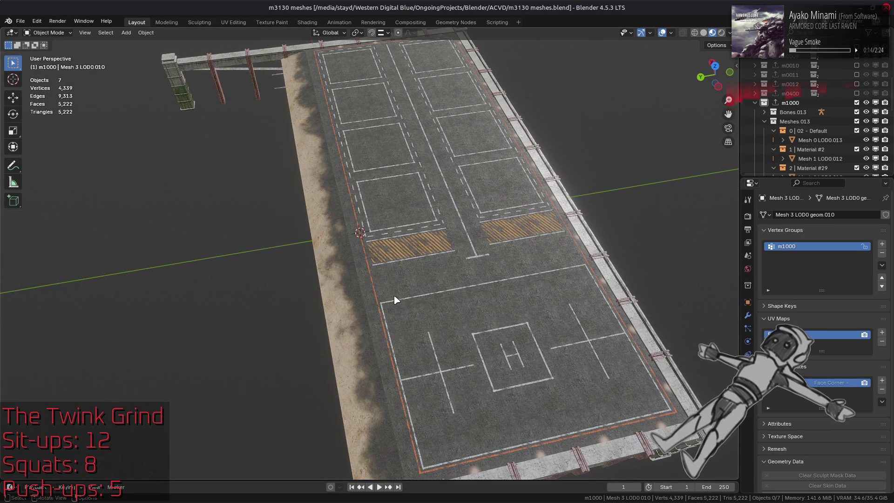
Delete the NormalEdit modifier from the left road-edge strip mesh.
{"action": "left_click", "coordinate": [361, 302]}
{"action": "left_click", "coordinate": [748, 315]}
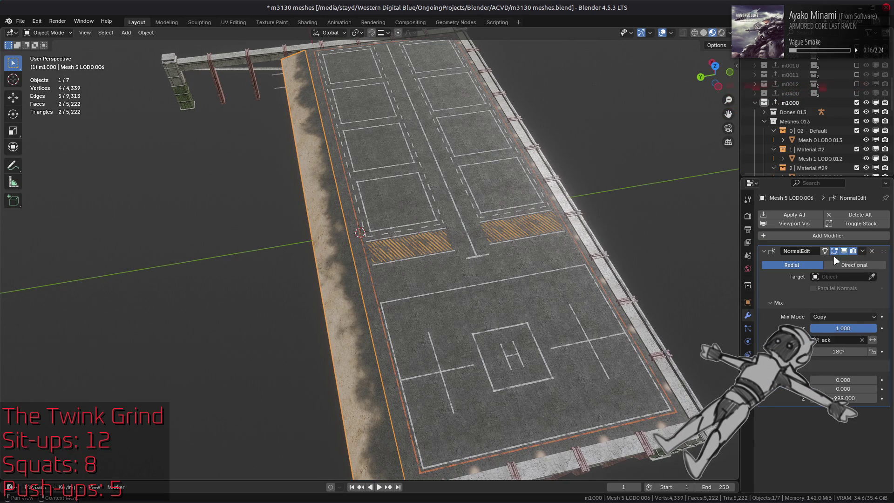
{"action": "left_click", "coordinate": [863, 251]}
{"action": "left_click", "coordinate": [872, 251]}
Export the m1000 collection to m1000.flv, then deselect all and save the file.
{"action": "left_click", "coordinate": [787, 103]}
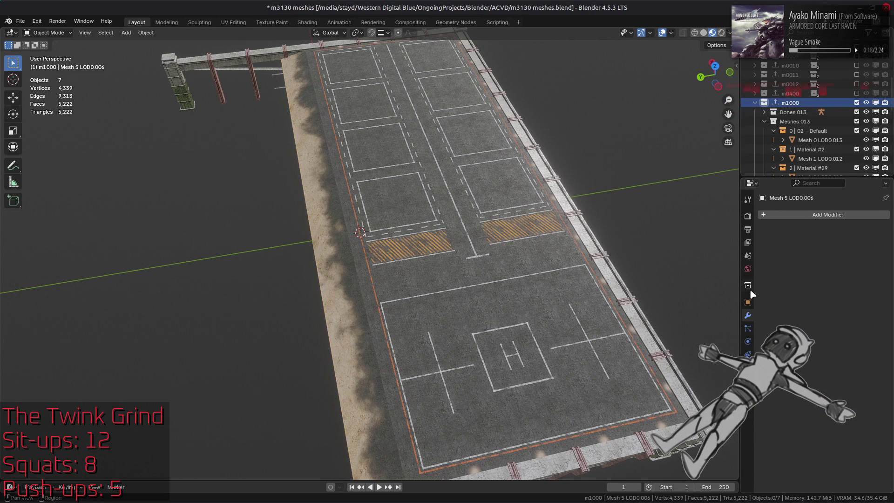
{"action": "left_click", "coordinate": [748, 286]}
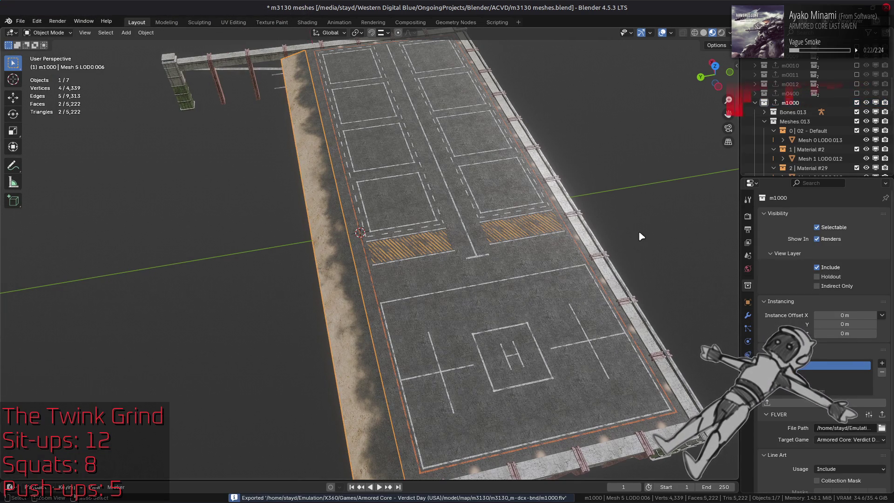
{"action": "left_click", "coordinate": [748, 315]}
{"action": "key", "text": "alt+a"}
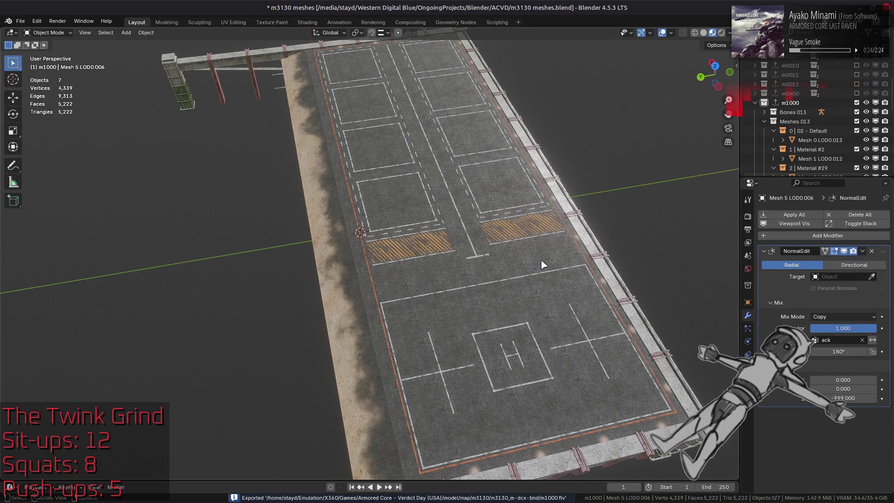
{"action": "key", "text": "ctrl+s"}
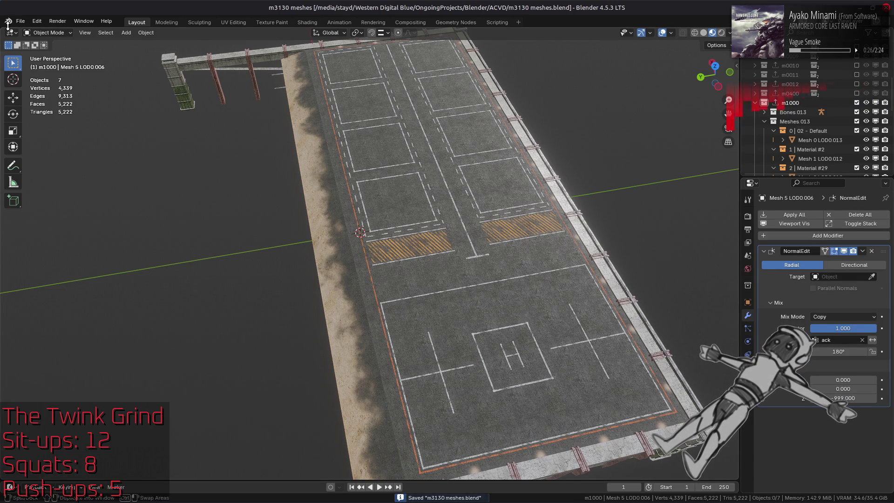
Purge unused data-blocks through File > Clean Up and save m3130 meshes.blend again.
{"action": "left_click", "coordinate": [21, 21]}
{"action": "mouse_move", "coordinate": [85, 194]}
{"action": "left_click", "coordinate": [149, 193]}
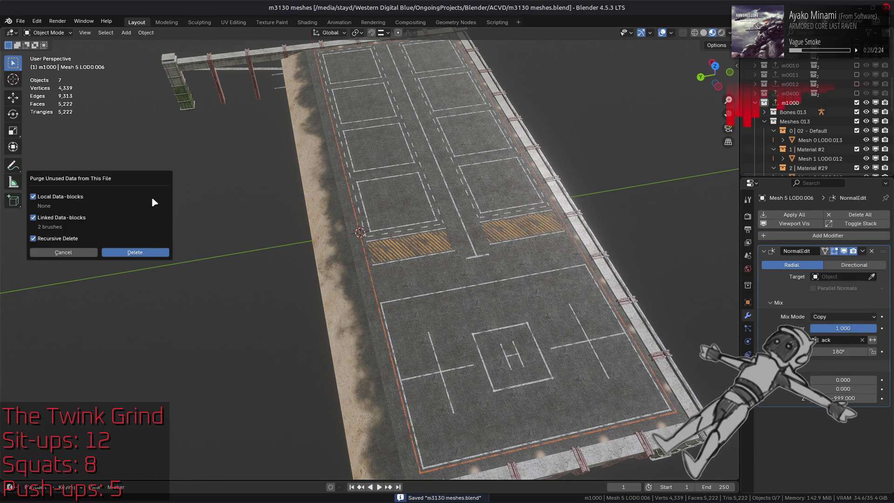
{"action": "left_click", "coordinate": [140, 252]}
{"action": "key", "text": "ctrl+s"}
{"action": "key", "text": "alt+Tab"}
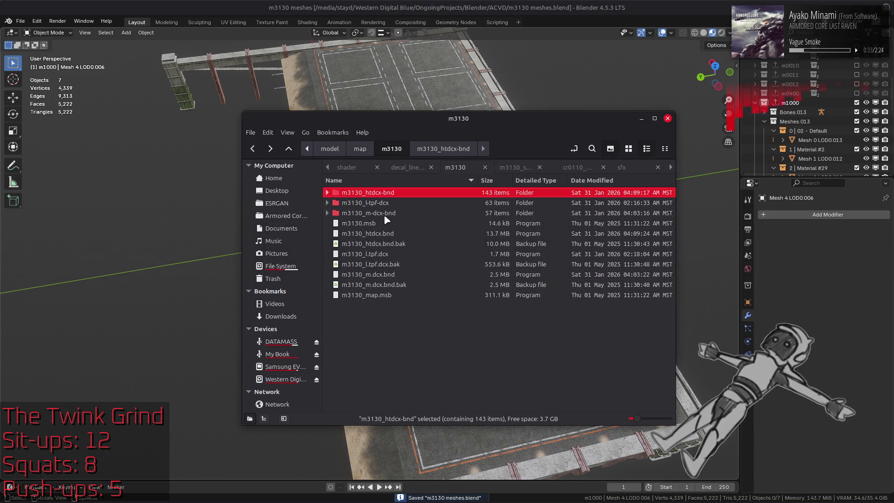
Repack the m3130_m-dcx-bnd folder into m3130_m.dcx.bnd, then switch to Xenia-canary.
{"action": "left_click", "coordinate": [383, 212]}
{"action": "right_click", "coordinate": [382, 213]}
{"action": "mouse_move", "coordinate": [512, 255]}
{"action": "left_click", "coordinate": [565, 291]}
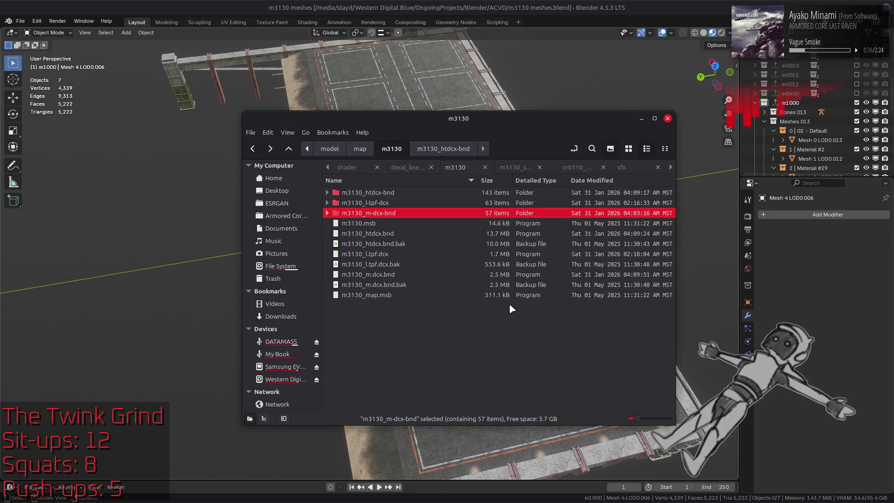
{"action": "key", "text": "alt+Tab"}
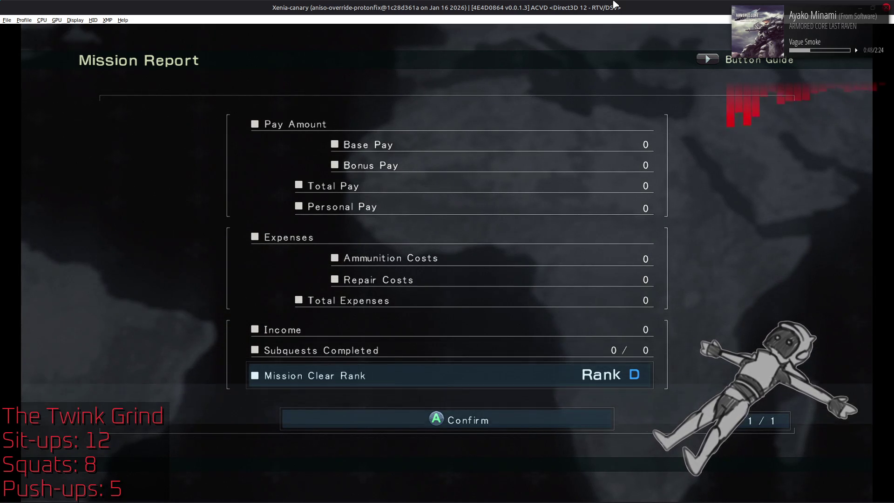
Confirm the Mission Report and choose Sortie Again to restart Mission 06.
{"action": "key", "text": "Return"}
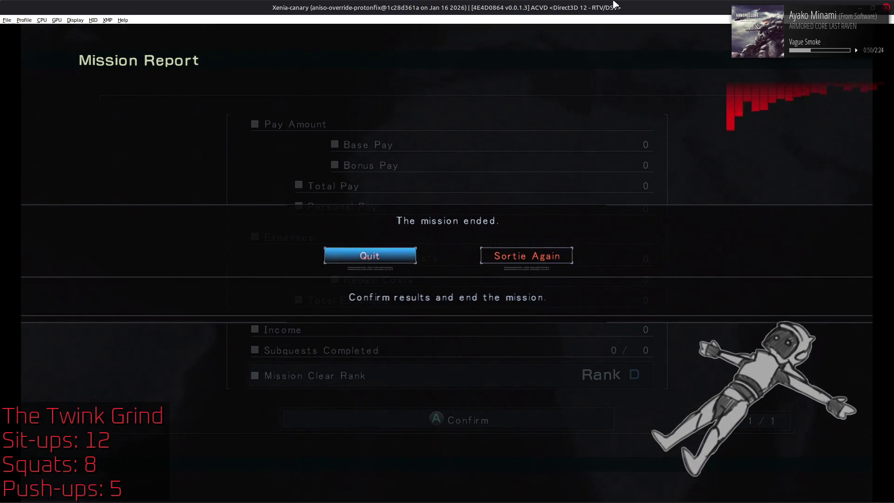
{"action": "key", "text": "Right"}
{"action": "key", "text": "Return"}
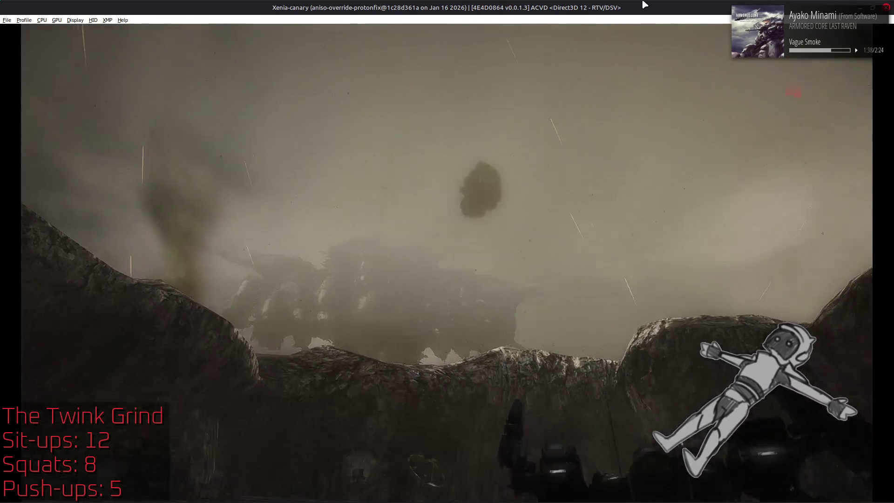
Pause and retire from the mission to reach the Rank D report, then bring up the m3130 folder.
{"action": "key", "text": "Escape"}
{"action": "key", "text": "Down"}
{"action": "key", "text": "Return"}
{"action": "key", "text": "Escape"}
{"action": "key", "text": "Return"}
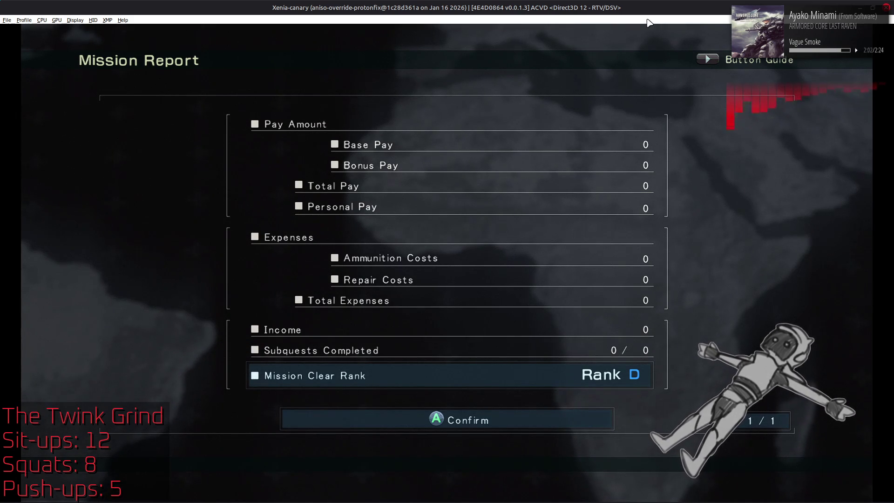
{"action": "key", "text": "alt+Tab"}
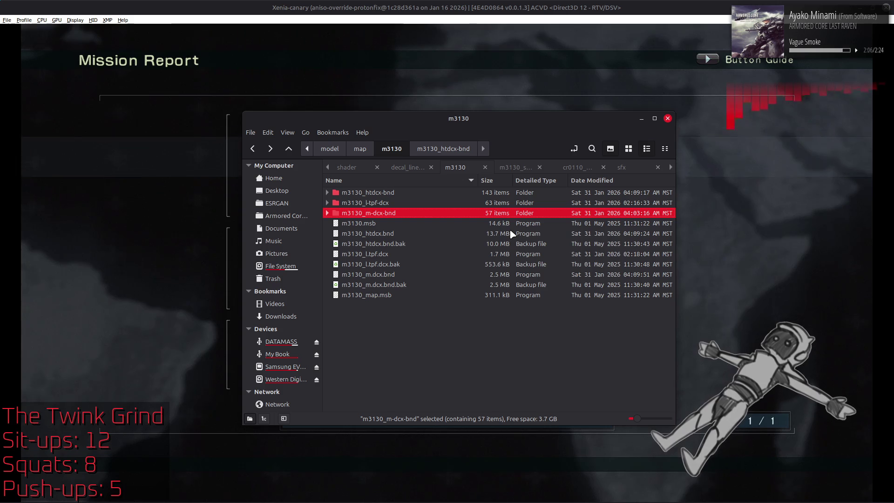
In 010 Editor, undo and redo the diffuse intensity edit in m3130_env.msb, then save.
{"action": "key", "text": "alt+Tab"}
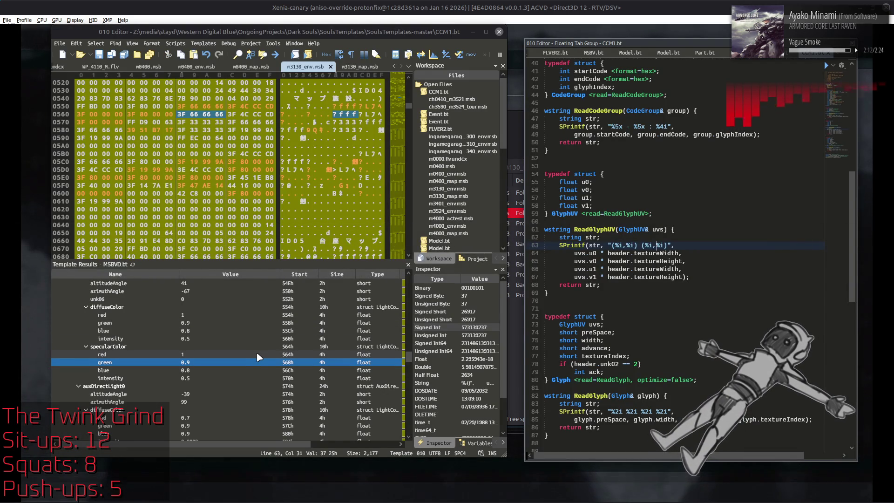
{"action": "left_click", "coordinate": [258, 337]}
{"action": "key", "text": "ctrl+z"}
{"action": "key", "text": "ctrl+z"}
{"action": "key", "text": "ctrl+z"}
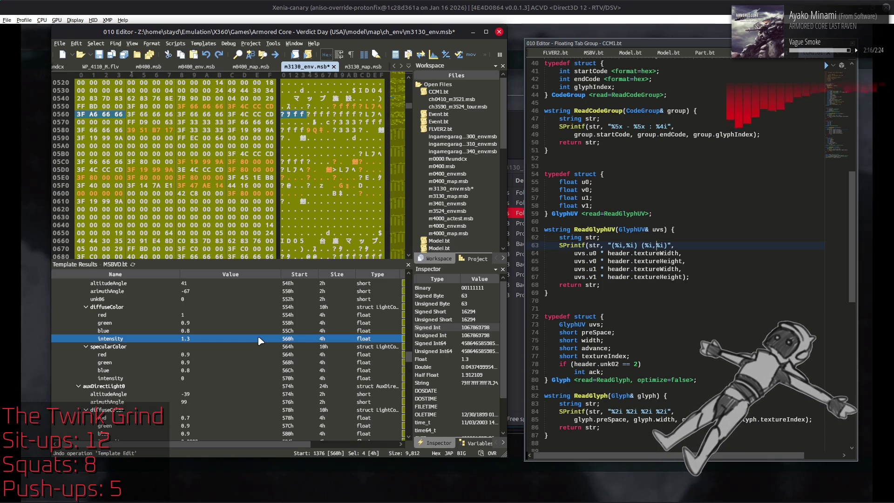
{"action": "key", "text": "ctrl+y"}
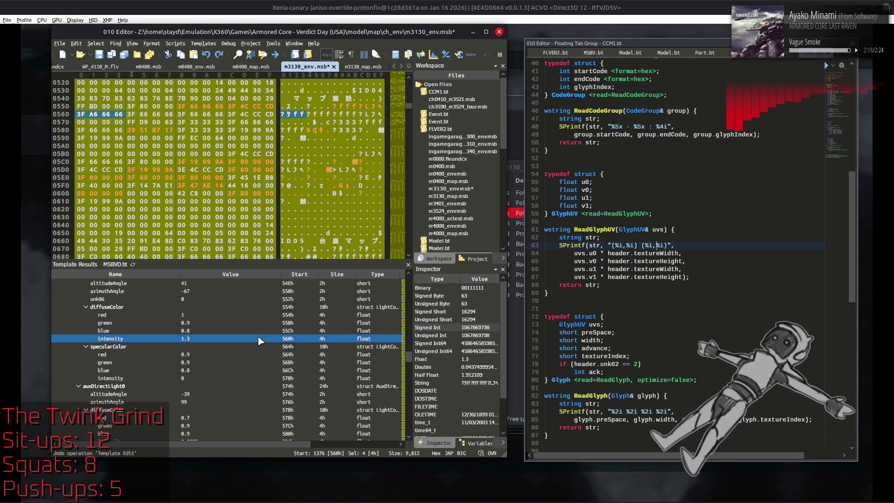
{"action": "key", "text": "ctrl+y"}
{"action": "key", "text": "ctrl+y"}
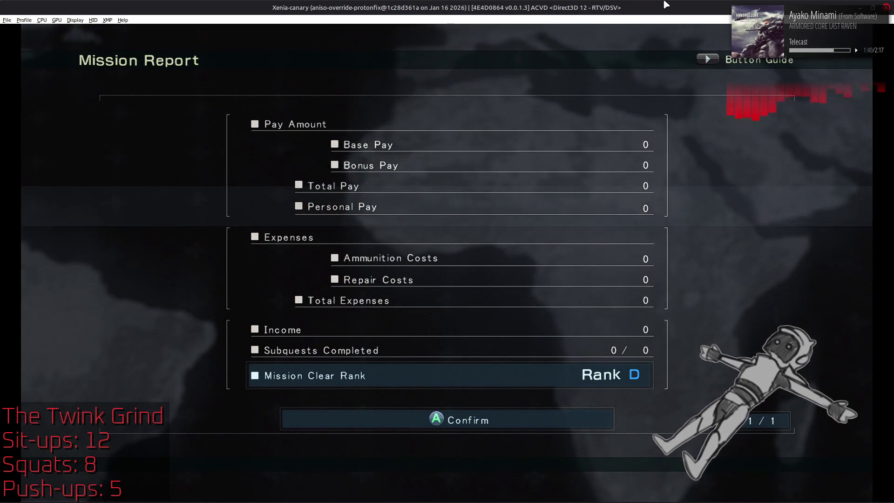
Bring 010 Editor back in front of the game, showing m3130_env.msb's light fields.
{"action": "key", "text": "alt+Tab"}
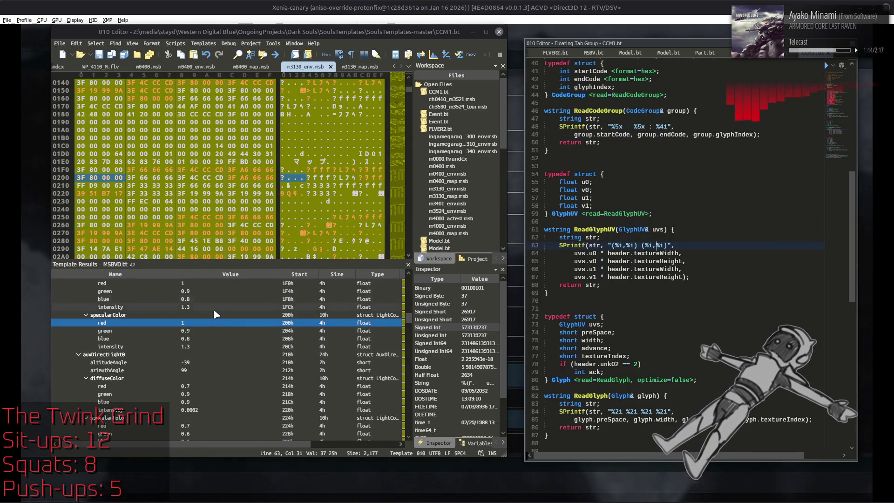
Set the diffuse intensity at 1FCh and specular intensity at 20Ch to 0.8.
{"action": "left_click", "coordinate": [214, 307]}
{"action": "type", "text": ".8"}
{"action": "key", "text": "Return"}
{"action": "left_click", "coordinate": [200, 346]}
{"action": "type", "text": ".8"}
{"action": "key", "text": "Return"}
Set the next light's diffuse (560h) and specular (570h) intensities to 0.8.
{"action": "scroll", "coordinate": [200, 344], "scroll_direction": "down", "scroll_amount": 15}
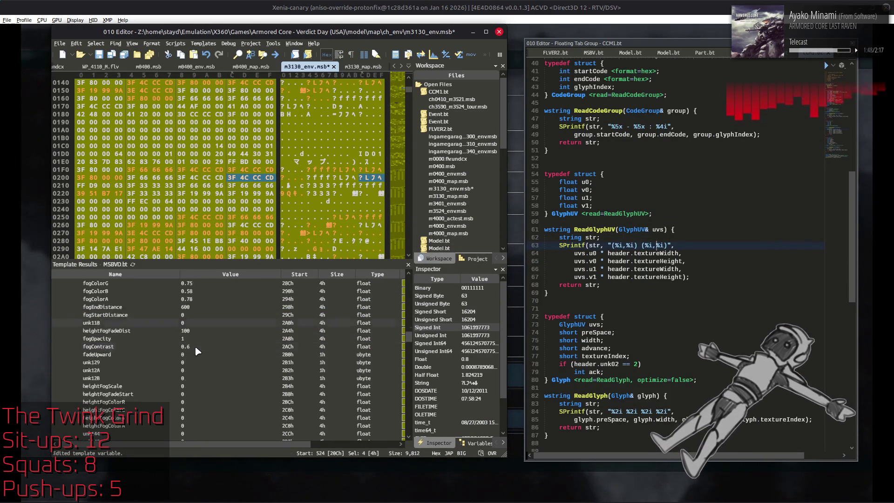
{"action": "scroll", "coordinate": [201, 345], "scroll_direction": "down", "scroll_amount": 1}
{"action": "left_click", "coordinate": [201, 340]}
{"action": "type", "text": ".8"}
{"action": "key", "text": "Return"}
{"action": "left_click", "coordinate": [200, 378]}
{"action": "type", "text": ".8"}
{"action": "key", "text": "Return"}
{"action": "left_click", "coordinate": [215, 361]}
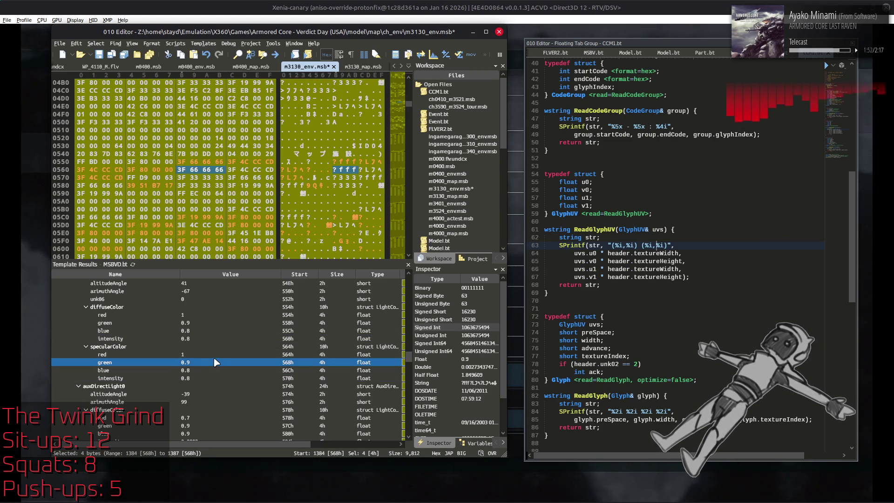
Look through the light entries and select the ambientUpR value.
{"action": "scroll", "coordinate": [214, 362], "scroll_direction": "up", "scroll_amount": 20}
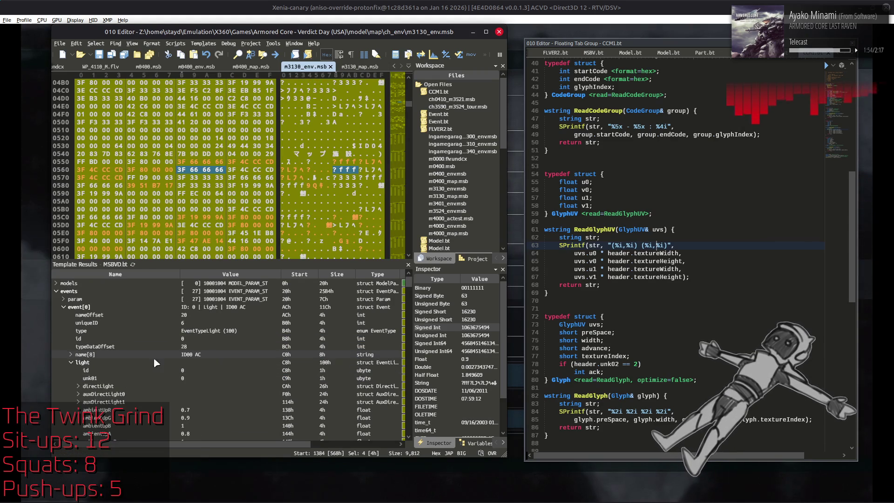
{"action": "scroll", "coordinate": [118, 359], "scroll_direction": "down", "scroll_amount": 3}
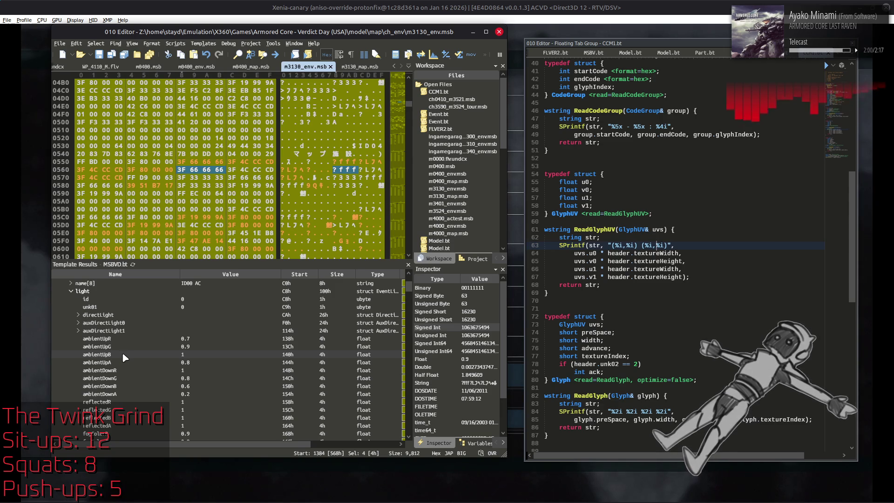
{"action": "scroll", "coordinate": [122, 352], "scroll_direction": "down", "scroll_amount": 12}
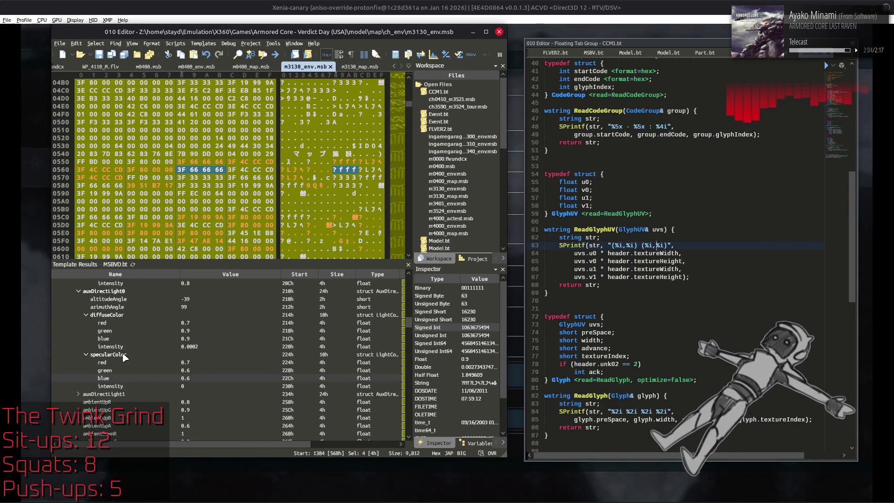
{"action": "scroll", "coordinate": [125, 357], "scroll_direction": "down", "scroll_amount": 1}
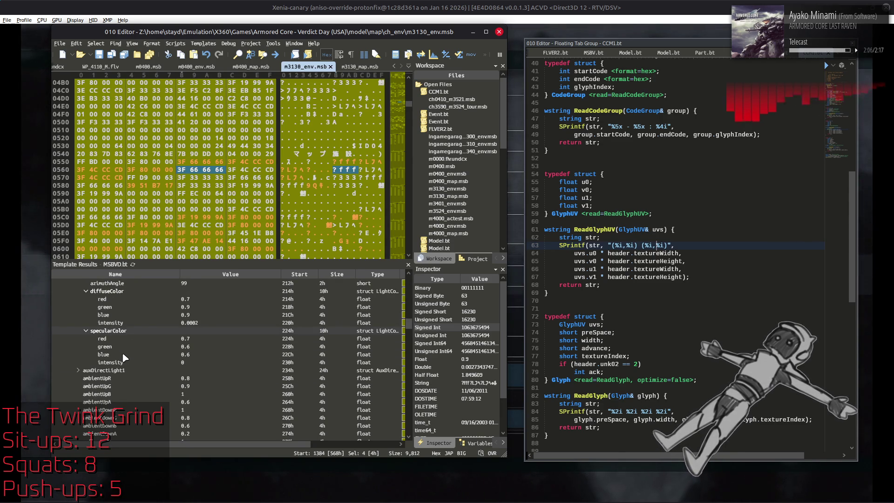
{"action": "scroll", "coordinate": [136, 356], "scroll_direction": "down", "scroll_amount": 7}
{"action": "scroll", "coordinate": [139, 359], "scroll_direction": "down", "scroll_amount": 6}
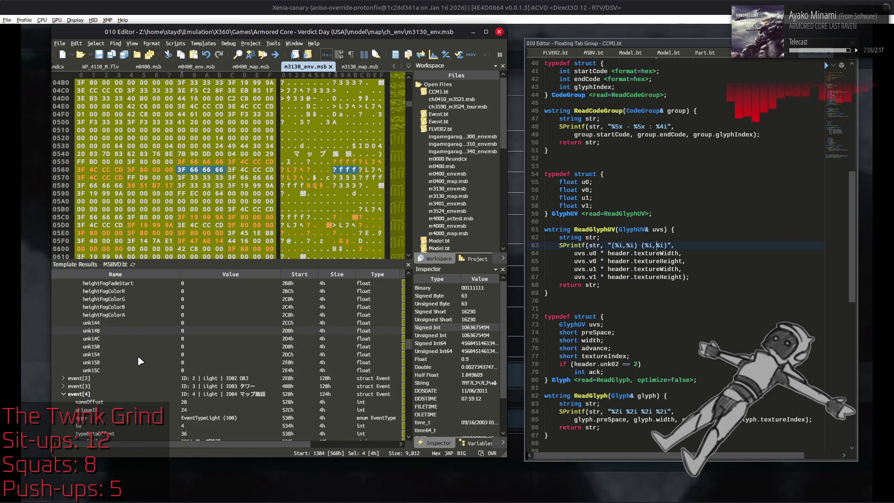
{"action": "scroll", "coordinate": [138, 361], "scroll_direction": "up", "scroll_amount": 6}
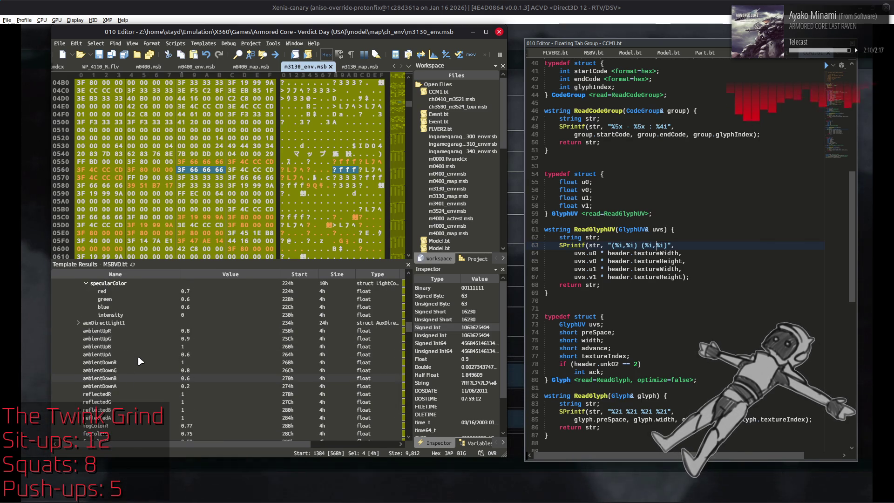
{"action": "scroll", "coordinate": [138, 358], "scroll_direction": "up", "scroll_amount": 3}
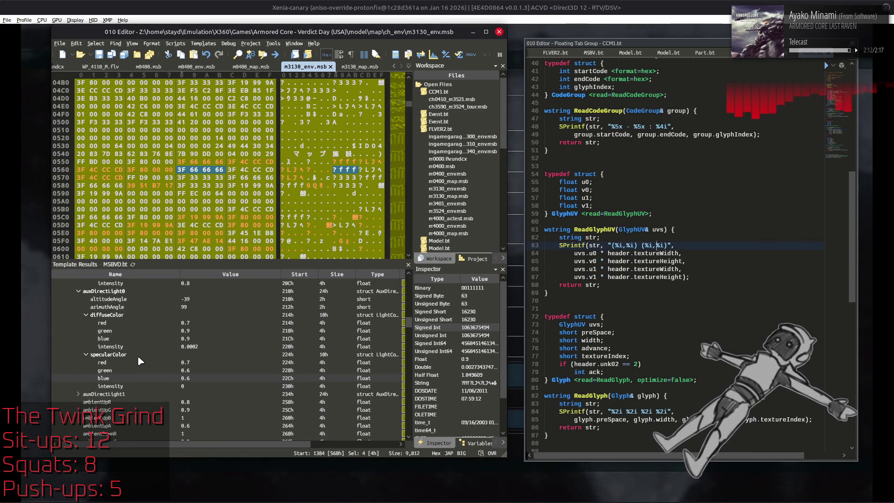
{"action": "scroll", "coordinate": [139, 360], "scroll_direction": "down", "scroll_amount": 2}
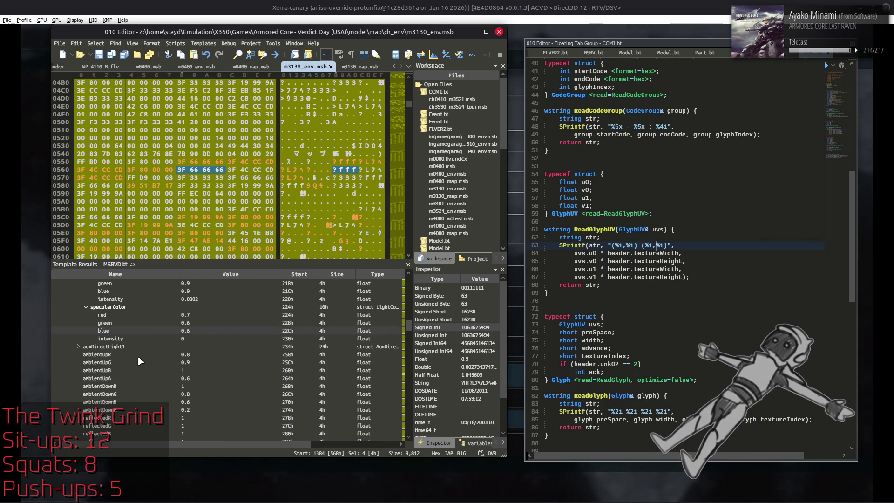
{"action": "scroll", "coordinate": [138, 359], "scroll_direction": "up", "scroll_amount": 15}
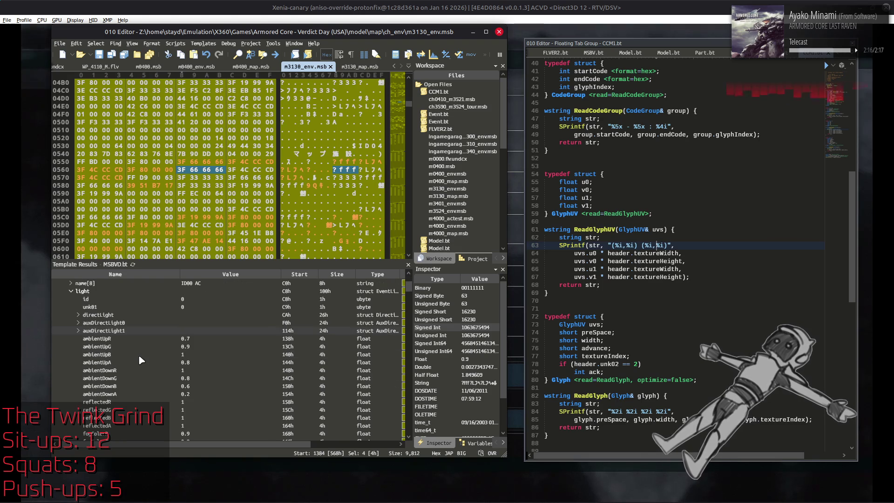
{"action": "left_click", "coordinate": [201, 340]}
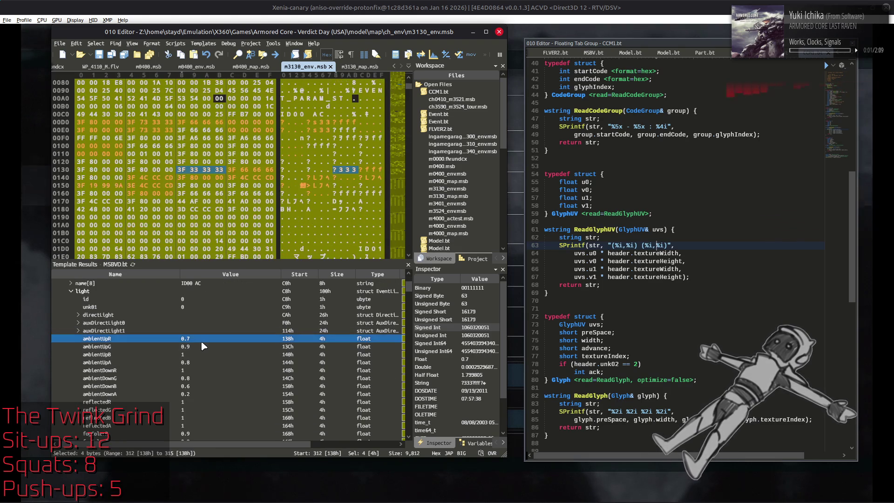
Set ambientUpR to 0.8 and ambientUpA to 0.6.
{"action": "left_click", "coordinate": [200, 342]}
{"action": "type", "text": "0.8"}
{"action": "key", "text": "Return"}
{"action": "left_click", "coordinate": [199, 363]}
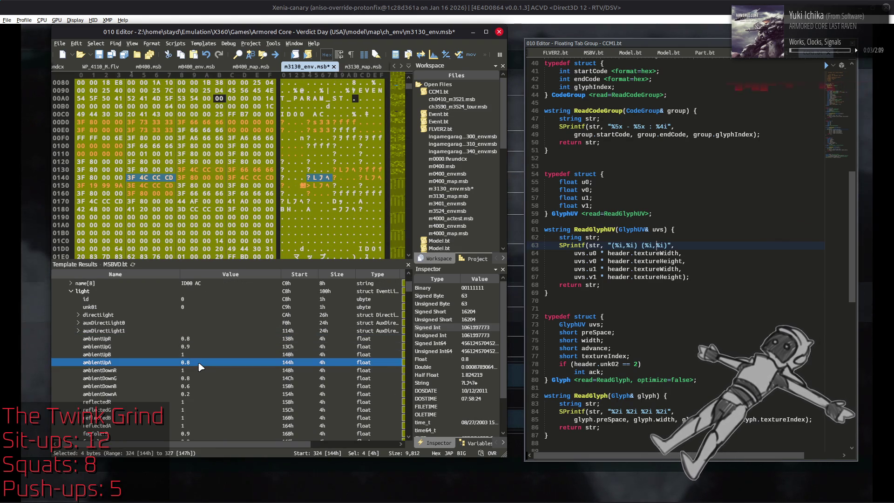
{"action": "left_click", "coordinate": [199, 363]}
{"action": "type", "text": "0.6"}
{"action": "left_click", "coordinate": [204, 356]}
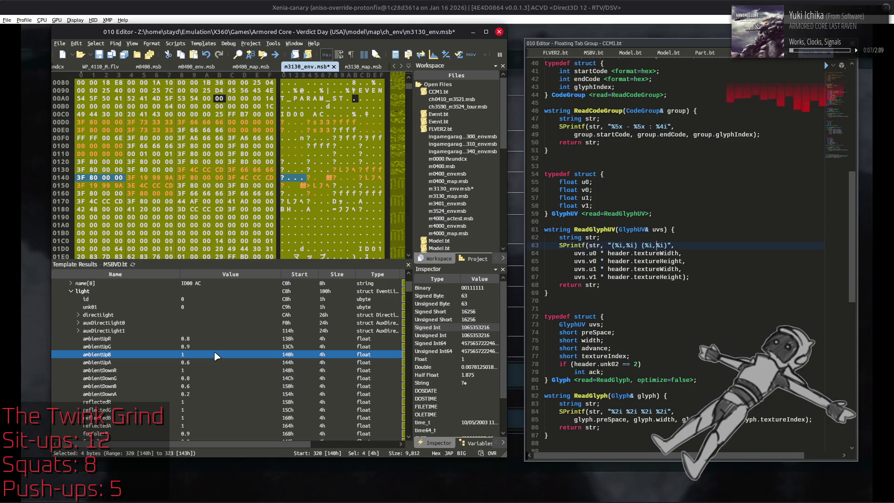
Change ambientUpR to 0.9 and ambientUpG to 0.95, then save the environment file.
{"action": "left_click", "coordinate": [211, 340]}
{"action": "type", "text": "0.9"}
{"action": "key", "text": "Return"}
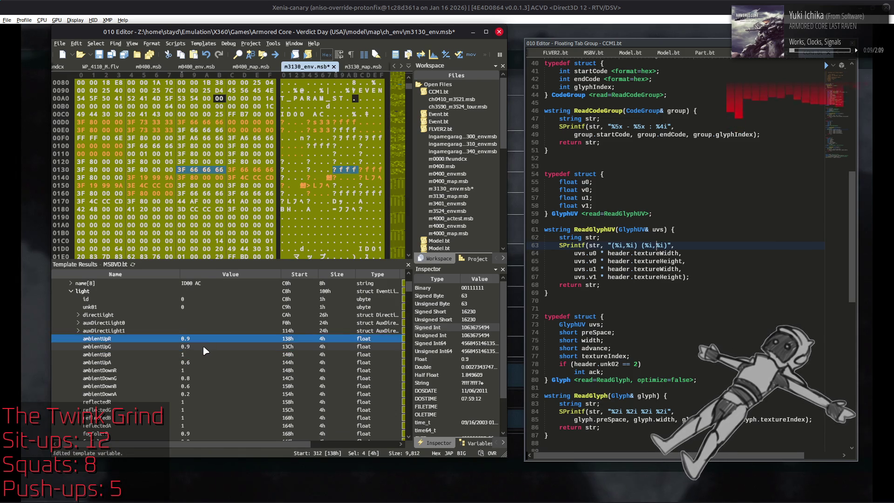
{"action": "double_click", "coordinate": [206, 347]}
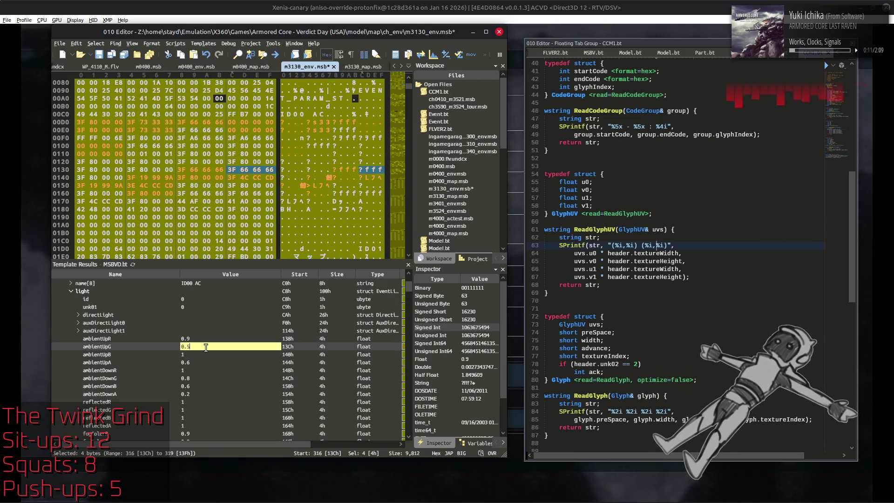
{"action": "type", "text": "0.95"}
{"action": "key", "text": "Return"}
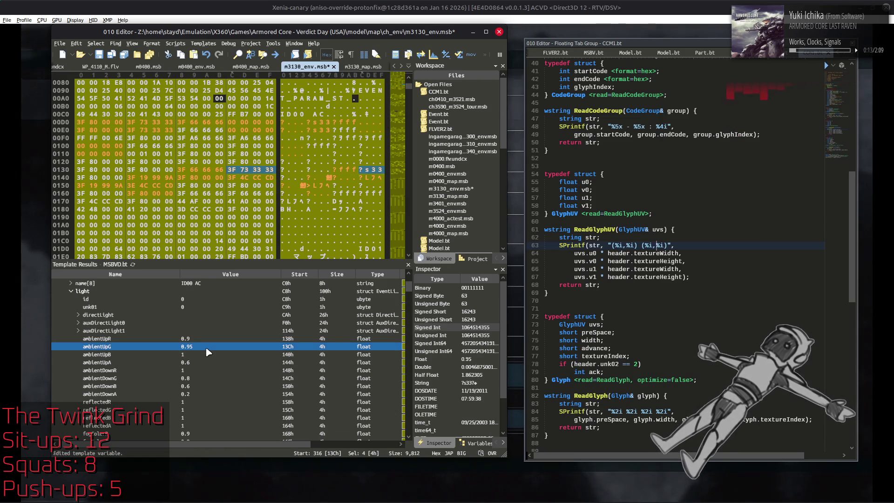
{"action": "key", "text": "ctrl+s"}
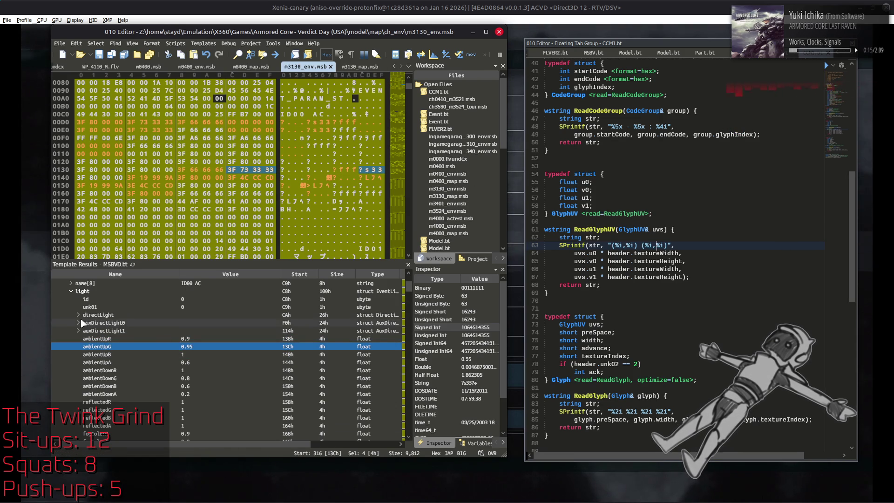
Expand the auxDirectLight0 and directLight entries with their diffuse and specular colours.
{"action": "double_click", "coordinate": [100, 323]}
{"action": "double_click", "coordinate": [87, 355]}
{"action": "double_click", "coordinate": [87, 346]}
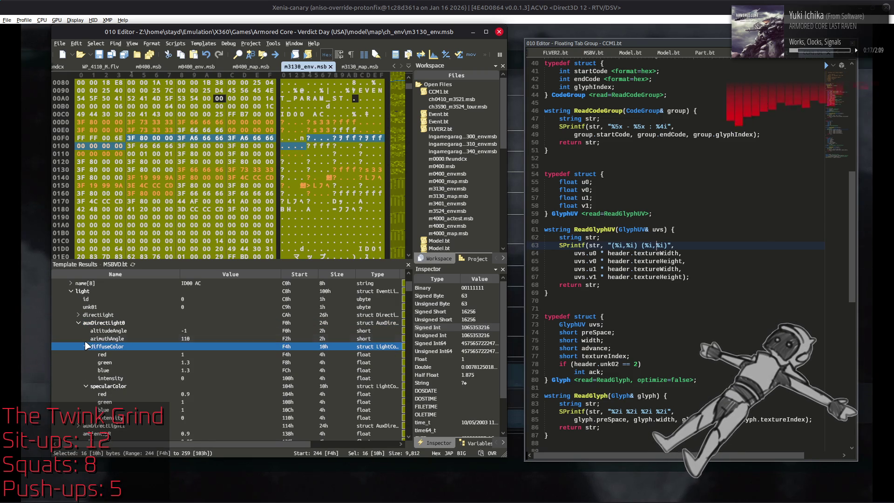
{"action": "double_click", "coordinate": [82, 316]}
{"action": "double_click", "coordinate": [88, 355]}
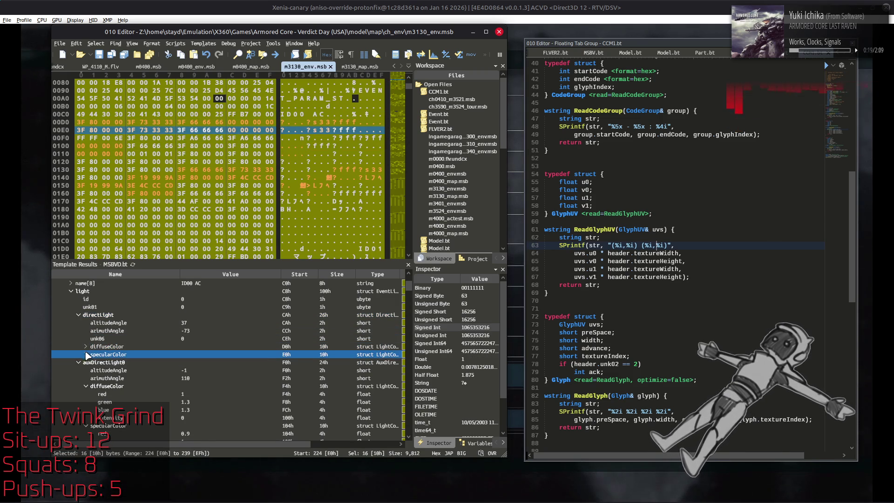
{"action": "double_click", "coordinate": [87, 347]}
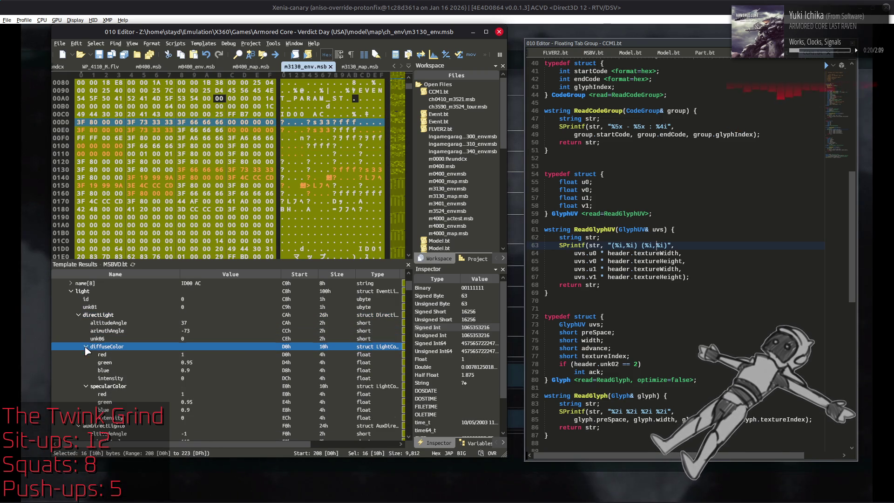
Set the diffuse intensity to 1.6 and specular intensity to 2.4, then save m3130_env.msb.
{"action": "left_click", "coordinate": [222, 381]}
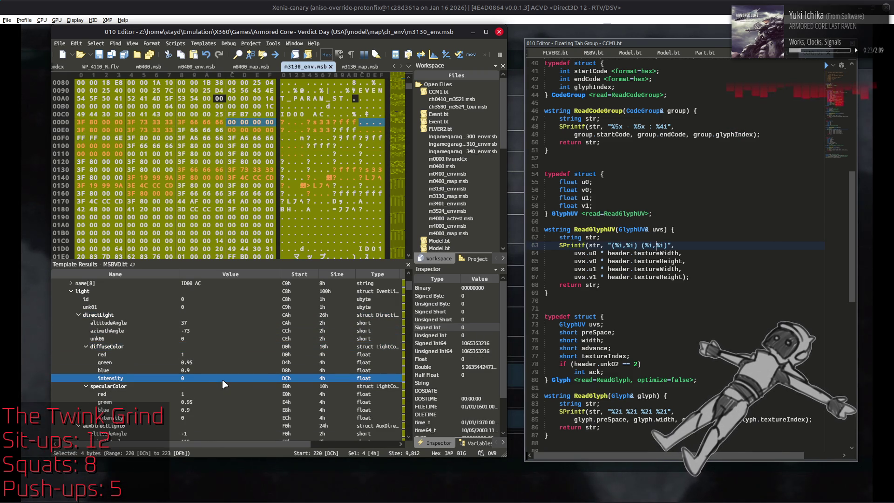
{"action": "double_click", "coordinate": [222, 379]}
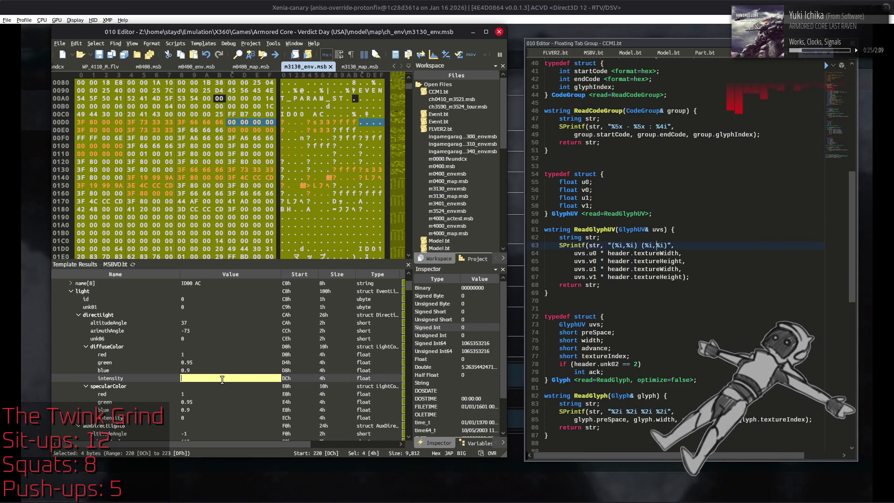
{"action": "type", "text": "1.6"}
{"action": "key", "text": "Return"}
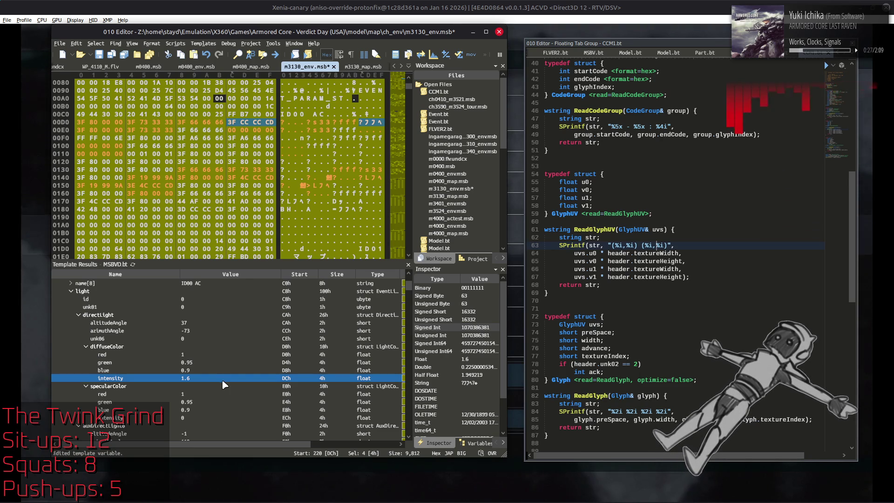
{"action": "left_click", "coordinate": [215, 419]}
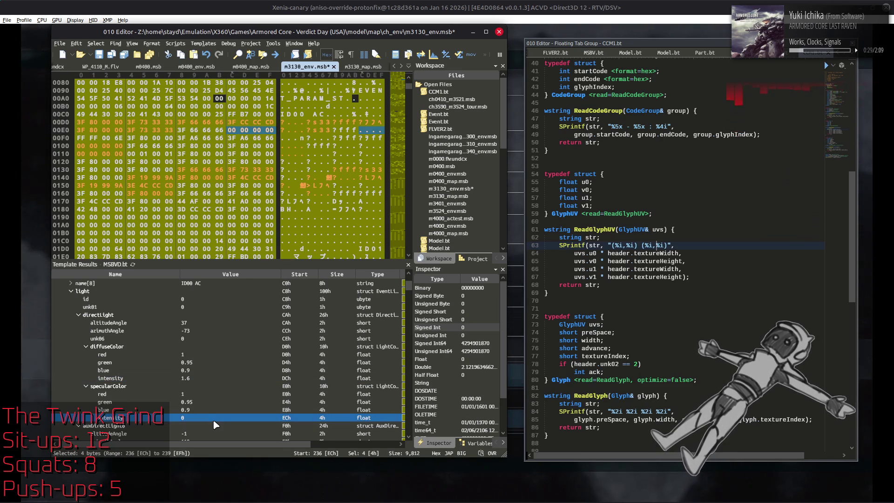
{"action": "double_click", "coordinate": [214, 418]}
{"action": "type", "text": "2.4"}
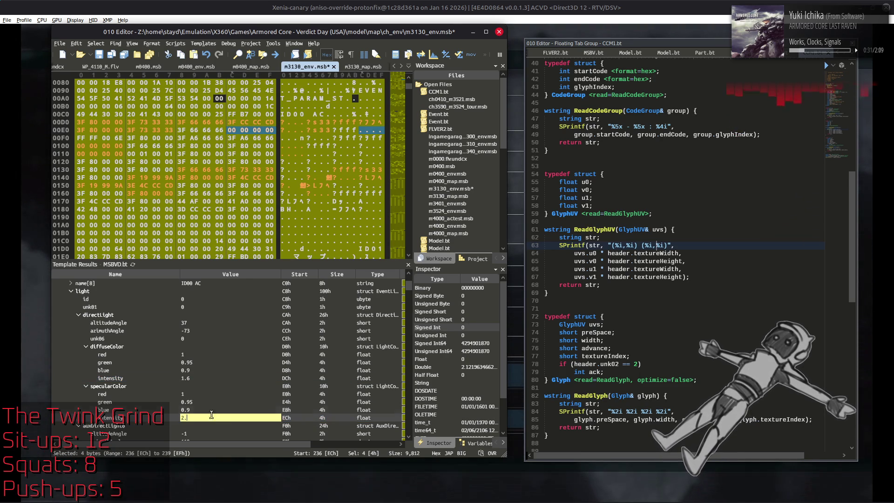
{"action": "key", "text": "Return"}
{"action": "left_click", "coordinate": [207, 379]}
{"action": "key", "text": "ctrl+s"}
In Xenia, confirm the mission report and choose Sortie Again to restart the mission.
{"action": "left_click", "coordinate": [550, 4]}
{"action": "key", "text": "Return"}
{"action": "key", "text": "Right"}
{"action": "key", "text": "Return"}
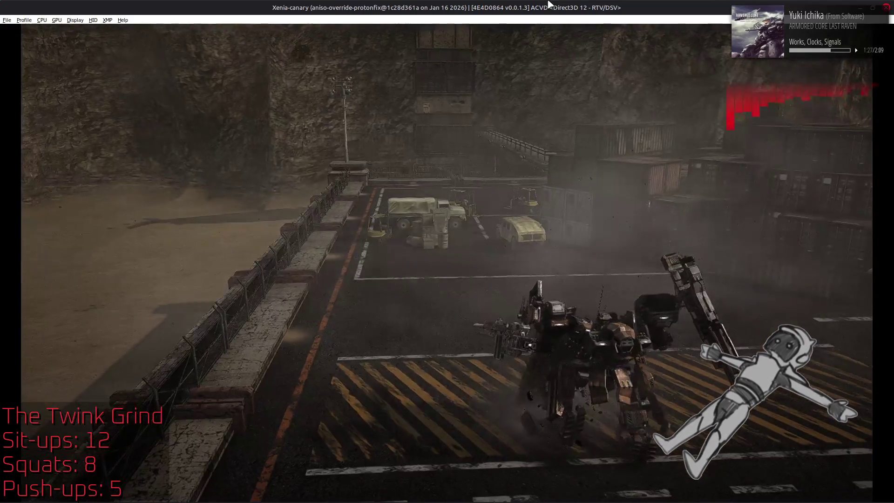
Retire from the running mission through the pause menu.
{"action": "key", "text": "Return"}
{"action": "key", "text": "Down"}
{"action": "key", "text": "Return"}
{"action": "key", "text": "Return"}
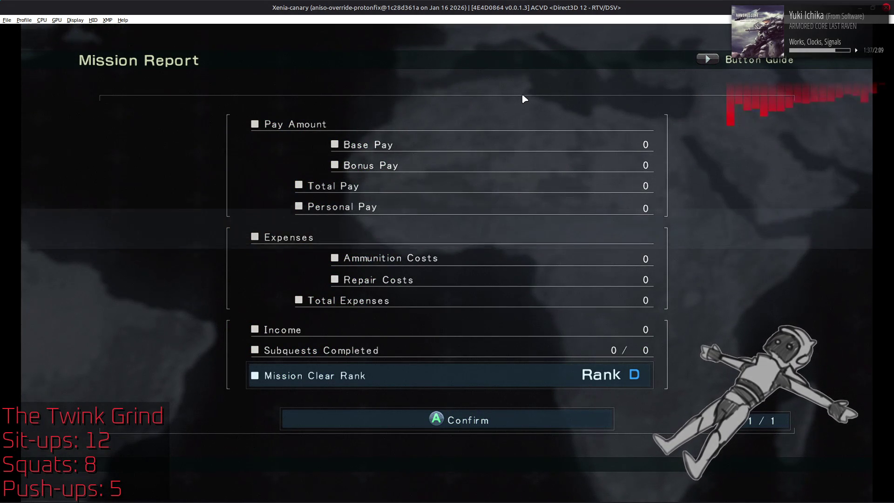
Switch to Blender's m3130 meshes file and select the helipad road-markings mesh.
{"action": "key", "text": "alt+Tab"}
{"action": "key", "text": "Tab"}
{"action": "key", "text": "Tab"}
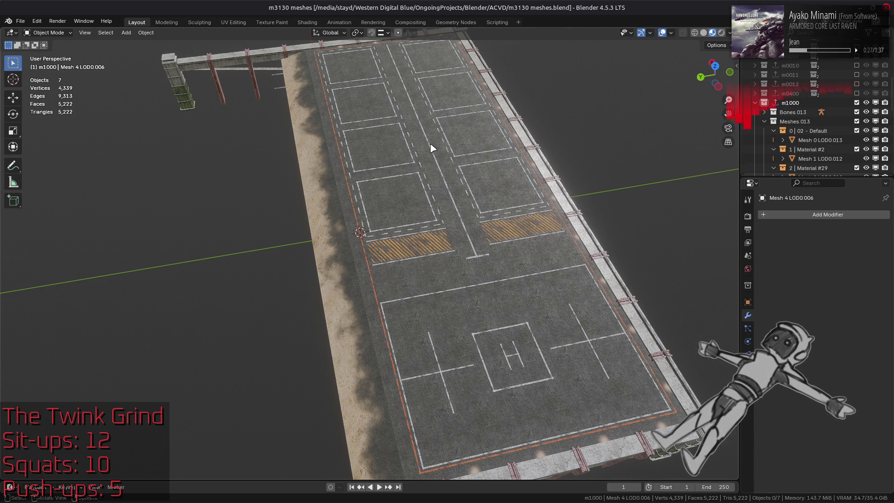
{"action": "left_click", "coordinate": [412, 158]}
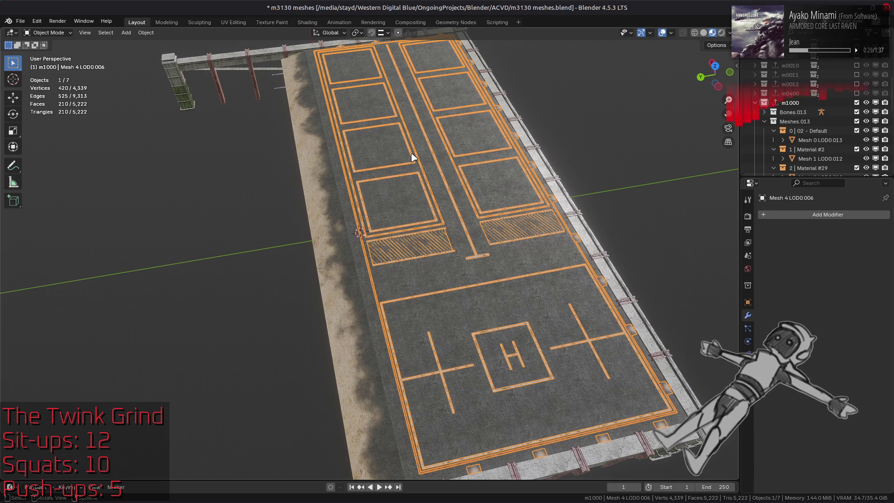
Frame the markings mesh, enter Edit Mode in top view, and box-select faces across the helipad.
{"action": "key", "text": "KP_Decimal"}
{"action": "key", "text": "Tab"}
{"action": "key", "text": "3"}
{"action": "key", "text": "a"}
{"action": "key", "text": "KP_7"}
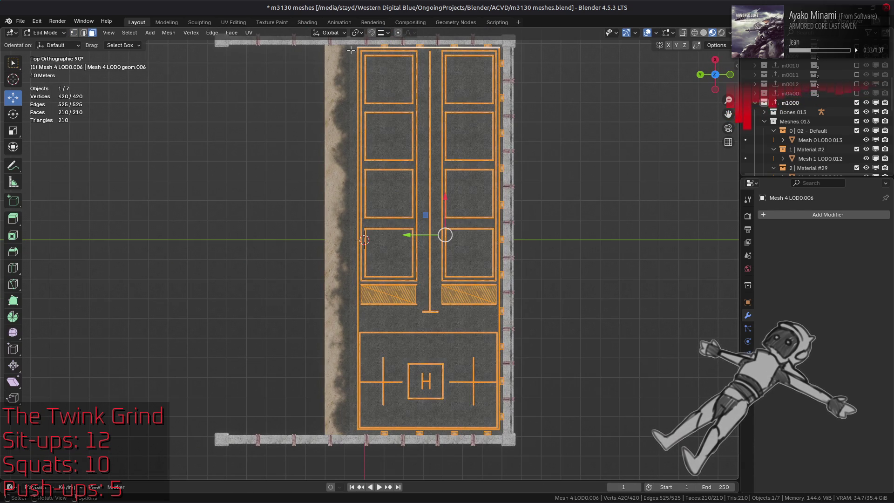
{"action": "key", "text": "alt+a"}
{"action": "mouse_move", "coordinate": [351, 49]}
{"action": "left_mouse_down"}
{"action": "mouse_move", "coordinate": [438, 368]}
{"action": "mouse_move", "coordinate": [505, 435]}
{"action": "left_mouse_up"}
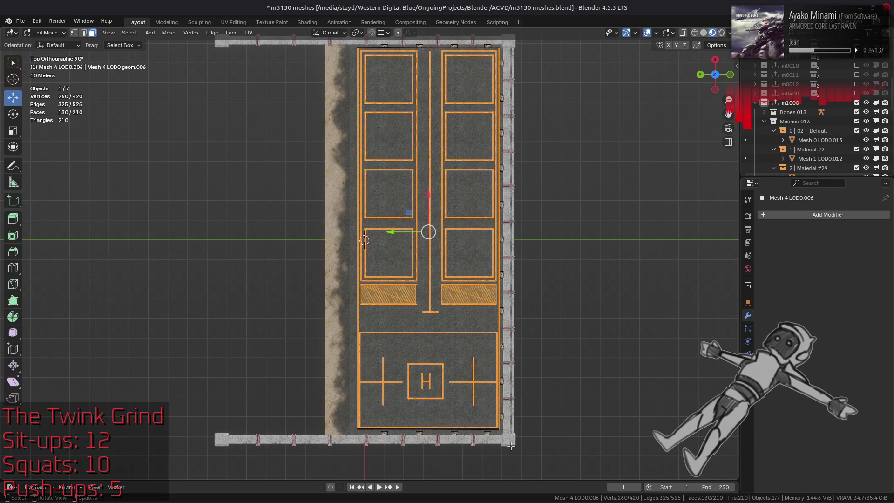
Box-select the marking vertices, drop the border vertices, and extend to connected geometry with Ctrl+L.
{"action": "key", "text": "1"}
{"action": "key", "text": "alt+a"}
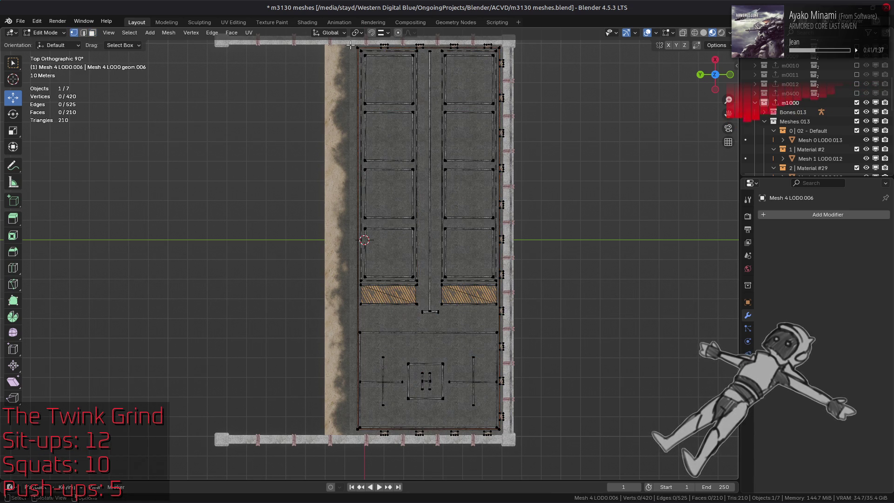
{"action": "mouse_move", "coordinate": [353, 48]}
{"action": "left_mouse_down"}
{"action": "mouse_move", "coordinate": [450, 227]}
{"action": "mouse_move", "coordinate": [500, 431]}
{"action": "left_mouse_up"}
{"action": "left_click_drag", "start_coordinate": [530, 471], "coordinate": [345, 431]}
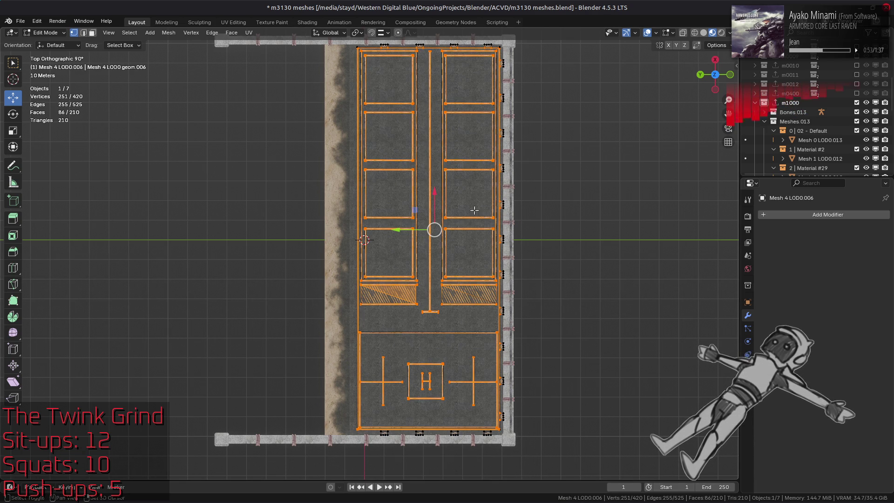
{"action": "middle_click_drag", "start_coordinate": [390, 69], "coordinate": [380, 100], "text": "shift"}
{"action": "mouse_move", "coordinate": [367, 63]}
{"action": "left_mouse_down"}
{"action": "mouse_move", "coordinate": [386, 91]}
{"action": "mouse_move", "coordinate": [489, 81]}
{"action": "mouse_move", "coordinate": [529, 289]}
{"action": "mouse_move", "coordinate": [530, 419]}
{"action": "mouse_move", "coordinate": [522, 459]}
{"action": "mouse_move", "coordinate": [509, 460]}
{"action": "left_mouse_up"}
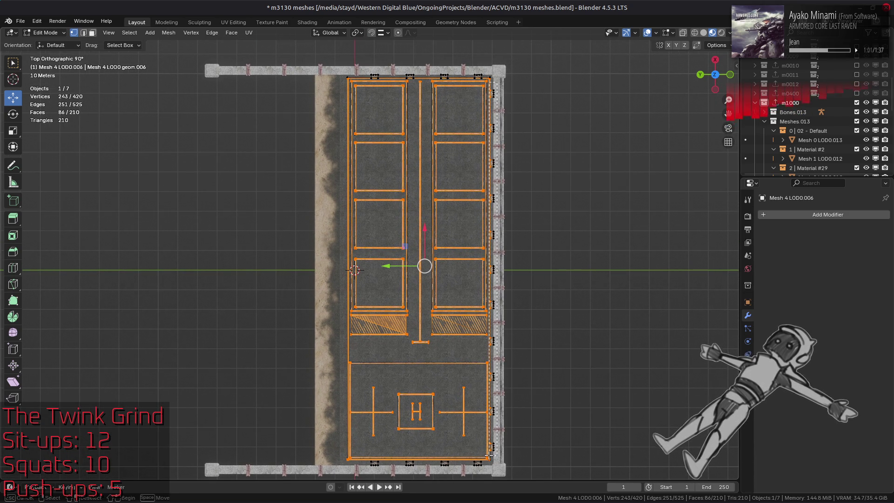
{"action": "key", "text": "ctrl+l"}
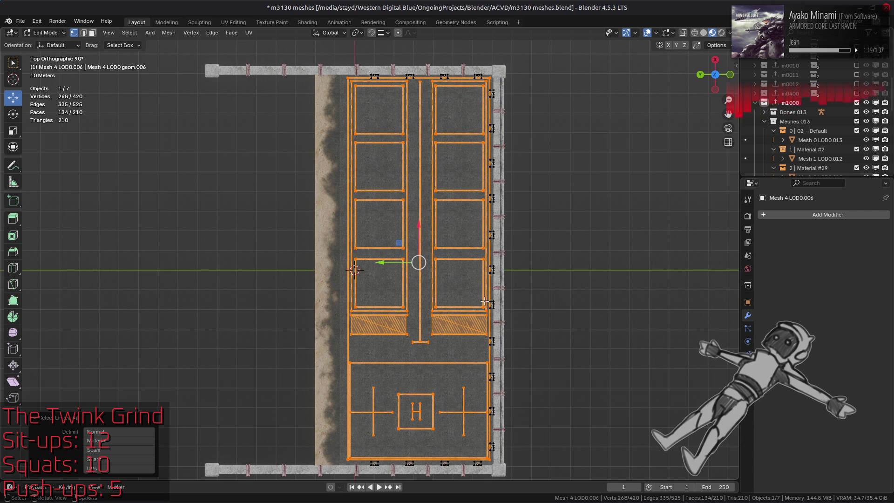
{"action": "middle_click_drag", "start_coordinate": [478, 304], "coordinate": [481, 286]}
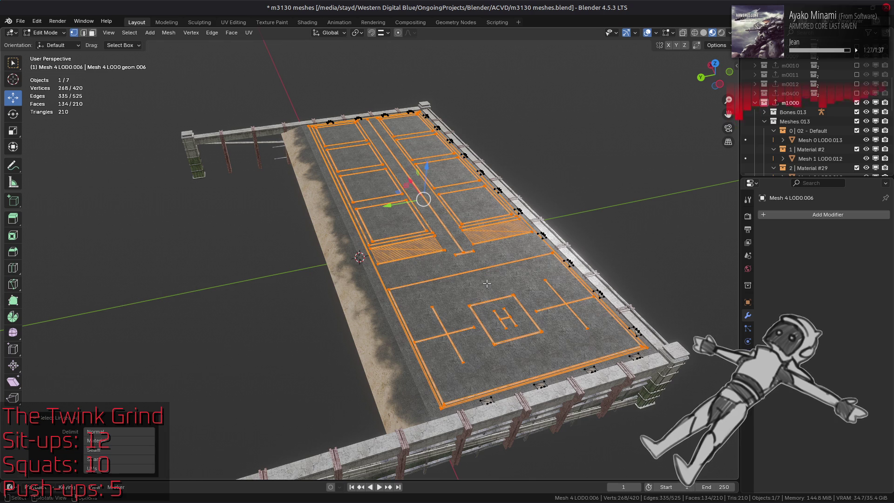
{"action": "scroll", "coordinate": [495, 280], "scroll_direction": "up", "scroll_amount": 4}
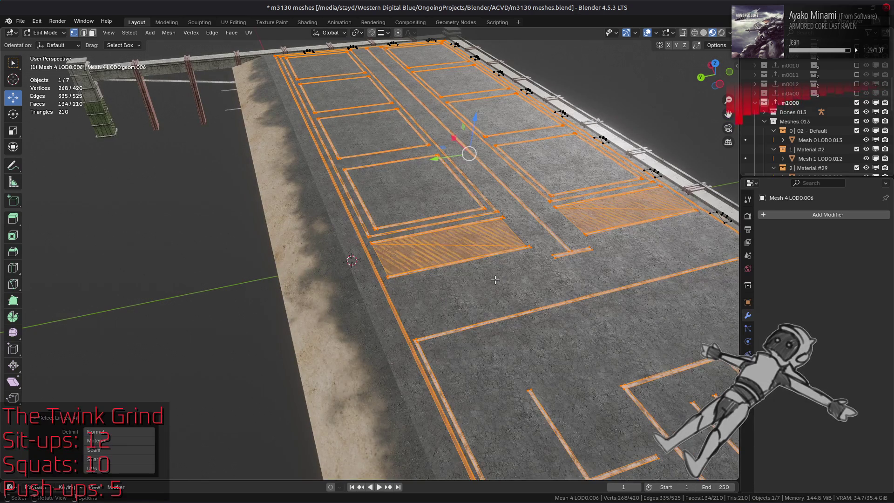
Add a new vertex group in Object Data properties and name it 'linMarks'.
{"action": "left_click", "coordinate": [748, 328]}
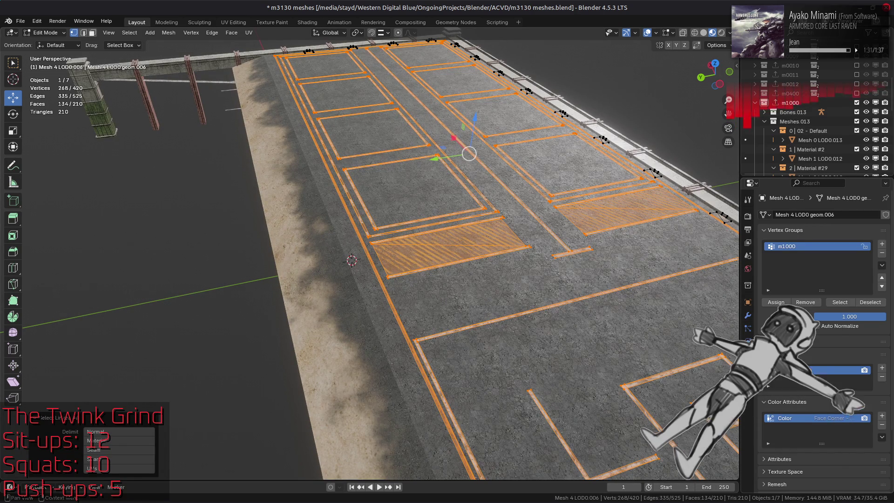
{"action": "left_click", "coordinate": [882, 243]}
{"action": "double_click", "coordinate": [809, 255]}
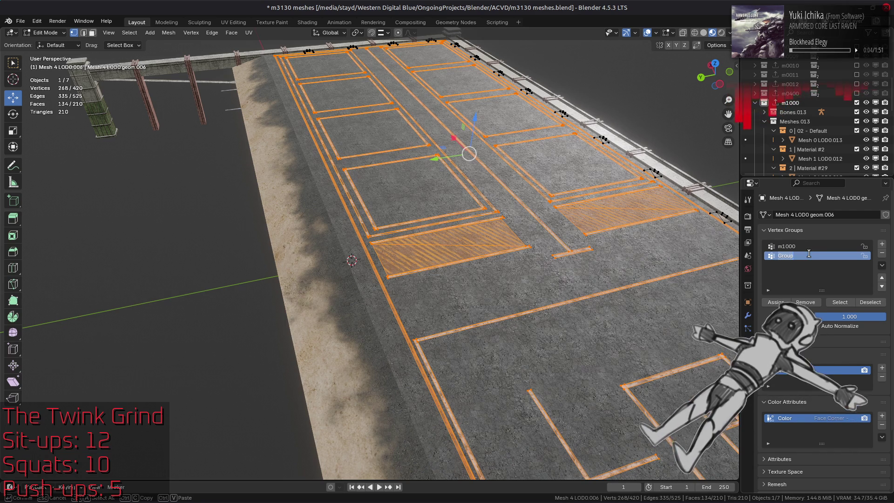
{"action": "type", "text": "lin"}
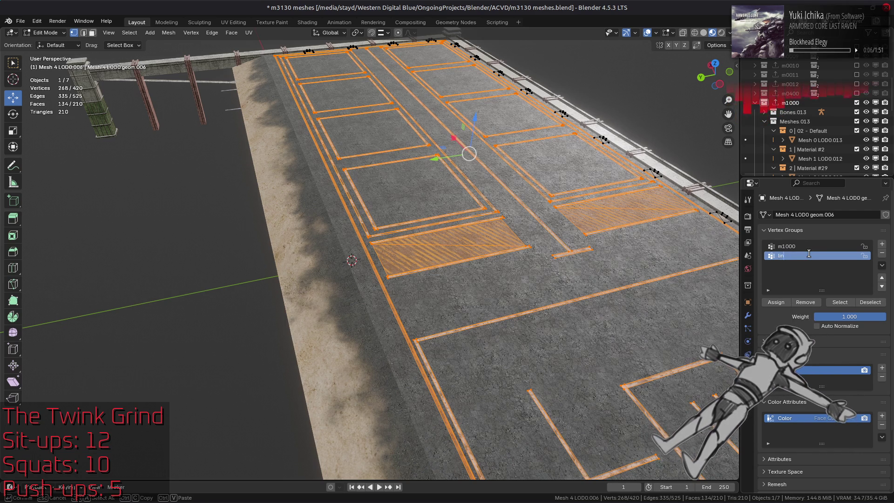
{"action": "type", "text": "Marking"}
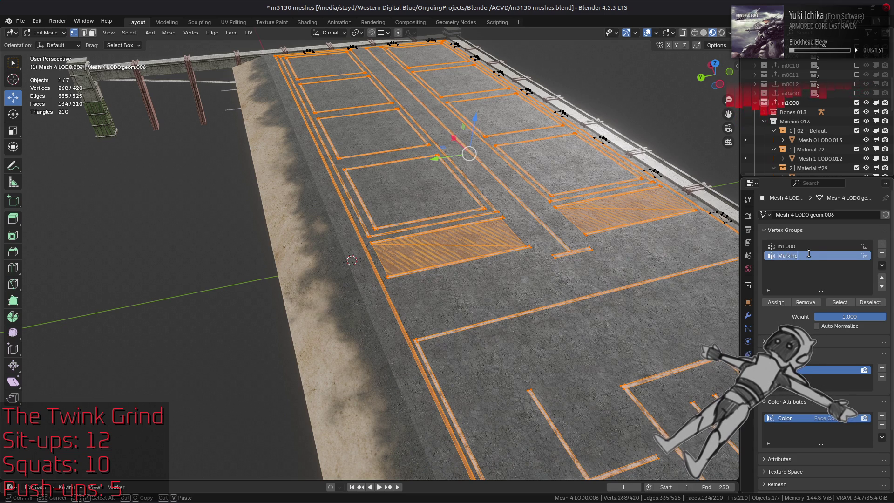
{"action": "type", "text": "s"}
{"action": "key", "text": "Return"}
Try an inset on the marking faces, undo it, and reselect all connected markings.
{"action": "middle_click_drag", "start_coordinate": [614, 298], "coordinate": [614, 298]}
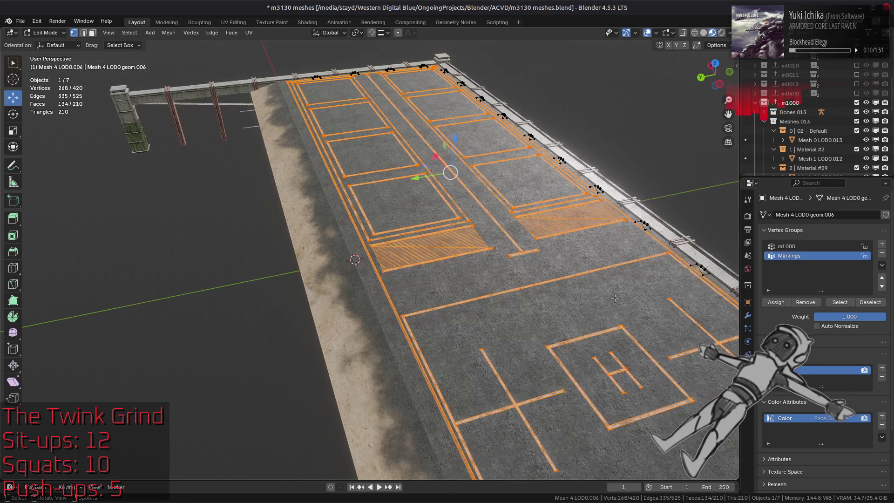
{"action": "key", "text": "i"}
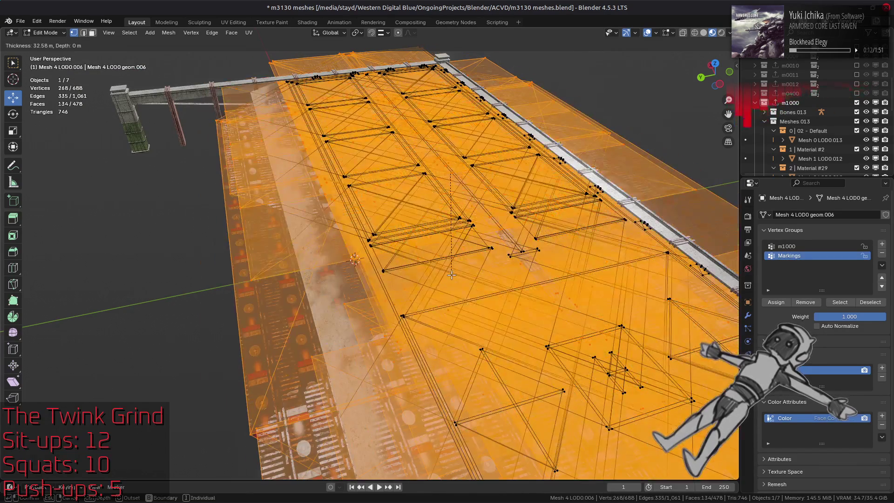
{"action": "left_click", "coordinate": [468, 269]}
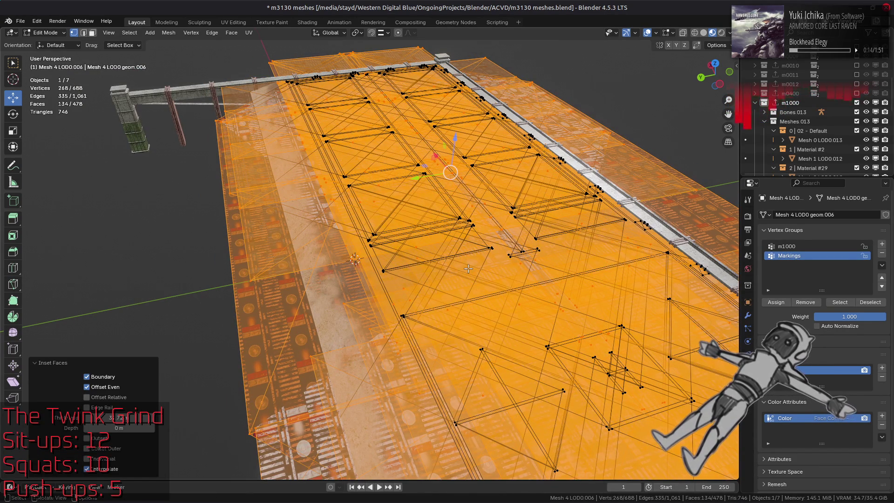
{"action": "key", "text": "ctrl+z"}
{"action": "key", "text": "ctrl+z"}
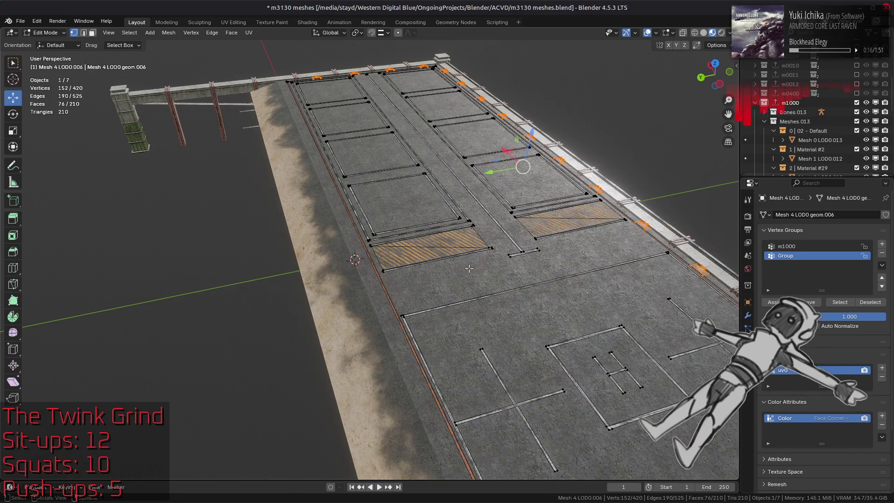
{"action": "scroll", "coordinate": [468, 268], "scroll_direction": "down", "scroll_amount": 3}
{"action": "middle_click_drag", "start_coordinate": [471, 268], "coordinate": [494, 260]}
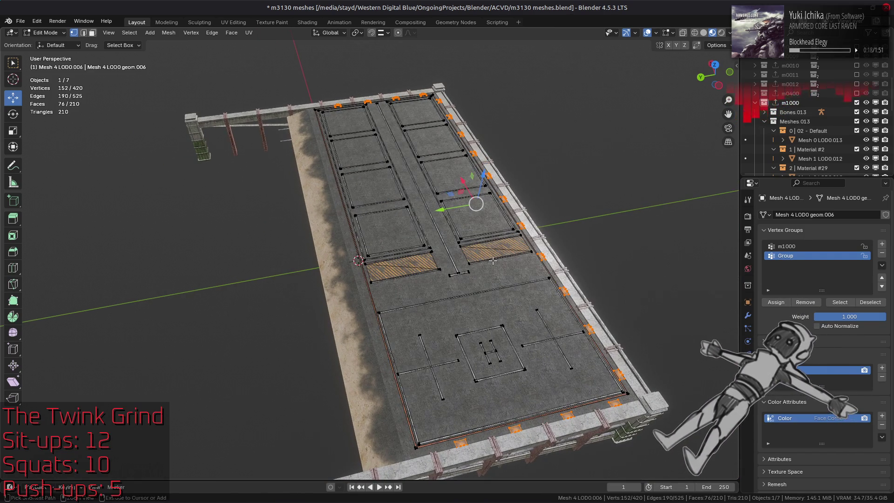
{"action": "key", "text": "ctrl+shift+z"}
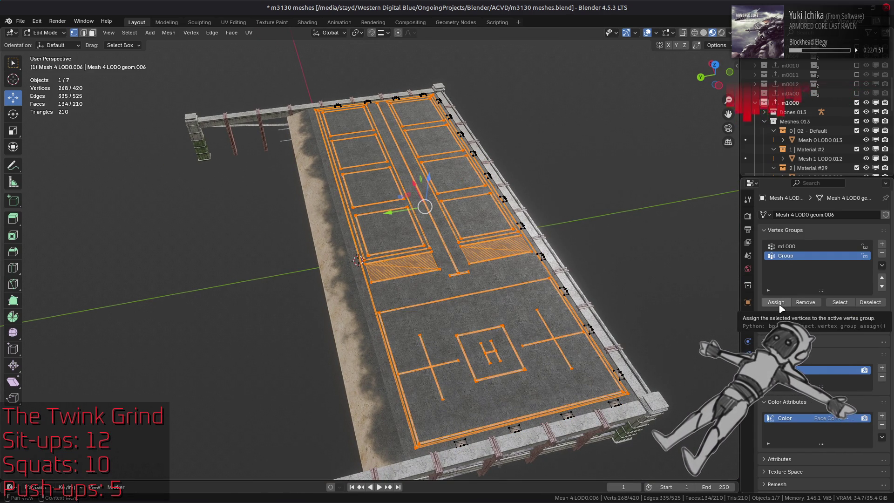
{"action": "key", "text": "ctrl+l"}
Assign the selected markings to the vertex group and rename it 'Markings'.
{"action": "left_click", "coordinate": [776, 302]}
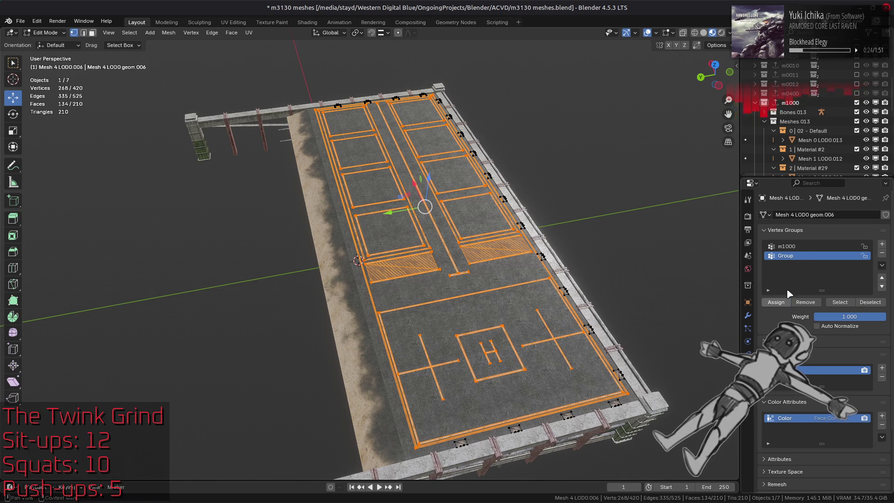
{"action": "double_click", "coordinate": [792, 255]}
{"action": "type", "text": "M"}
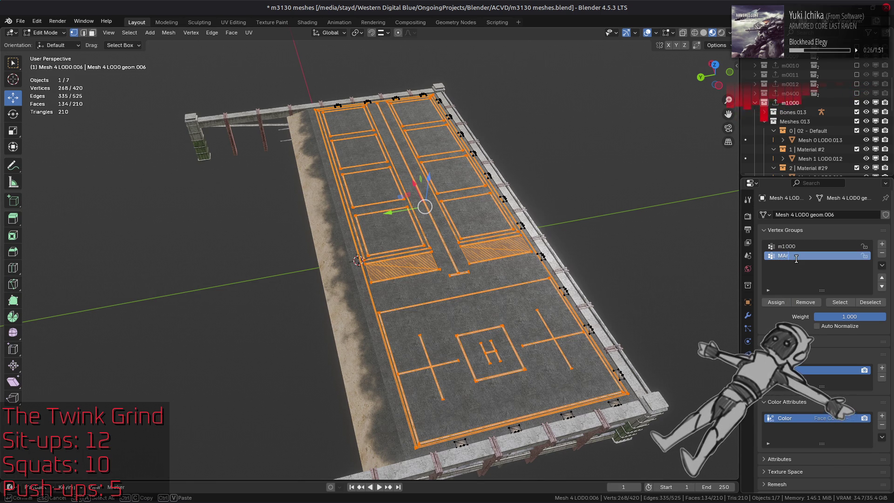
{"action": "type", "text": "arking"}
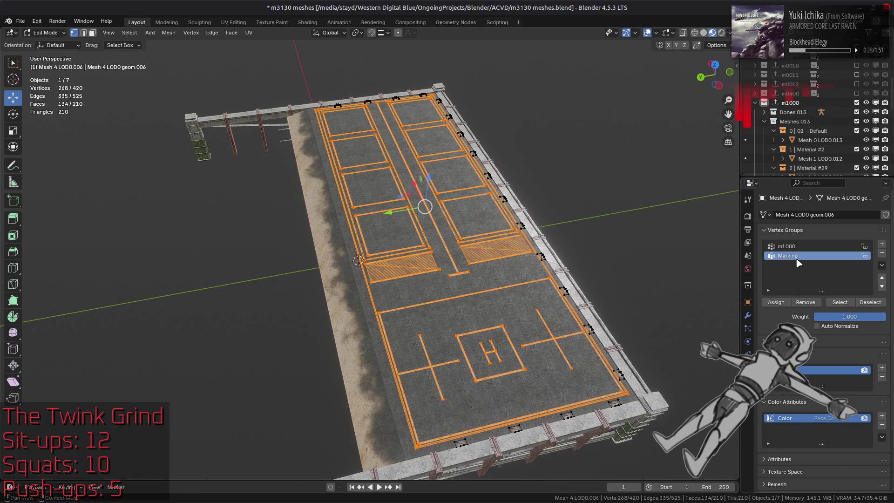
{"action": "type", "text": "s"}
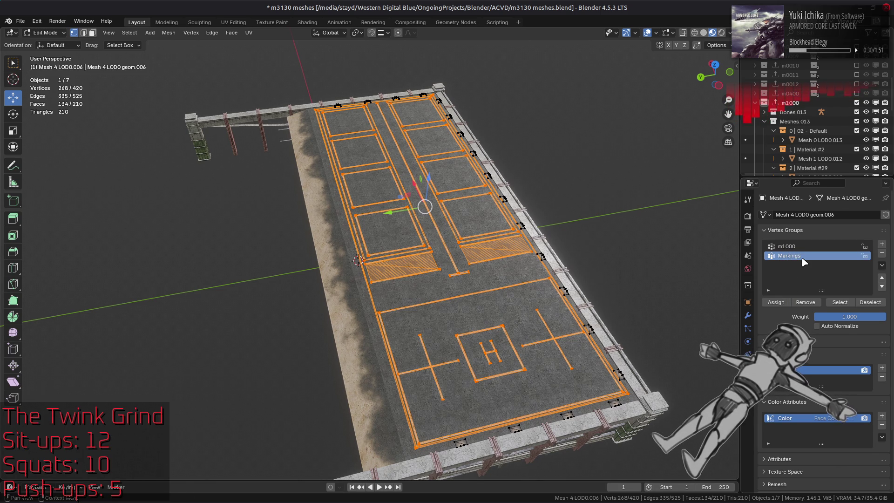
{"action": "key", "text": "Return"}
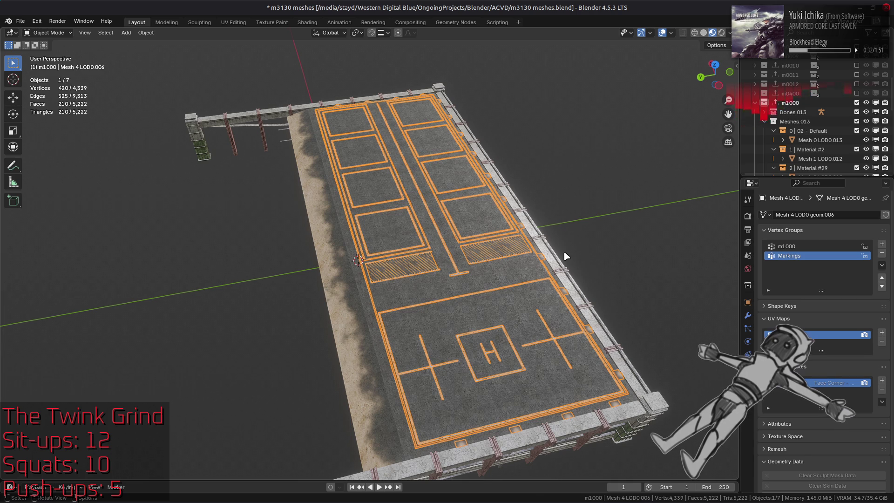
Toggle Edit Mode on and off and save m3130 meshes.blend.
{"action": "key", "text": "Tab"}
{"action": "key", "text": "Tab"}
{"action": "key", "text": "Tab"}
{"action": "key", "text": "Tab"}
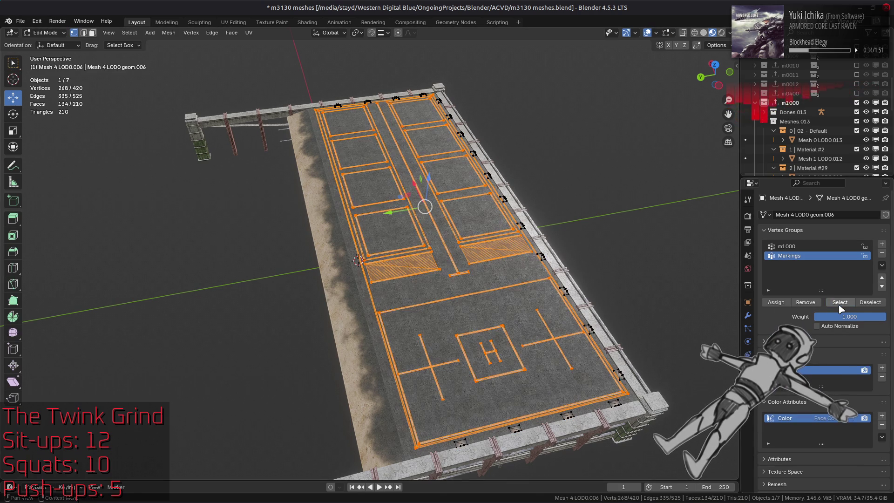
{"action": "key", "text": "Tab"}
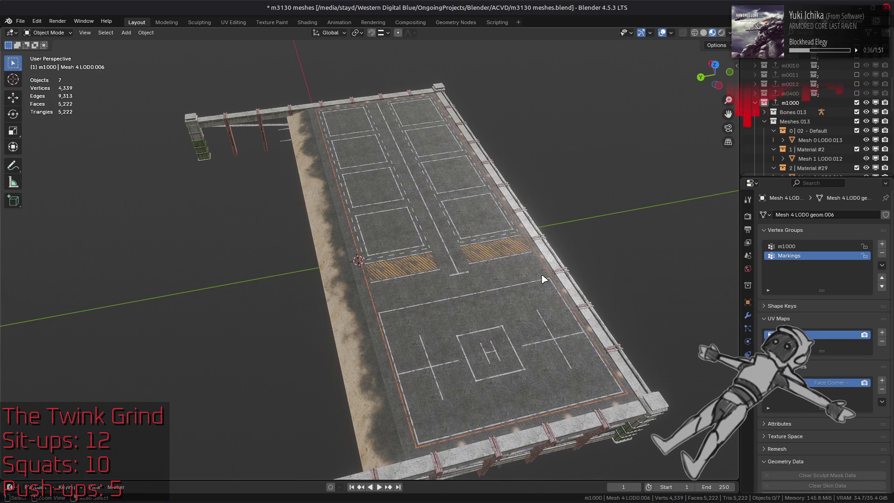
{"action": "key", "text": "ctrl+s"}
{"action": "key", "text": "Tab"}
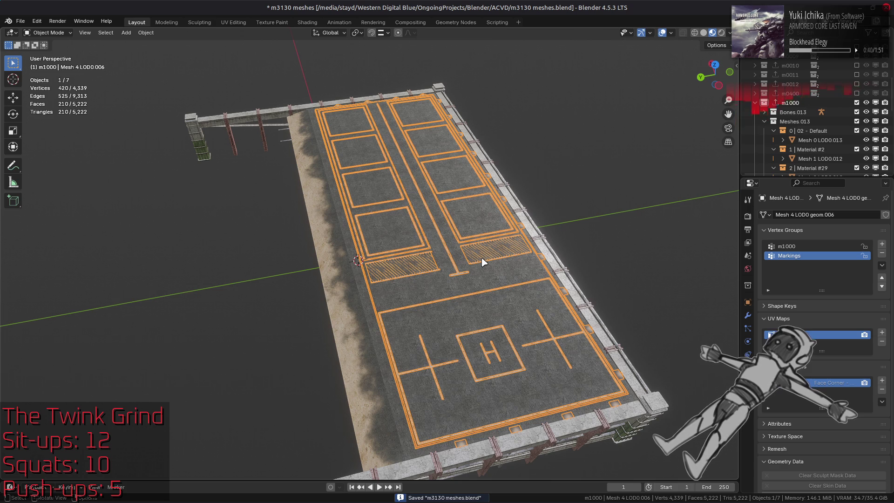
Show the modifier stack, save again, and reselect Mesh 4 LOD0.006.
{"action": "left_click", "coordinate": [748, 316]}
{"action": "scroll", "coordinate": [799, 113], "scroll_direction": "down", "scroll_amount": 3}
{"action": "scroll", "coordinate": [810, 135], "scroll_direction": "down", "scroll_amount": 1}
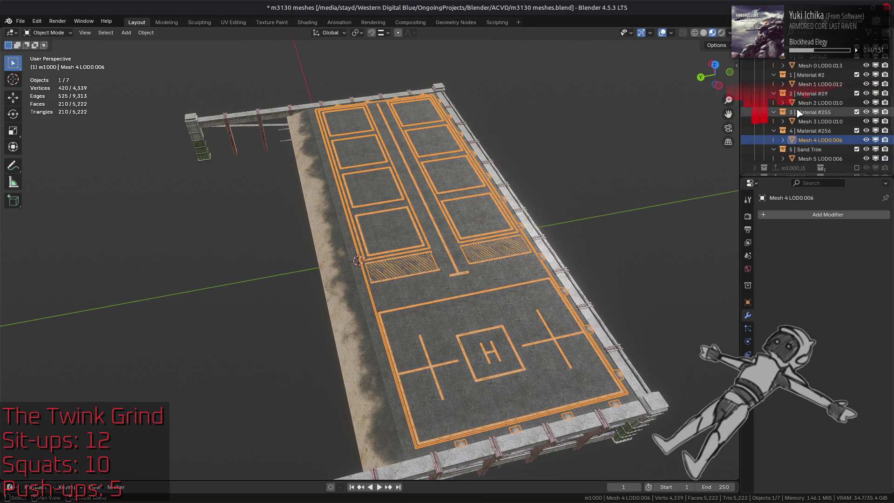
{"action": "left_click", "coordinate": [827, 159]}
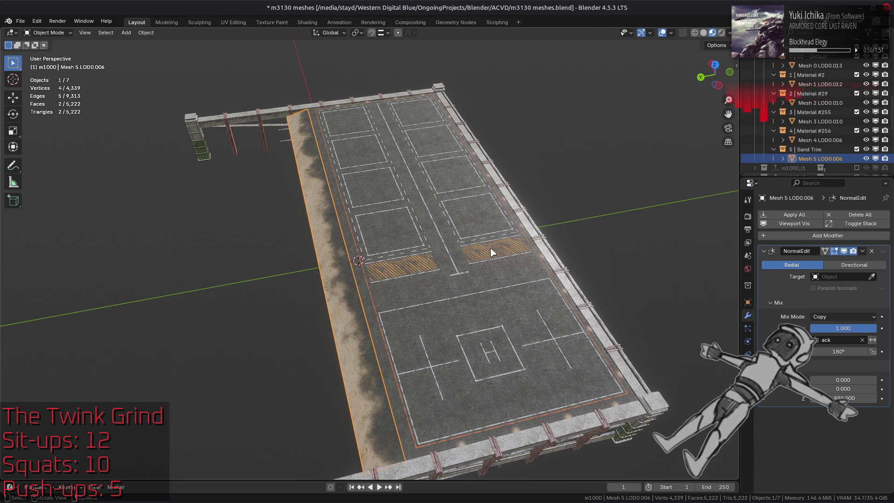
{"action": "key", "text": "ctrl+z"}
{"action": "key", "text": "ctrl+z"}
{"action": "key", "text": "ctrl+s"}
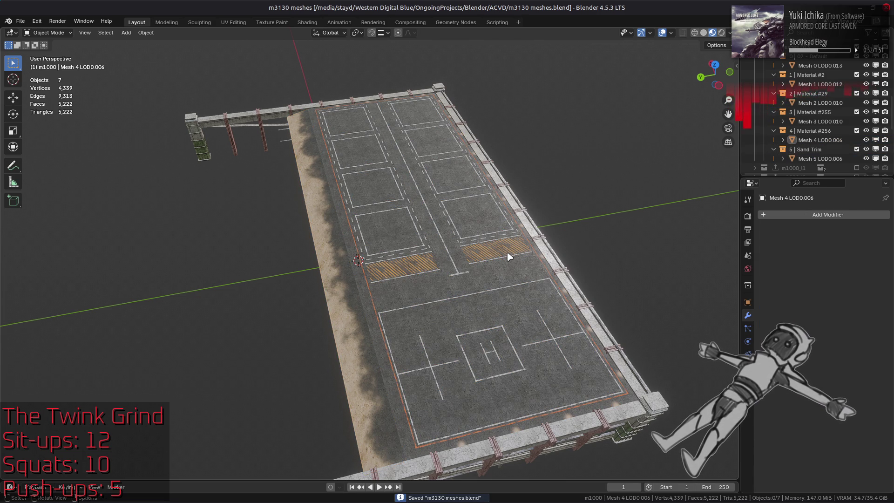
{"action": "left_click", "coordinate": [509, 256]}
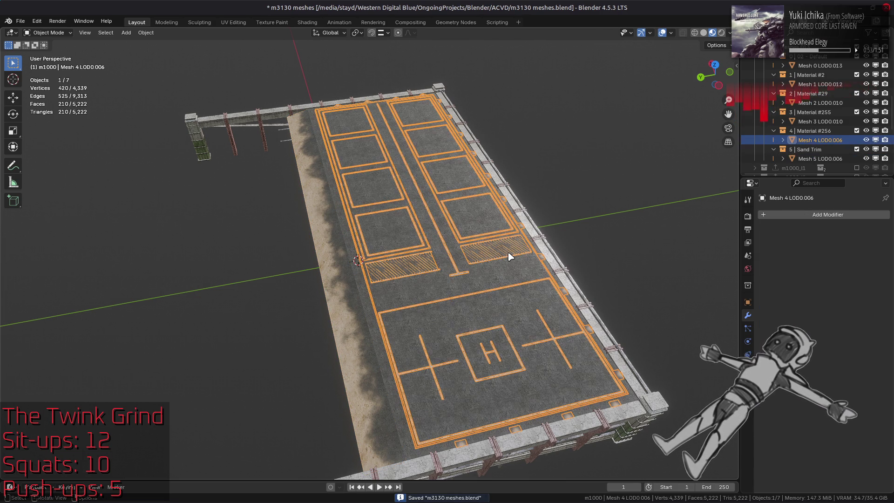
Add a Geometry Nodes modifier and assign it the Vertex Color Value Max node group.
{"action": "left_click", "coordinate": [809, 216]}
{"action": "left_click", "coordinate": [798, 184]}
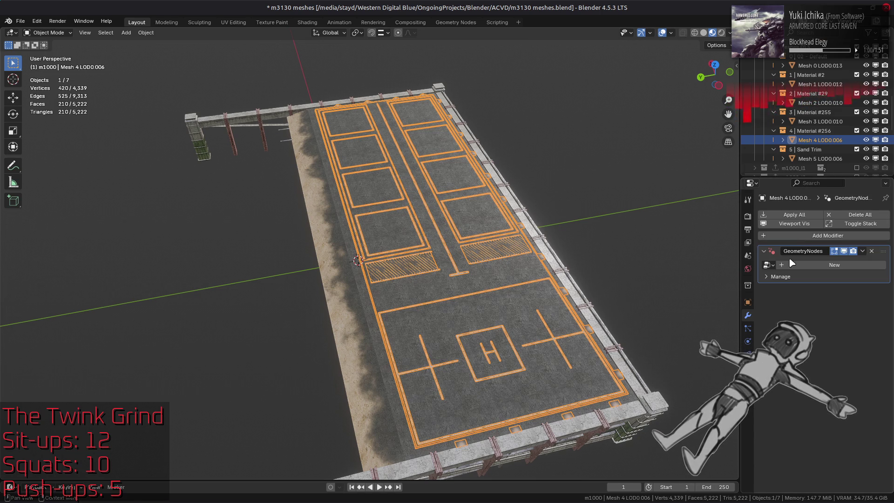
{"action": "left_click", "coordinate": [769, 264]}
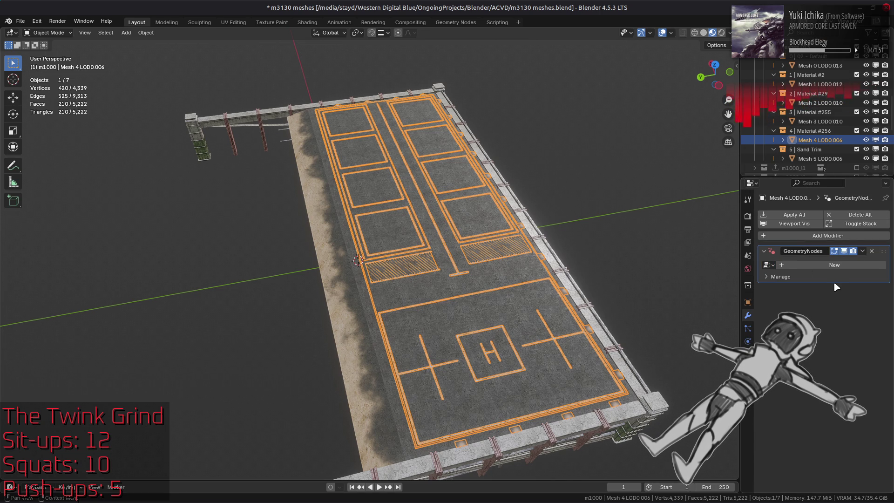
{"action": "left_click", "coordinate": [835, 265]}
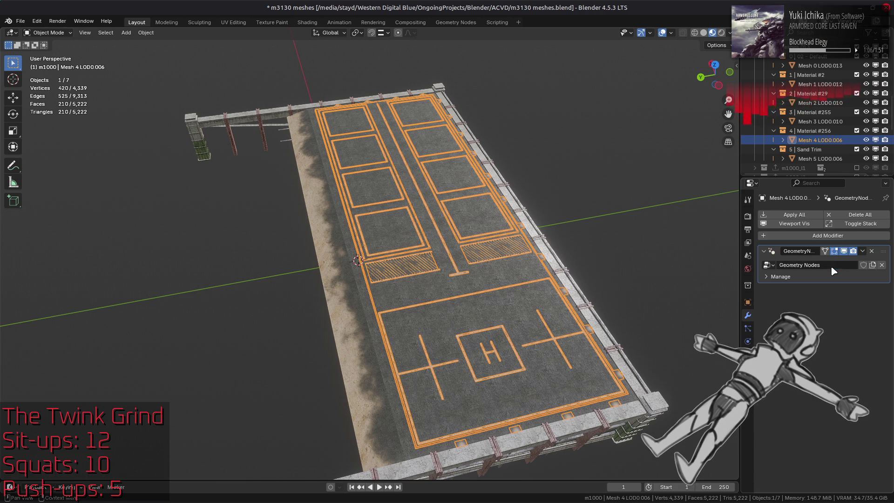
{"action": "left_click", "coordinate": [863, 266]}
{"action": "left_click", "coordinate": [881, 265]}
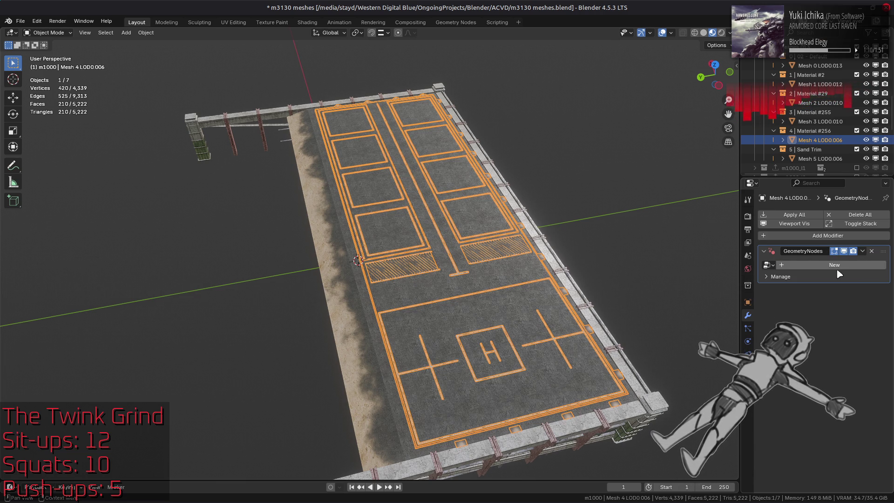
{"action": "left_click", "coordinate": [770, 265]}
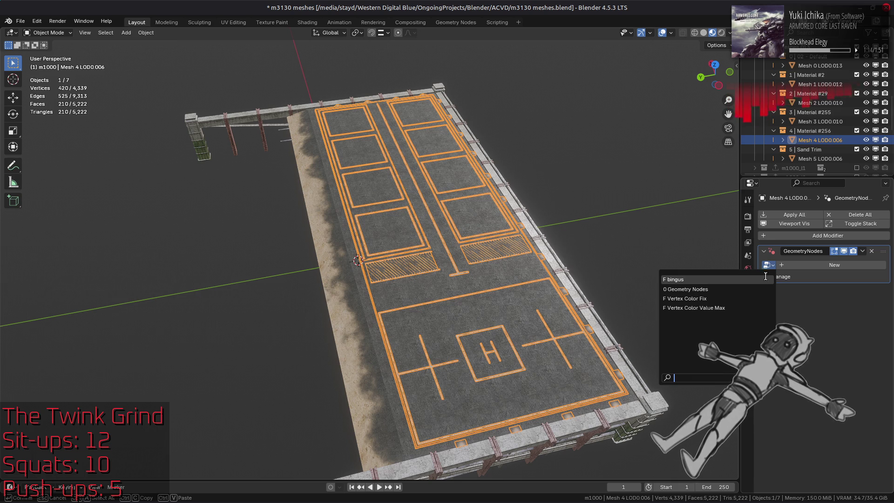
{"action": "left_click", "coordinate": [752, 307]}
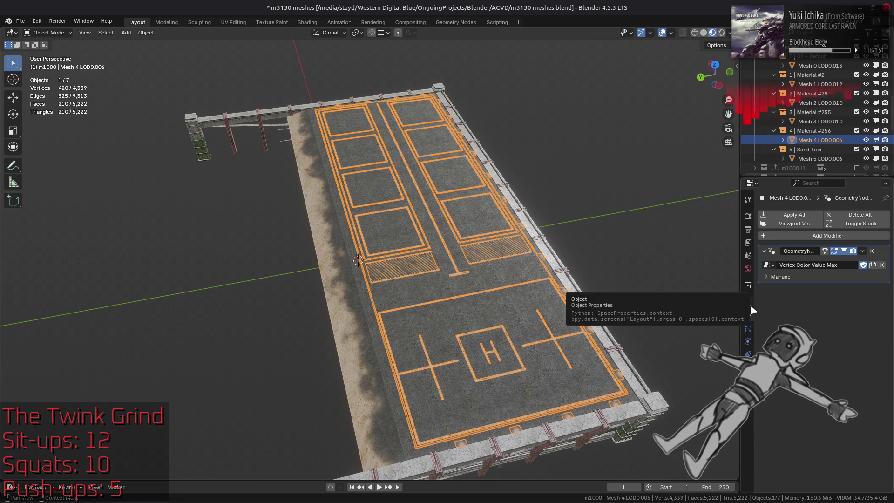
Duplicate the node group and rename the copy 'Vertex Alpha Adjust'.
{"action": "left_click", "coordinate": [873, 265]}
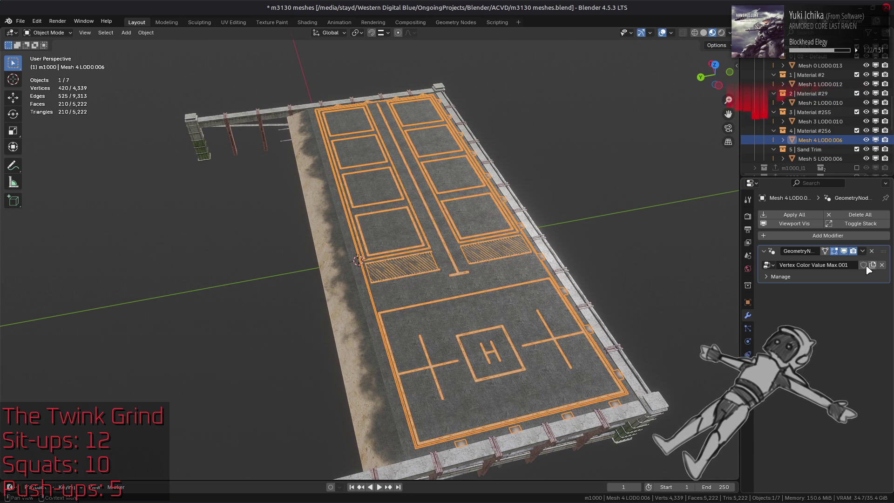
{"action": "left_click", "coordinate": [854, 266]}
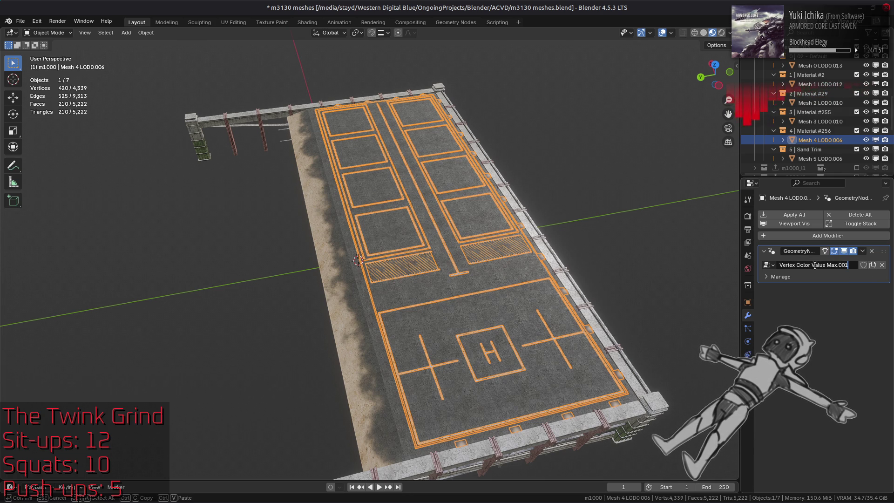
{"action": "left_click_drag", "start_coordinate": [812, 264], "coordinate": [848, 264]}
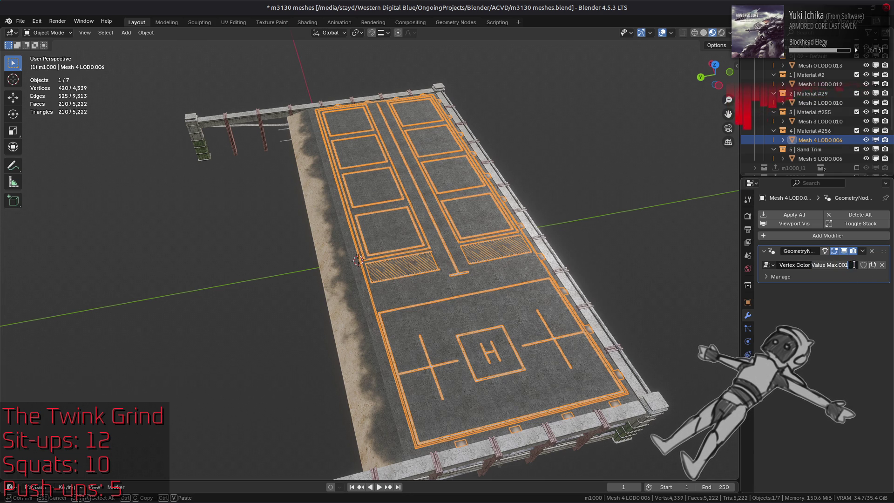
{"action": "key", "text": "BackSpace"}
{"action": "key", "text": "BackSpace"}
{"action": "key", "text": "BackSpace"}
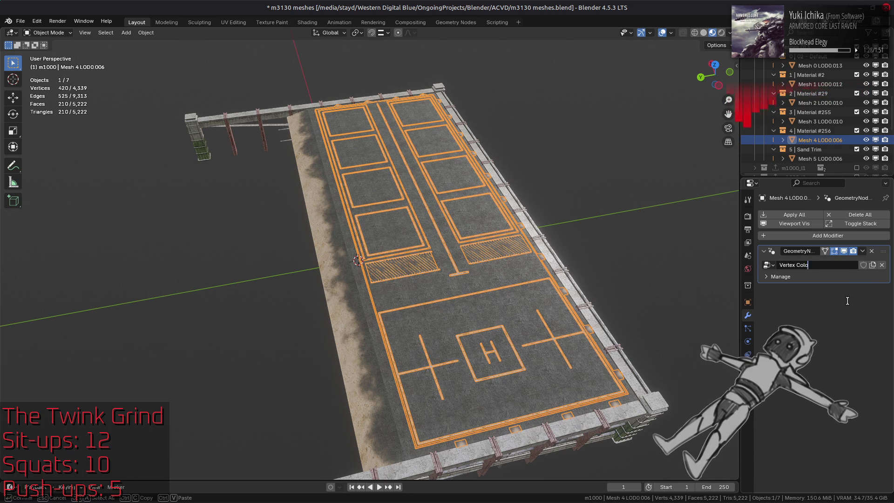
{"action": "type", "text": "Alpha Adjus"}
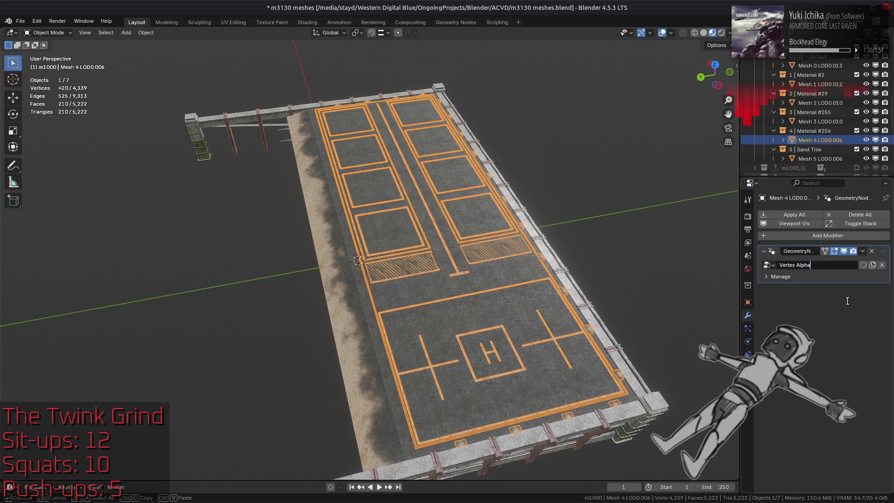
{"action": "type", "text": "t"}
{"action": "key", "text": "Return"}
Give Vertex Alpha Adjust a fake user and switch to the Geometry Nodes workspace.
{"action": "left_click", "coordinate": [863, 265]}
{"action": "left_click", "coordinate": [456, 23]}
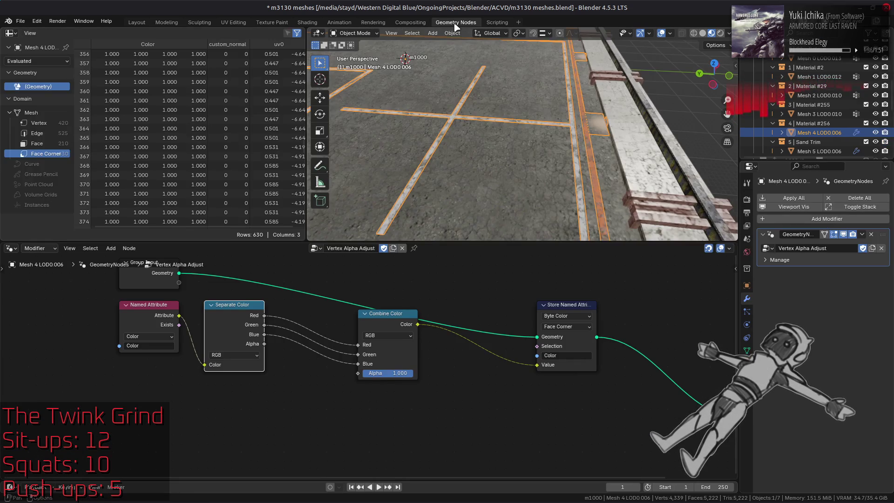
{"action": "middle_click_drag", "start_coordinate": [442, 291], "coordinate": [429, 316]}
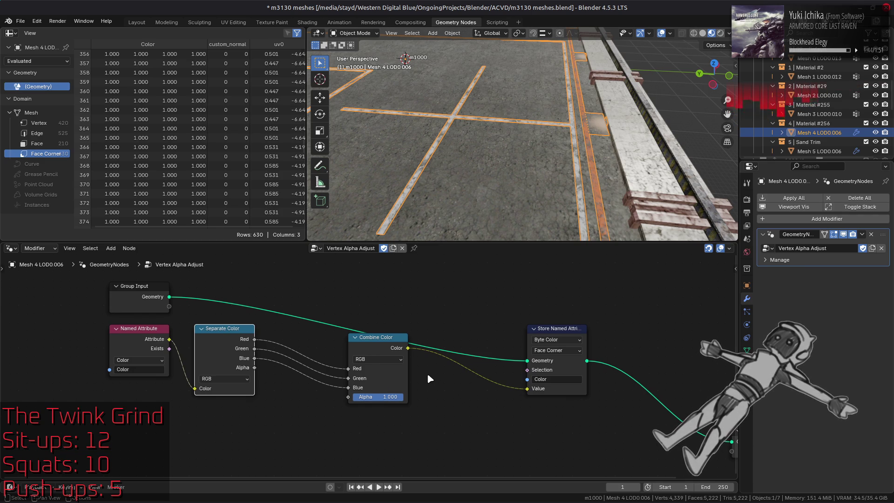
Search the Add menu for group nodes with 'group'.
{"action": "key", "text": "shift+a"}
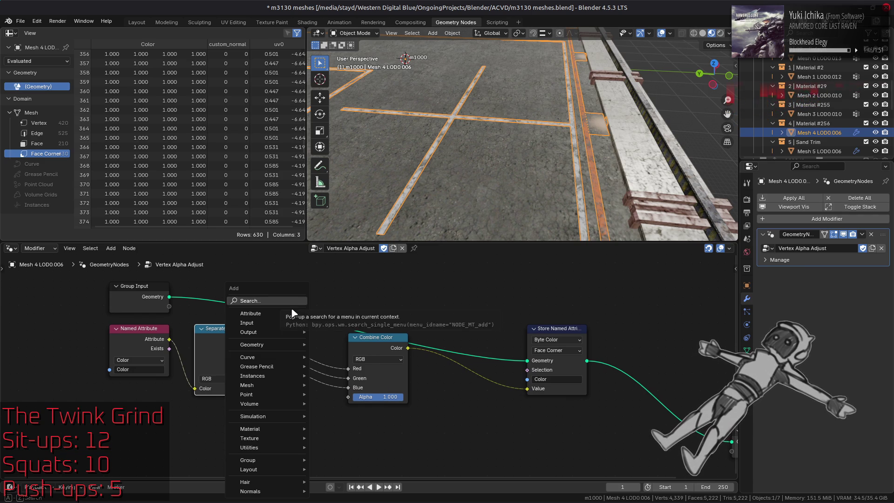
{"action": "mouse_move", "coordinate": [278, 345]}
{"action": "mouse_move", "coordinate": [326, 345]}
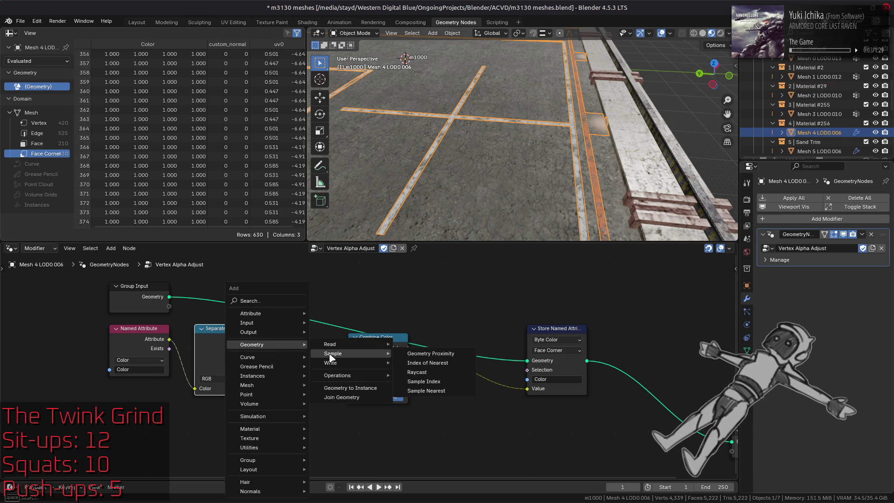
{"action": "left_click", "coordinate": [279, 301]}
{"action": "type", "text": "group"}
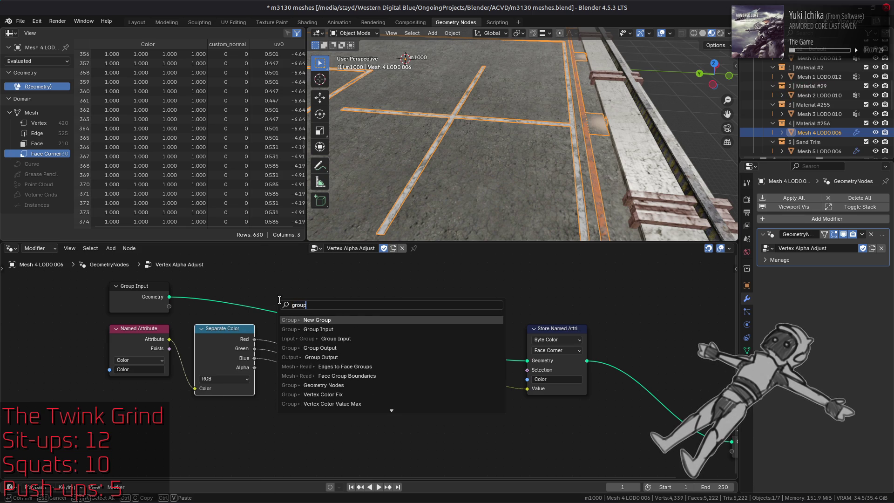
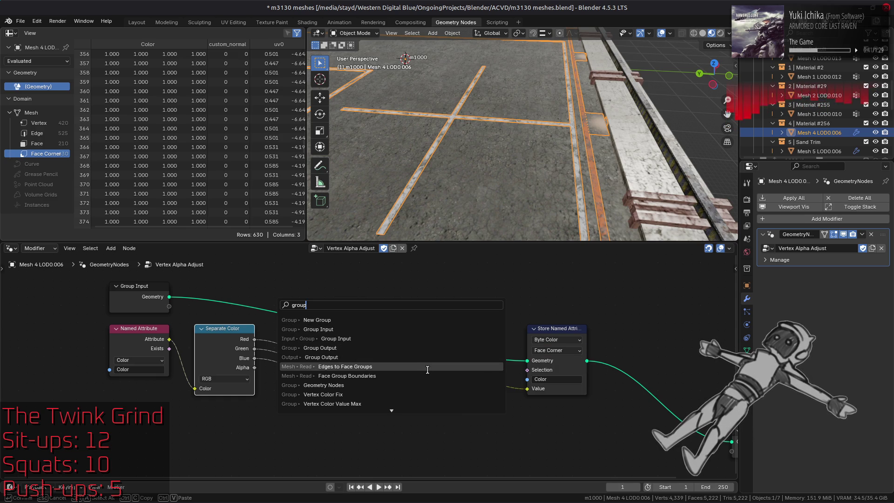
Add the bingus group node below Combine Color and enter it to inspect its contents.
{"action": "key", "text": "Down"}
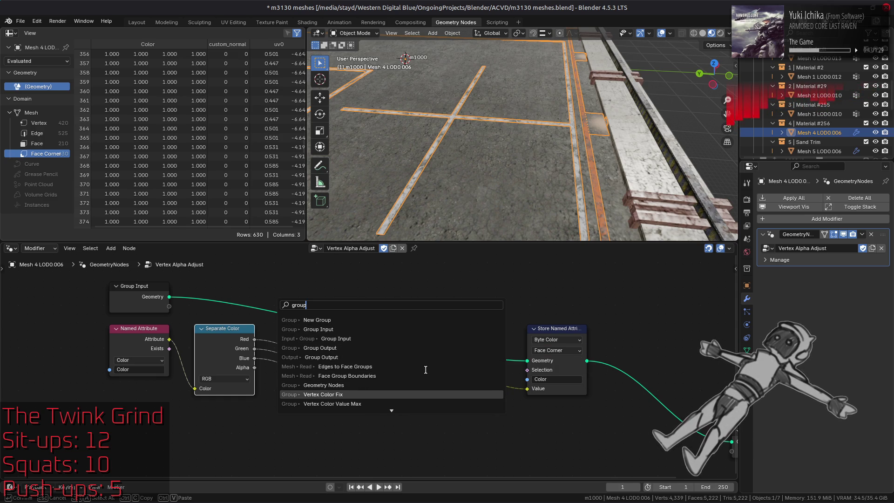
{"action": "key", "text": "Down"}
{"action": "key", "text": "Down"}
{"action": "key", "text": "Down"}
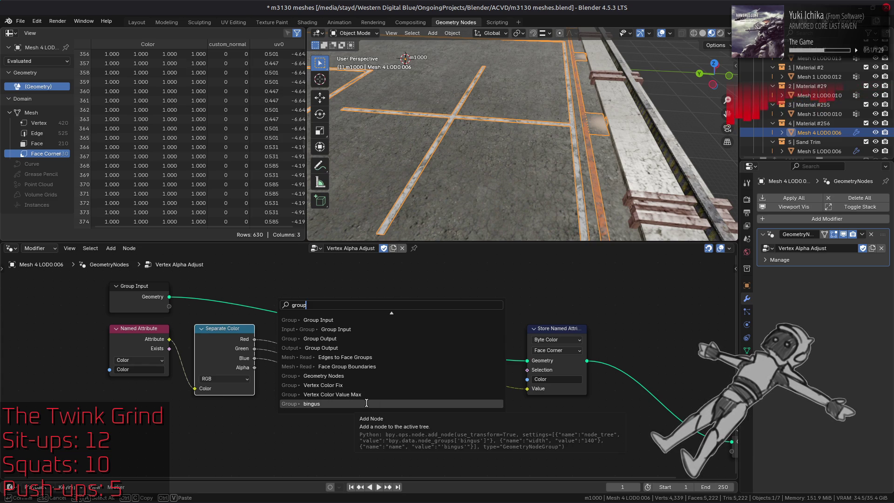
{"action": "left_click", "coordinate": [366, 403]}
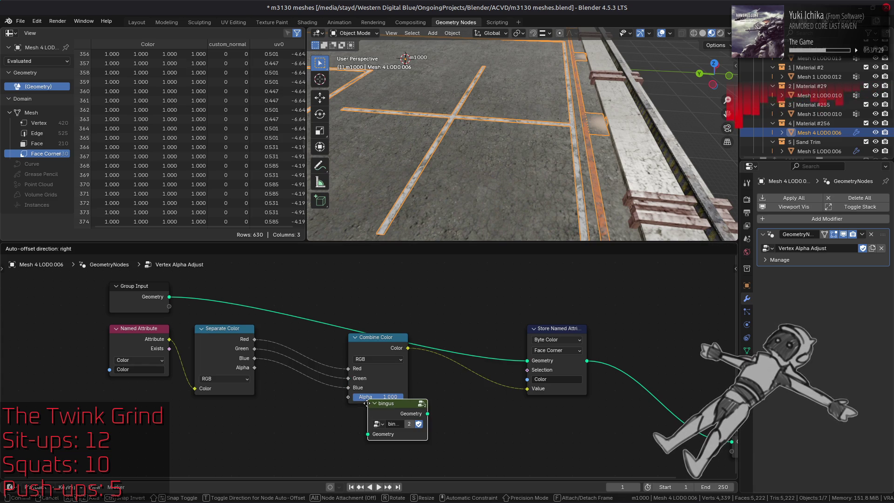
{"action": "left_click", "coordinate": [477, 442]}
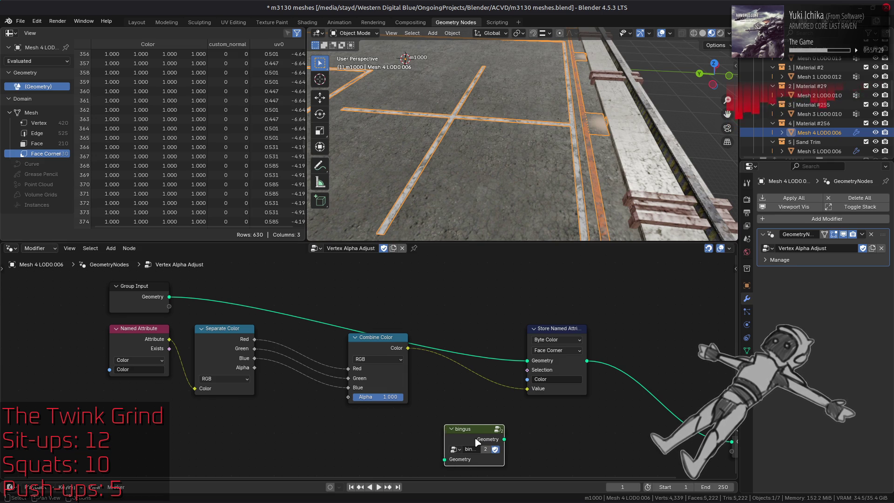
{"action": "left_click", "coordinate": [453, 450]}
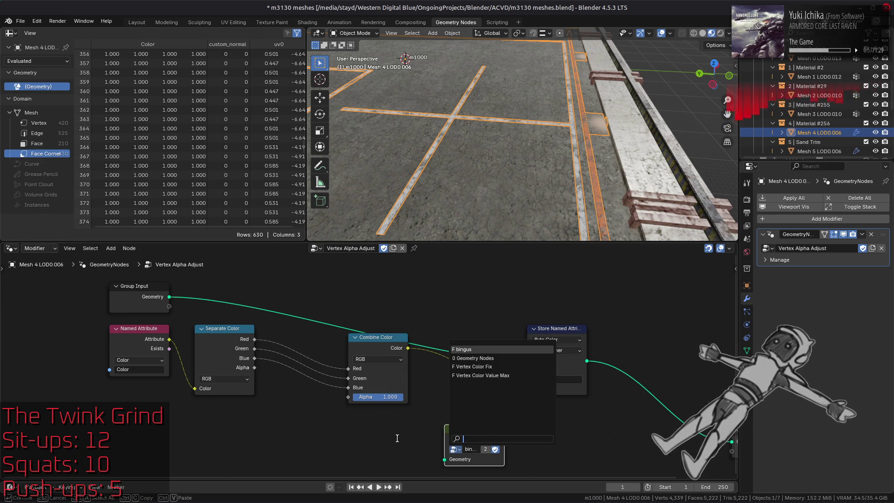
{"action": "key", "text": "Escape"}
{"action": "key", "text": "Tab"}
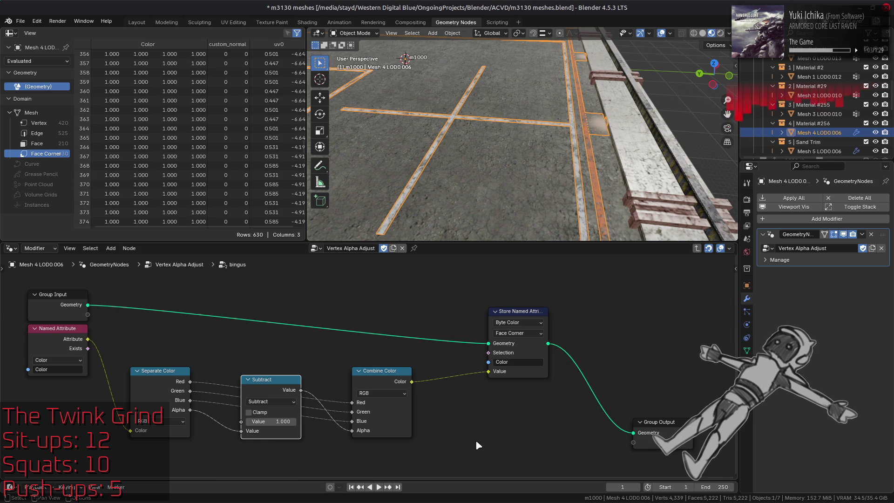
Leave the bingus group, delete its node, and save m3130 meshes.blend.
{"action": "key", "text": "Tab"}
{"action": "key", "text": "x"}
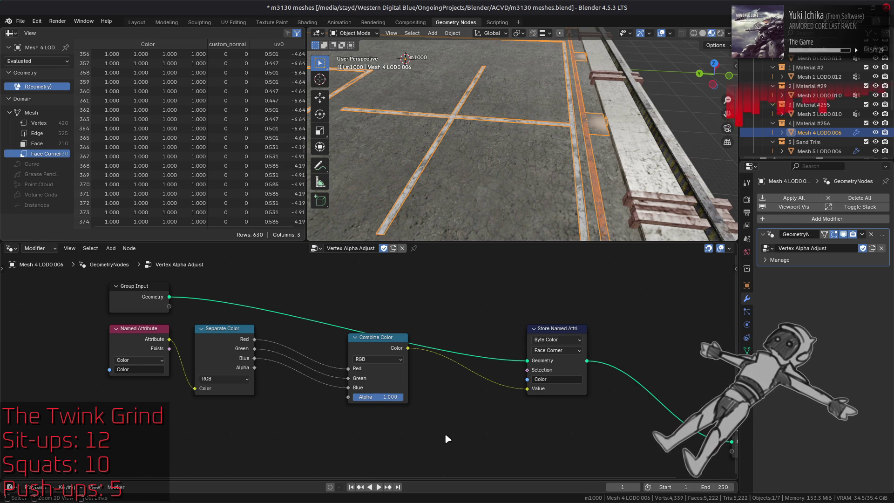
{"action": "key", "text": "ctrl+s"}
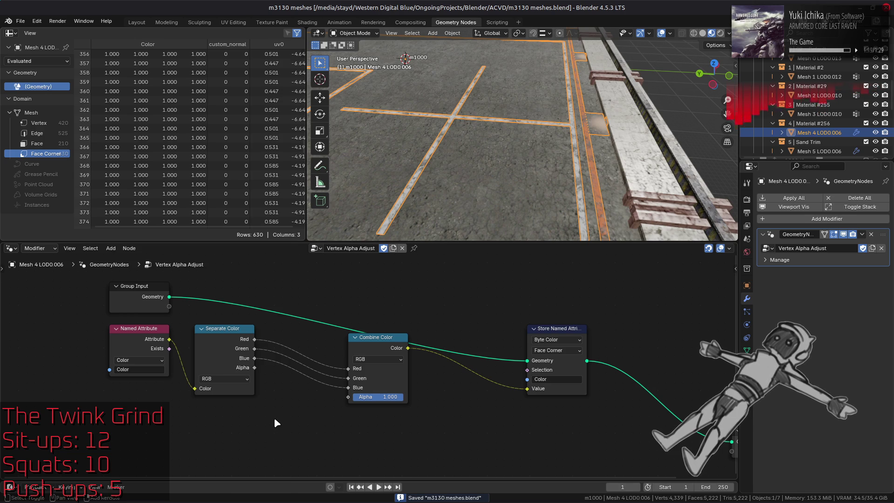
Add a Named Attribute node reading the Markings attribute, placed under the first Named Attribute.
{"action": "key", "text": "shift+a"}
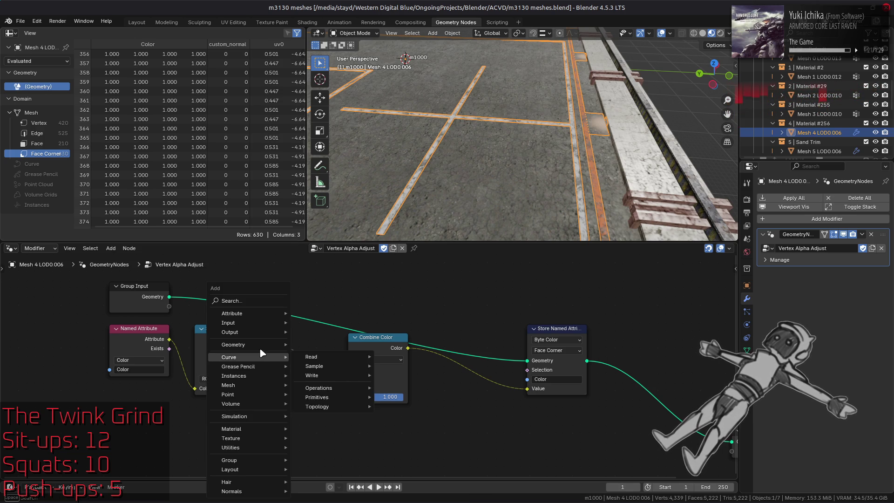
{"action": "mouse_move", "coordinate": [259, 347]}
{"action": "mouse_move", "coordinate": [321, 348]}
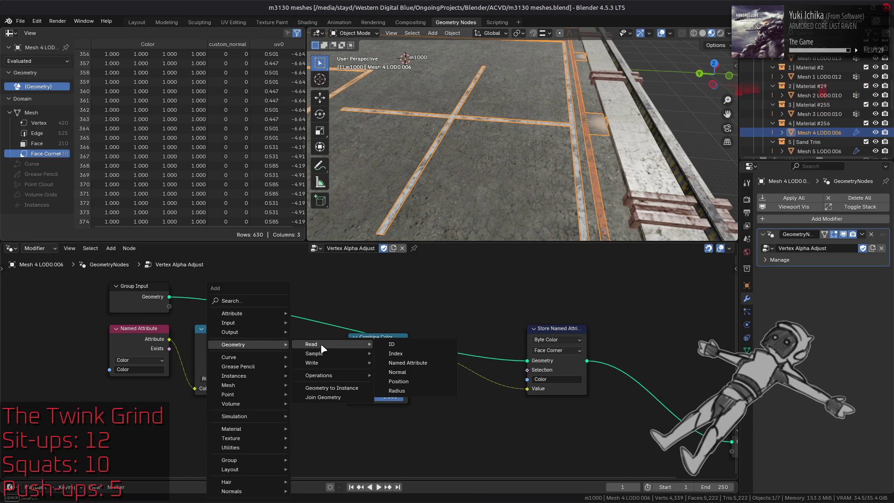
{"action": "left_click", "coordinate": [408, 362]}
{"action": "left_click", "coordinate": [286, 447]}
{"action": "left_click", "coordinate": [299, 460]}
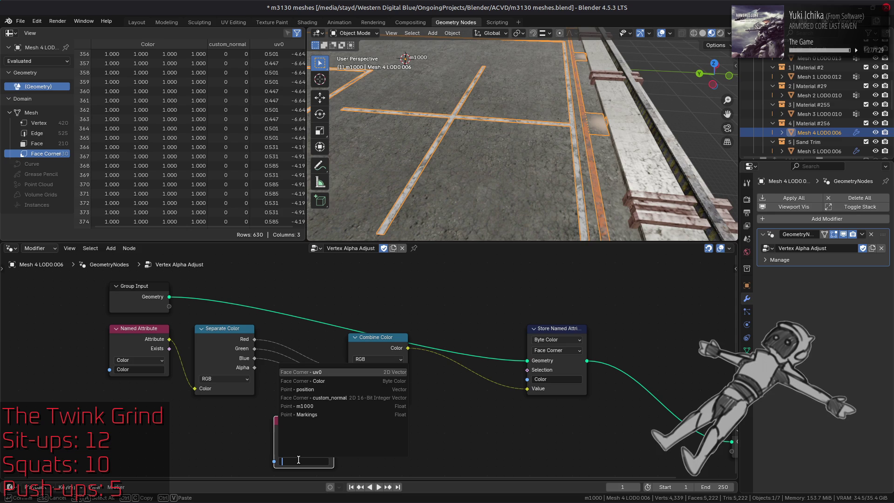
{"action": "left_click", "coordinate": [305, 416]}
{"action": "mouse_move", "coordinate": [308, 420]}
{"action": "left_mouse_down"}
{"action": "mouse_move", "coordinate": [122, 369]}
{"action": "mouse_move", "coordinate": [142, 398]}
{"action": "left_mouse_up"}
Add a Greater Than compare node beside the Markings node.
{"action": "key", "text": "shift+a"}
{"action": "mouse_move", "coordinate": [243, 428]}
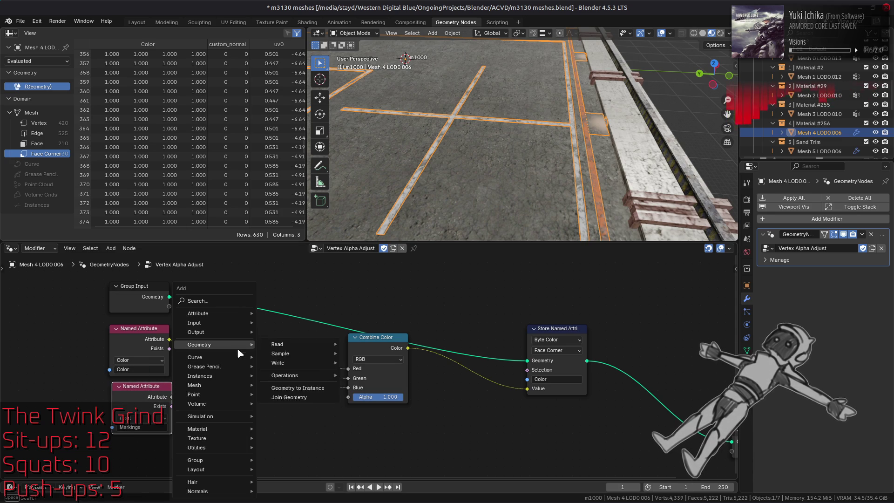
{"action": "mouse_move", "coordinate": [259, 441]}
{"action": "mouse_move", "coordinate": [279, 360]}
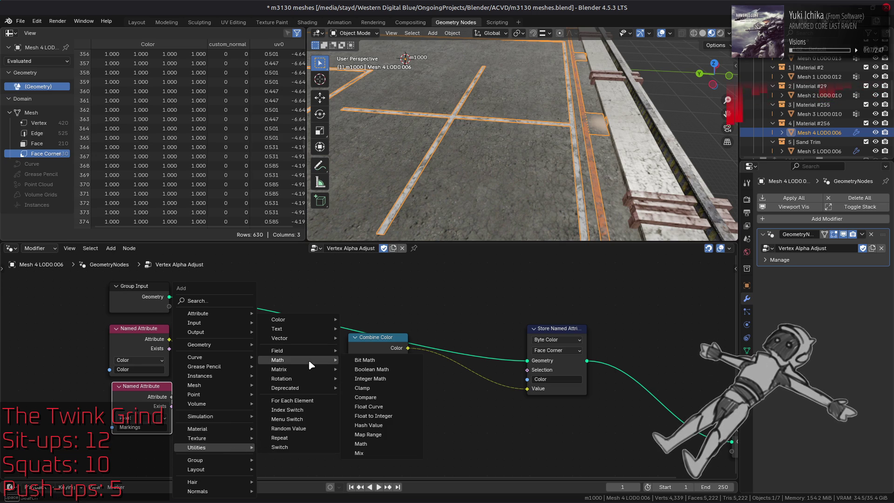
{"action": "left_click", "coordinate": [377, 392]}
{"action": "left_click", "coordinate": [200, 409]}
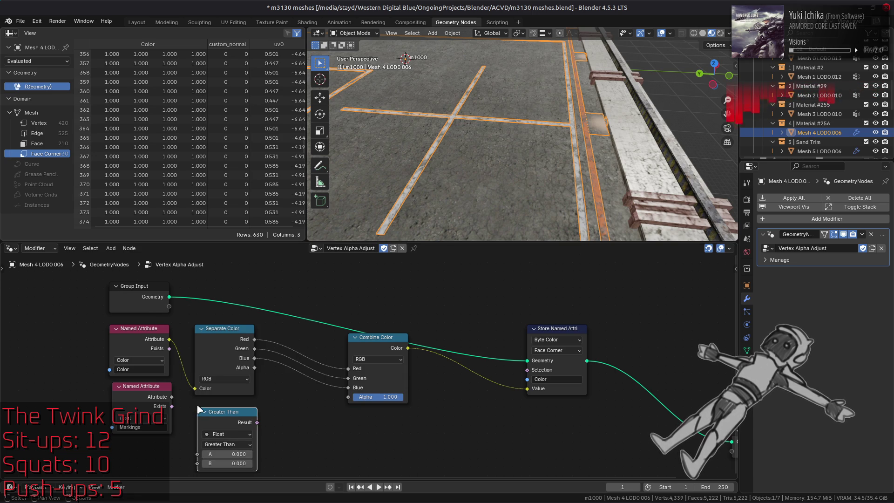
Compare Markings greater than 0.5 and use the result as the Store Named Attribute selection.
{"action": "left_click_drag", "start_coordinate": [172, 398], "coordinate": [197, 455]}
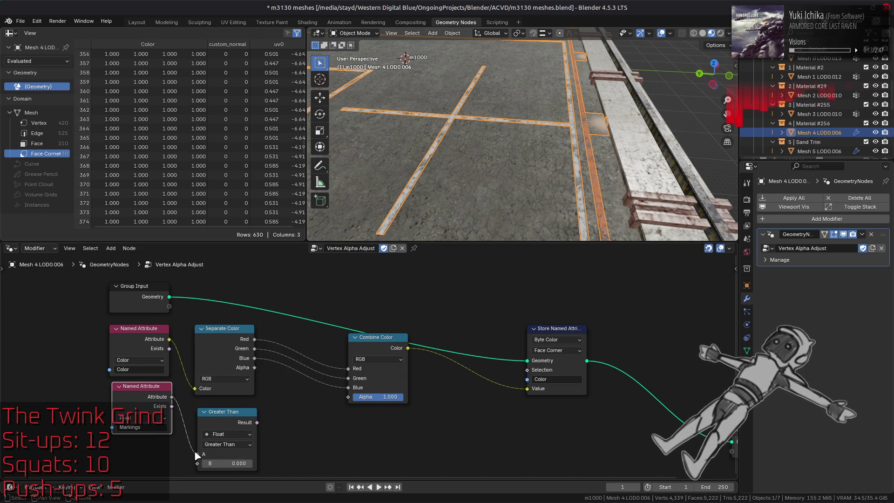
{"action": "middle_click_drag", "start_coordinate": [198, 457], "coordinate": [198, 454]}
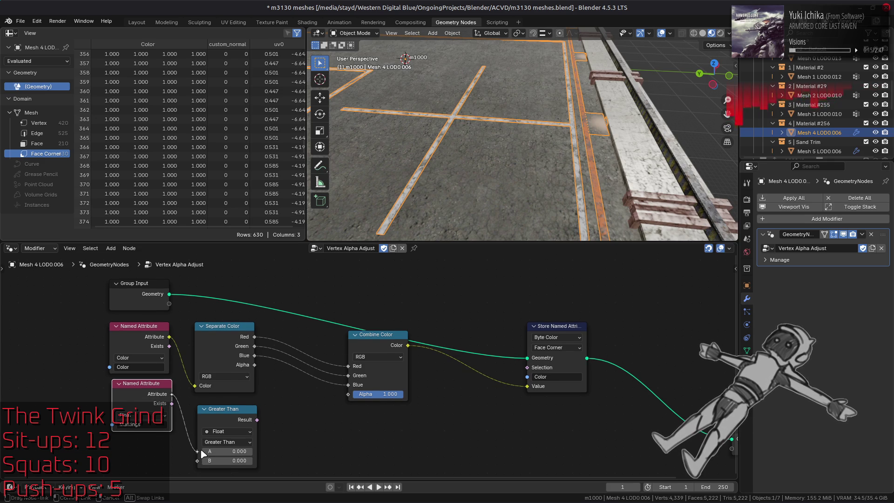
{"action": "left_click", "coordinate": [238, 460]}
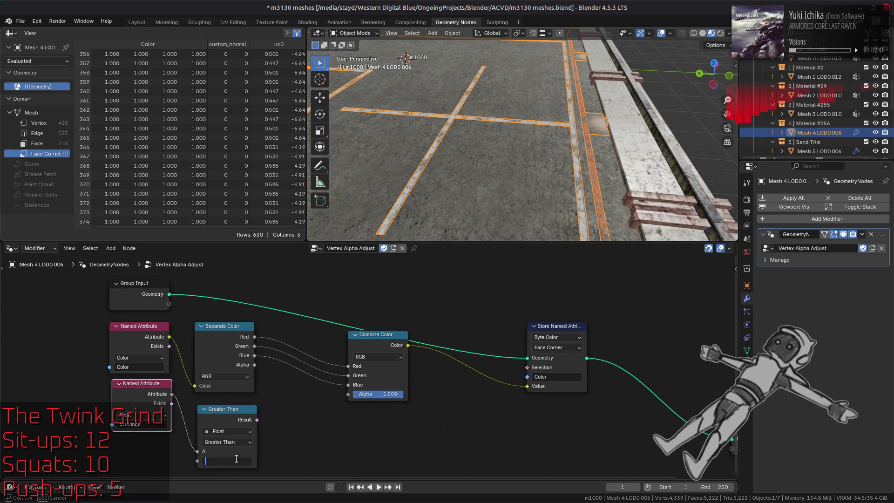
{"action": "type", "text": "5"}
{"action": "key", "text": "Return"}
{"action": "left_click_drag", "start_coordinate": [256, 419], "coordinate": [526, 373]}
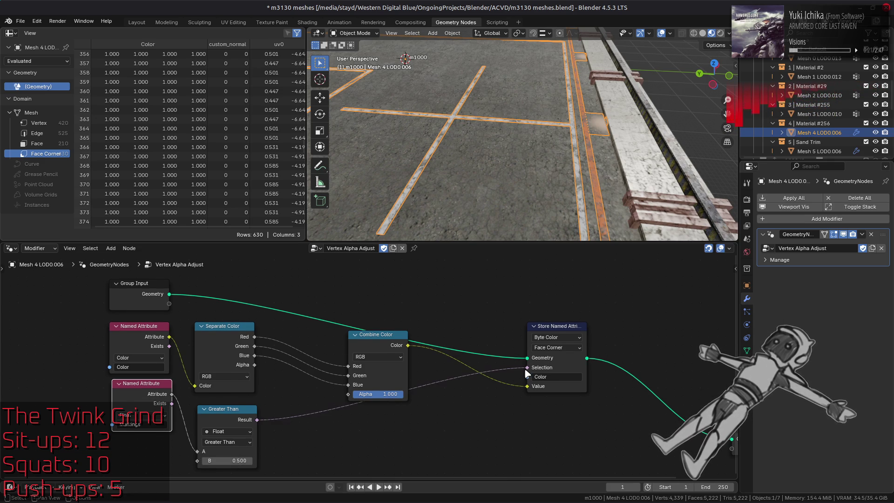
Set the Combine Color Alpha to 0.5, then view the road markings from the Layout workspace.
{"action": "left_click_drag", "start_coordinate": [390, 398], "coordinate": [371, 399]}
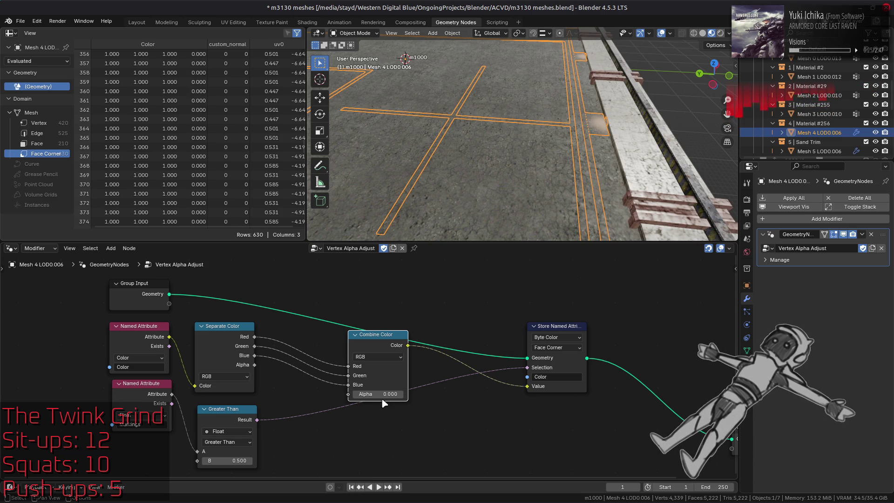
{"action": "left_click", "coordinate": [386, 395]}
{"action": "type", "text": "0.5"}
{"action": "key", "text": "Return"}
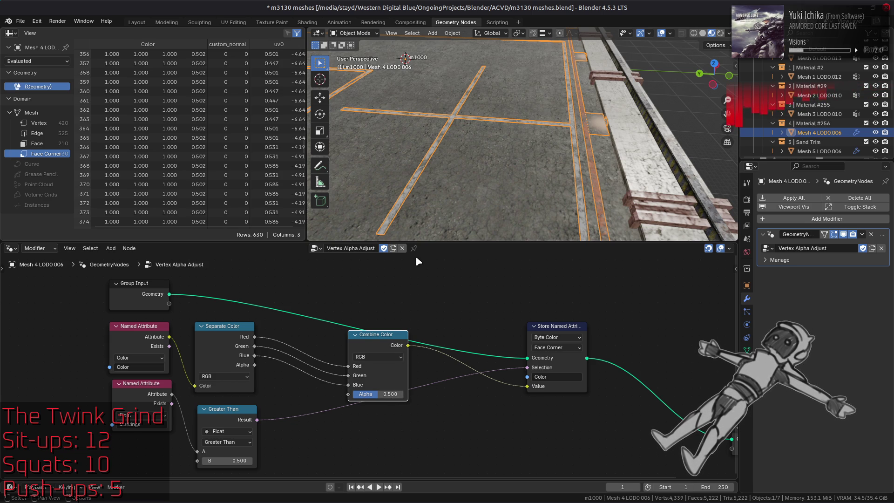
{"action": "middle_click_drag", "start_coordinate": [495, 132], "coordinate": [498, 126]}
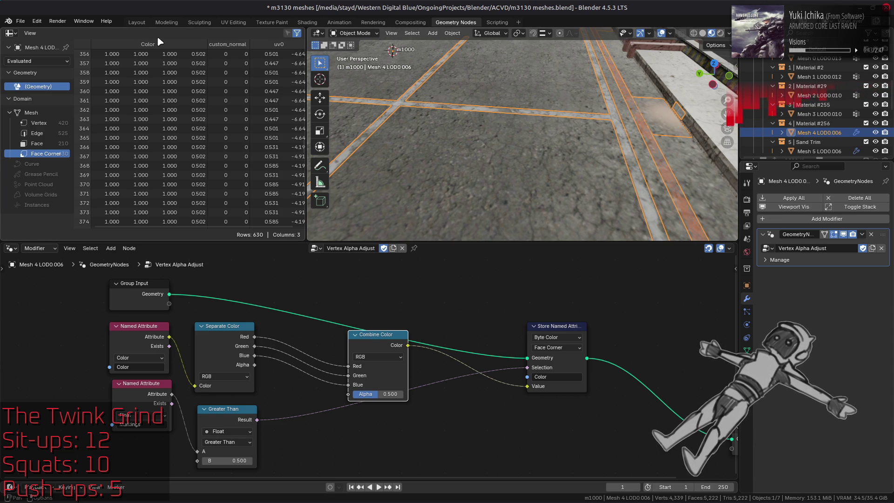
{"action": "left_click", "coordinate": [137, 22]}
Deselect the helipad mesh, toggle the modifier's viewport display, and save the file.
{"action": "key", "text": "alt+a"}
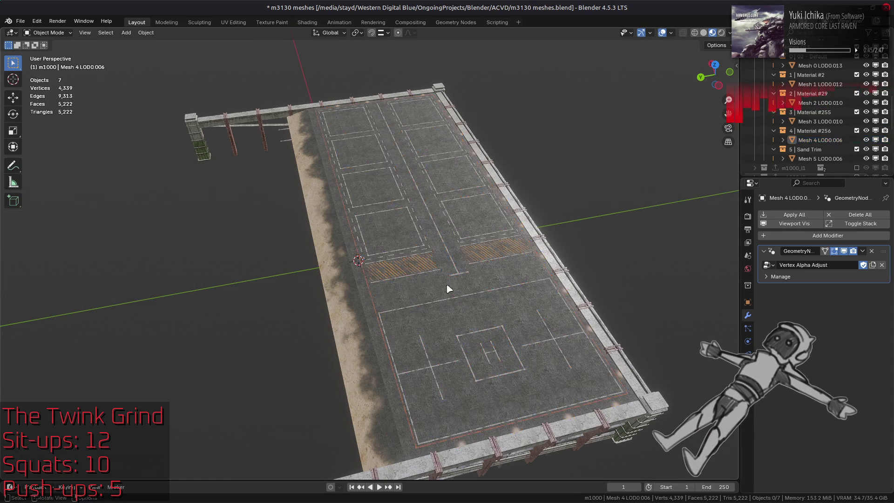
{"action": "left_click", "coordinate": [845, 251]}
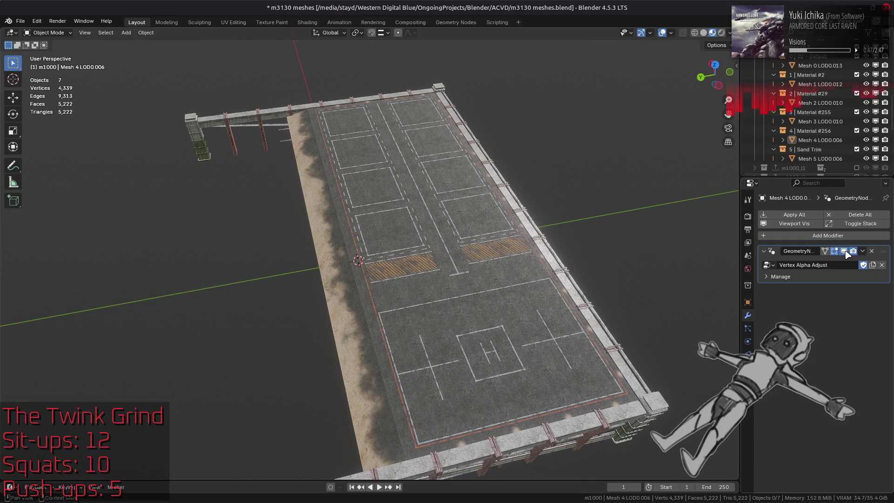
{"action": "key", "text": "ctrl+s"}
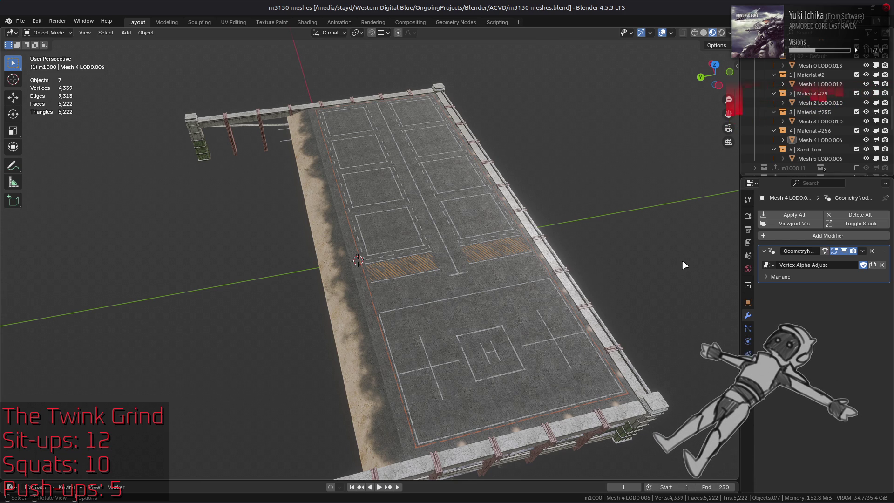
Save, then select Mesh 0 through Mesh 5 and apply all their modifiers.
{"action": "left_click", "coordinate": [350, 309]}
{"action": "key", "text": "ctrl+s"}
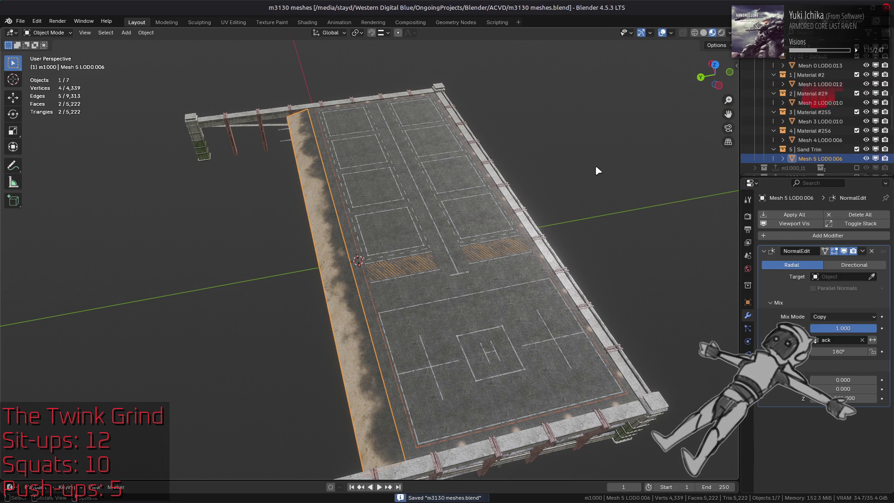
{"action": "left_click", "coordinate": [809, 66]}
{"action": "left_click", "coordinate": [819, 159]}
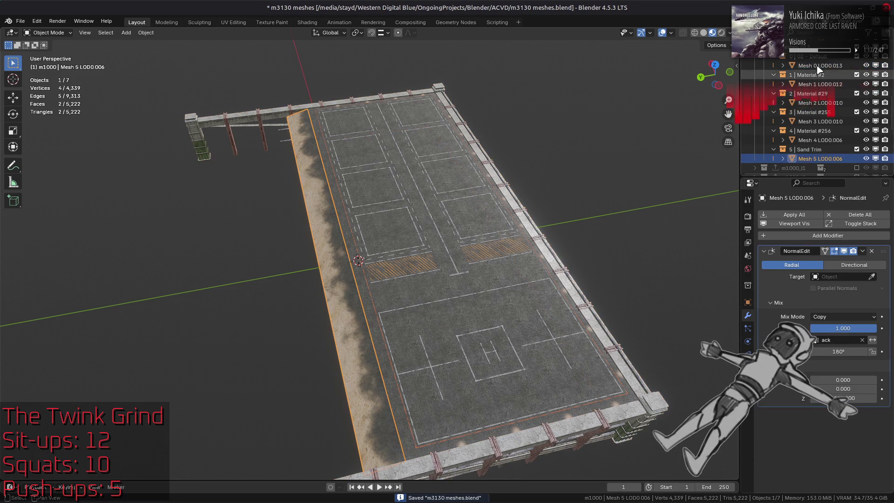
{"action": "left_click", "coordinate": [820, 65], "text": "shift"}
{"action": "left_click", "coordinate": [793, 216]}
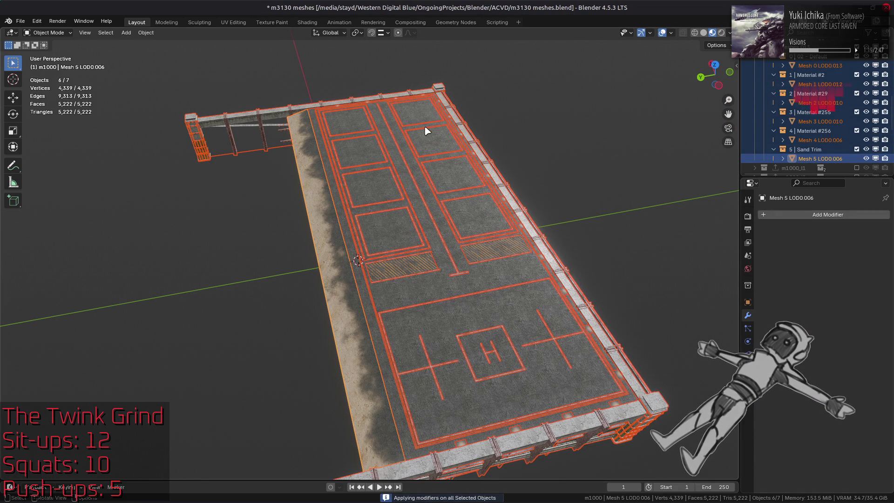
Select the m1000 collection and show its collection properties.
{"action": "scroll", "coordinate": [773, 94], "scroll_direction": "up", "scroll_amount": 2}
{"action": "scroll", "coordinate": [773, 93], "scroll_direction": "up", "scroll_amount": 2}
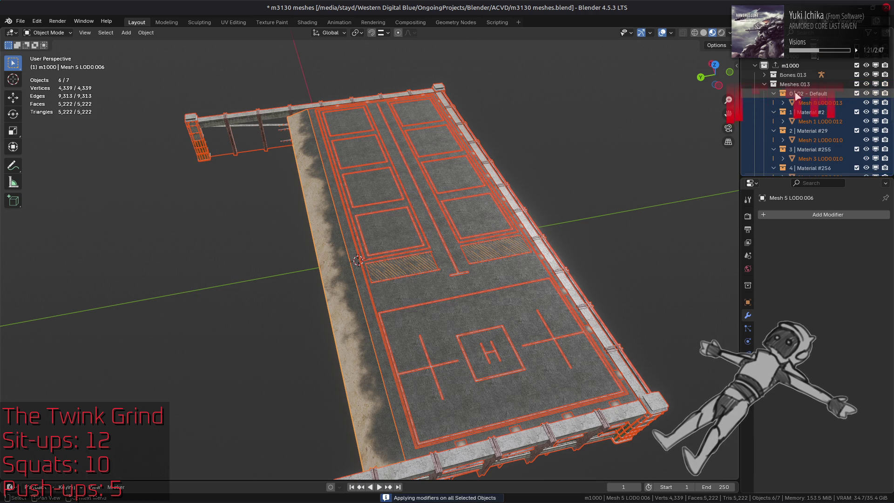
{"action": "left_click", "coordinate": [790, 65]}
{"action": "left_click", "coordinate": [748, 285]}
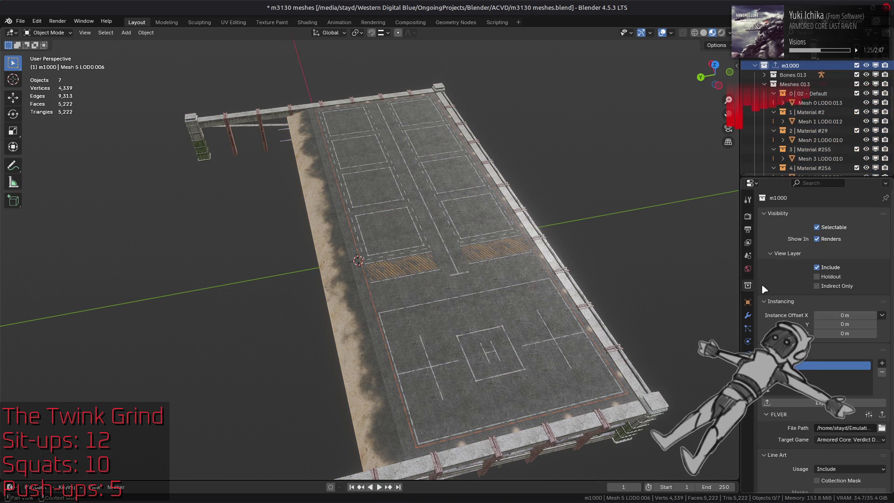
Export the m1000 model as FLVER, deselect everything, and save the project.
{"action": "left_click", "coordinate": [882, 415]}
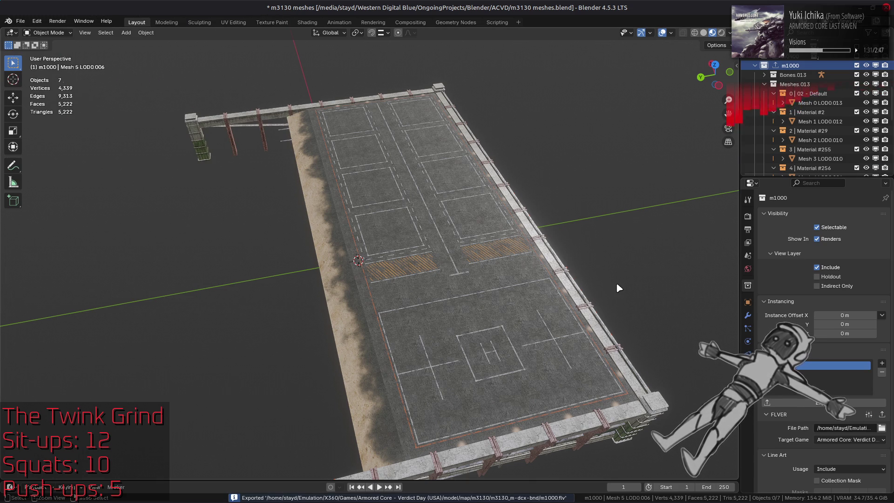
{"action": "left_click", "coordinate": [748, 315]}
{"action": "left_click", "coordinate": [299, 191]}
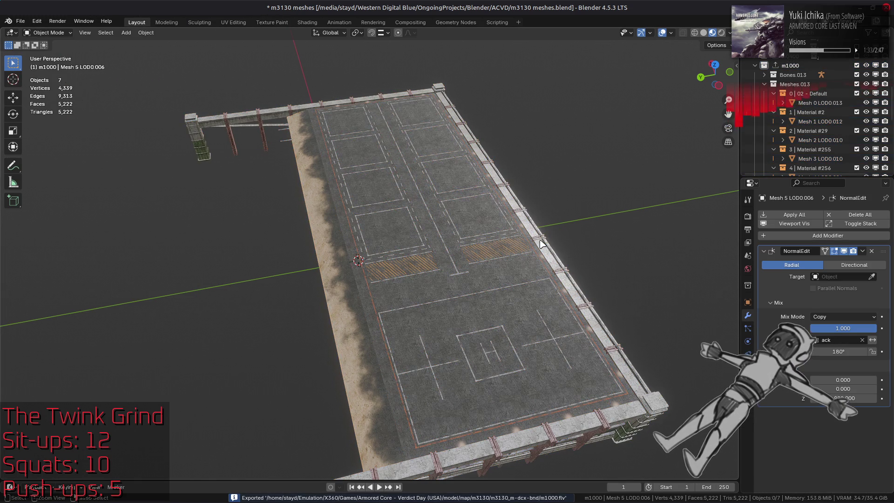
{"action": "key", "text": "ctrl+s"}
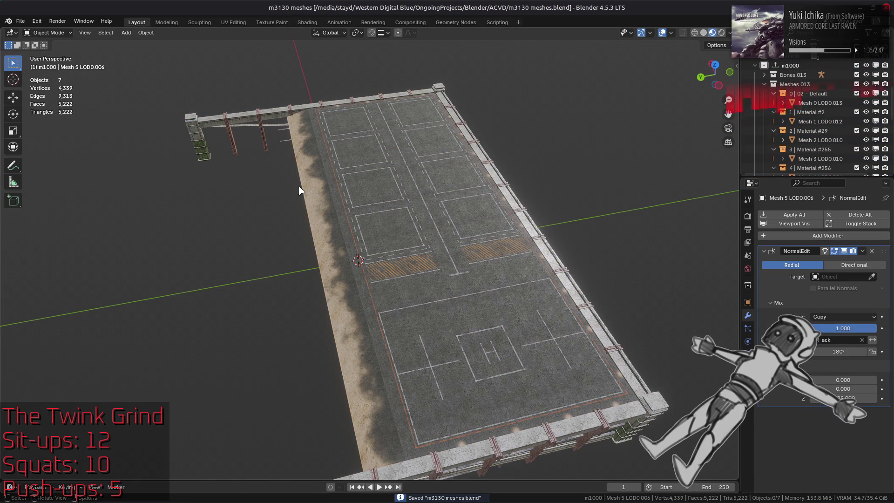
Purge unused data via File > Clean Up, then switch to the Nemo file manager.
{"action": "left_click", "coordinate": [20, 21]}
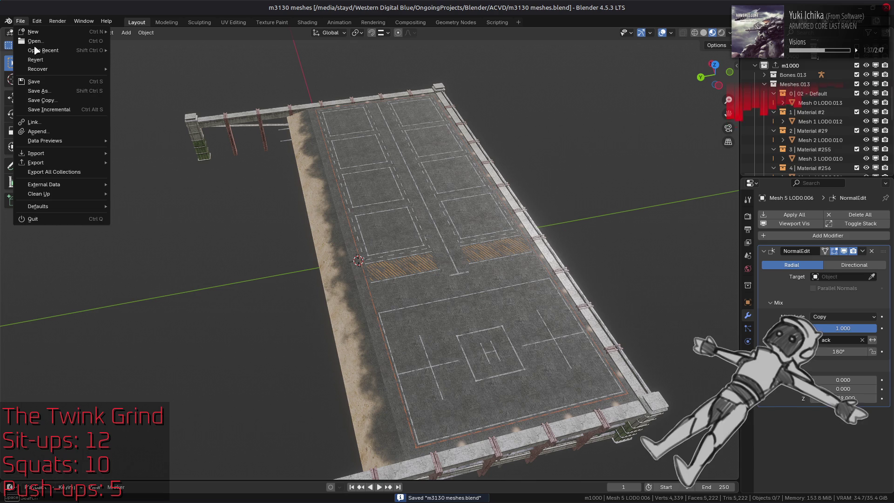
{"action": "mouse_move", "coordinate": [82, 186]}
{"action": "left_click", "coordinate": [132, 191]}
{"action": "left_click", "coordinate": [120, 251]}
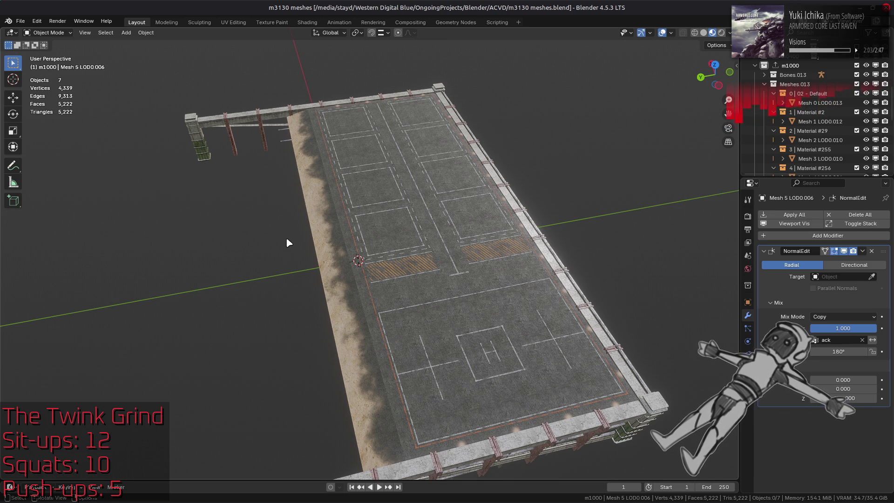
{"action": "key", "text": "alt+Tab"}
{"action": "key", "text": "alt+Tab"}
{"action": "key", "text": "alt+Tab"}
{"action": "key", "text": "alt+Tab"}
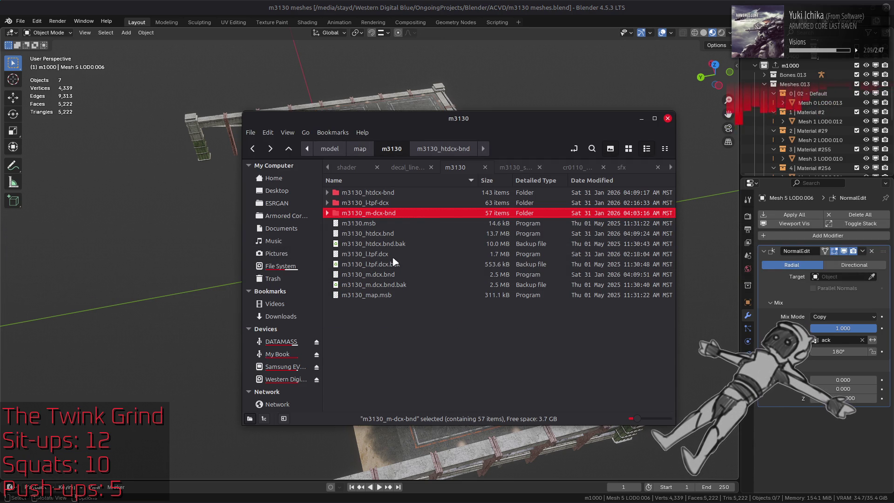
Repack the m3130_m-dcx-bnd folder with YabberExtended, then bring up the Xenia game window.
{"action": "right_click", "coordinate": [404, 214]}
{"action": "mouse_move", "coordinate": [466, 263]}
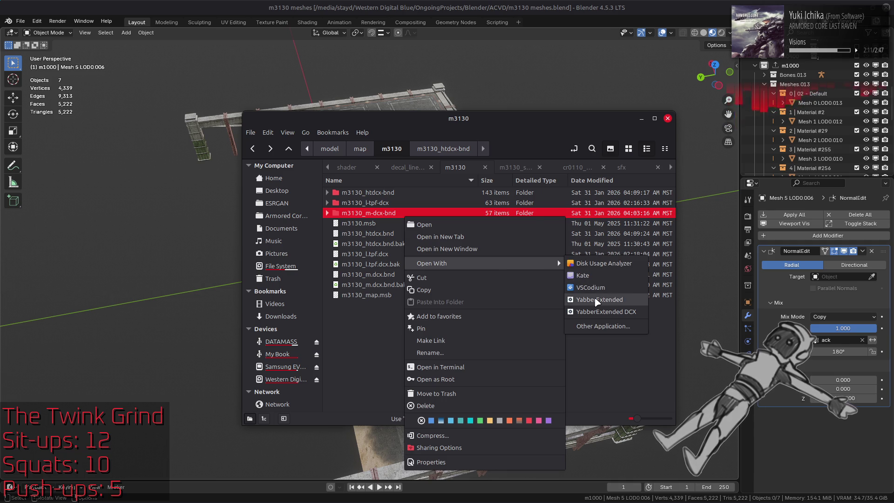
{"action": "left_click", "coordinate": [595, 302]}
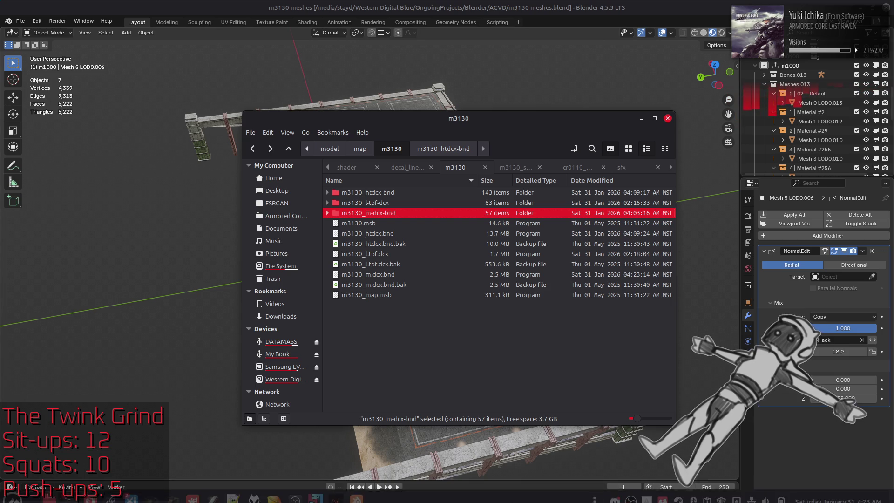
{"action": "left_click", "coordinate": [337, 492]}
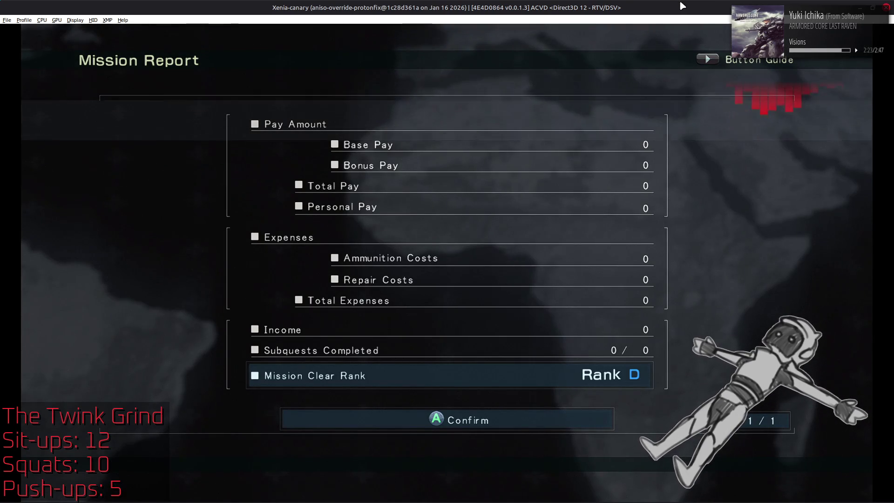
Leave the Mission Report and choose Sortie Again to restart the mission.
{"action": "key", "text": "Return"}
{"action": "key", "text": "Return"}
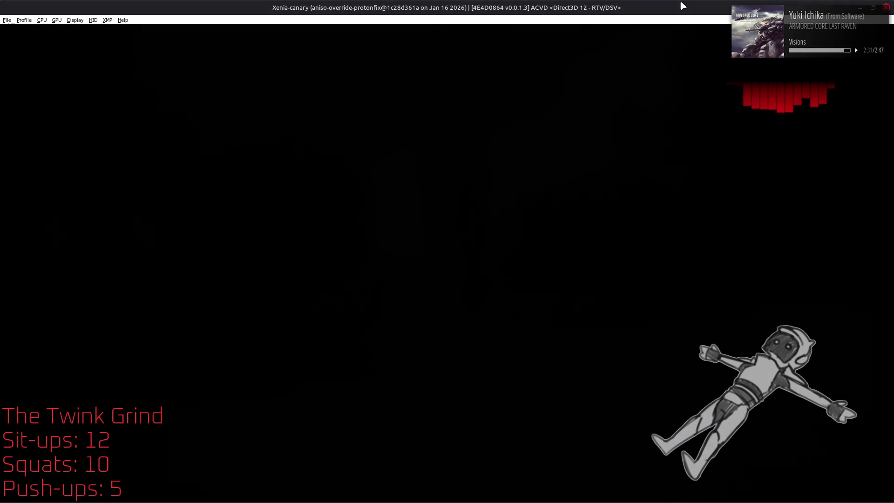
{"action": "key", "text": "Return"}
Skip the intro cutscene, play through the road area, retire from the mission, and return to Blender.
{"action": "key", "text": "Escape"}
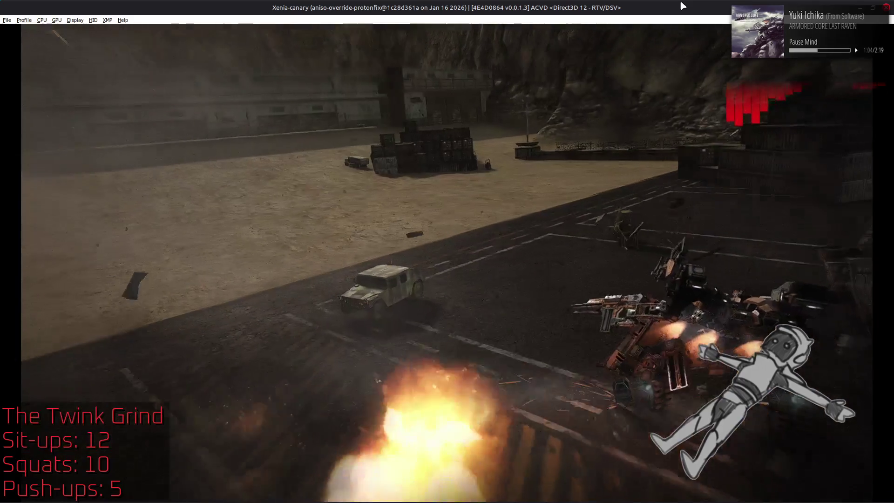
{"action": "key", "text": "Down"}
{"action": "key", "text": "Return"}
{"action": "key", "text": "Return"}
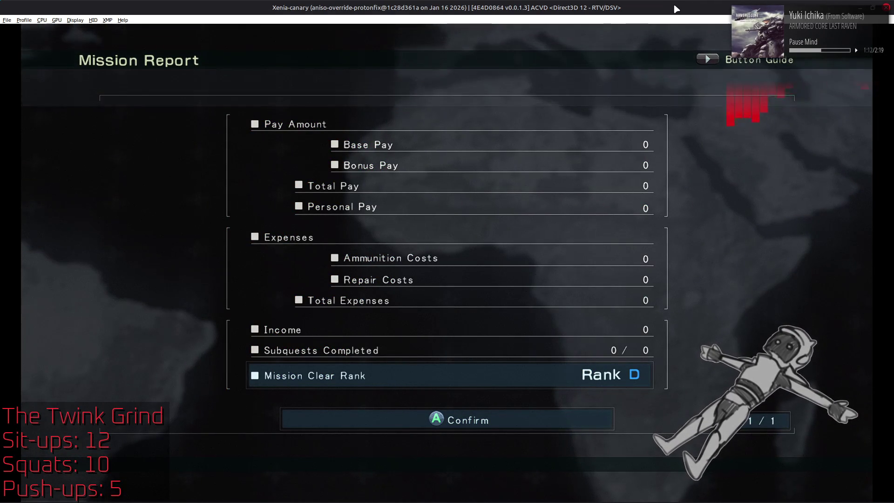
{"action": "key", "text": "alt+Tab"}
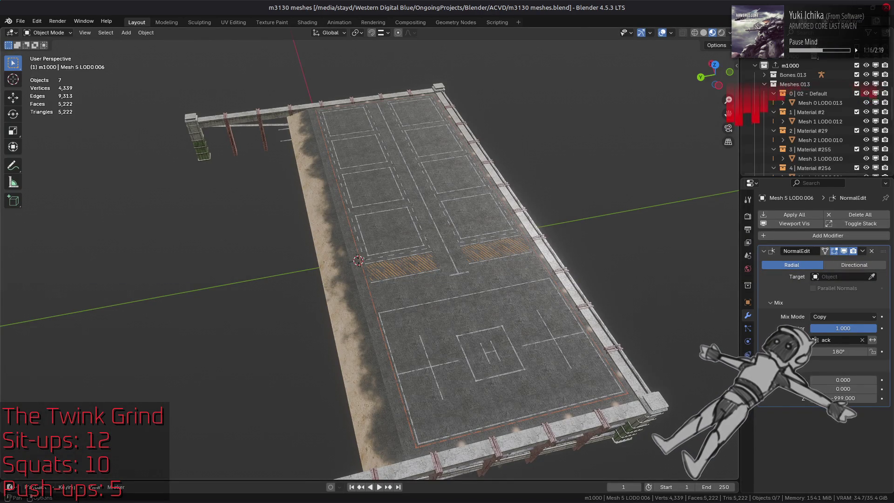
Switch the viewport preview lighting to the darker HDRI environment.
{"action": "left_click", "coordinate": [730, 33]}
{"action": "left_click", "coordinate": [724, 112]}
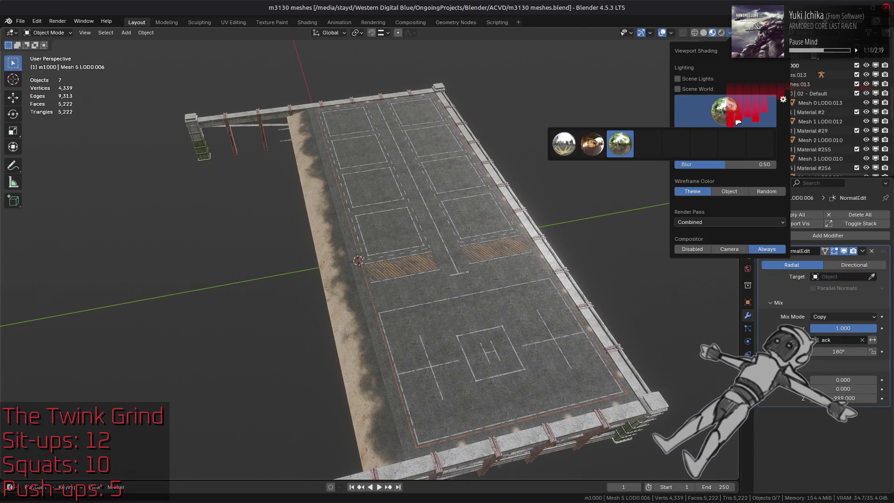
{"action": "left_click", "coordinate": [682, 143]}
{"action": "scroll", "coordinate": [374, 237], "scroll_direction": "up", "scroll_amount": 6}
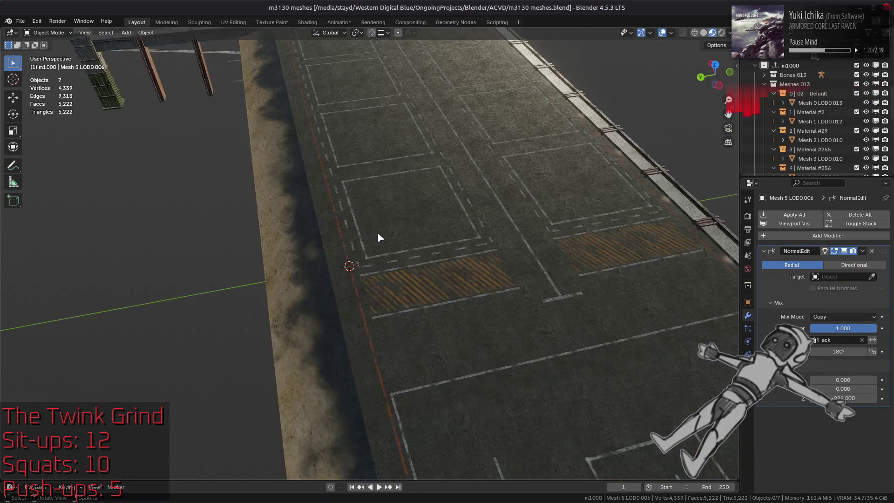
{"action": "scroll", "coordinate": [541, 152], "scroll_direction": "down", "scroll_amount": 5}
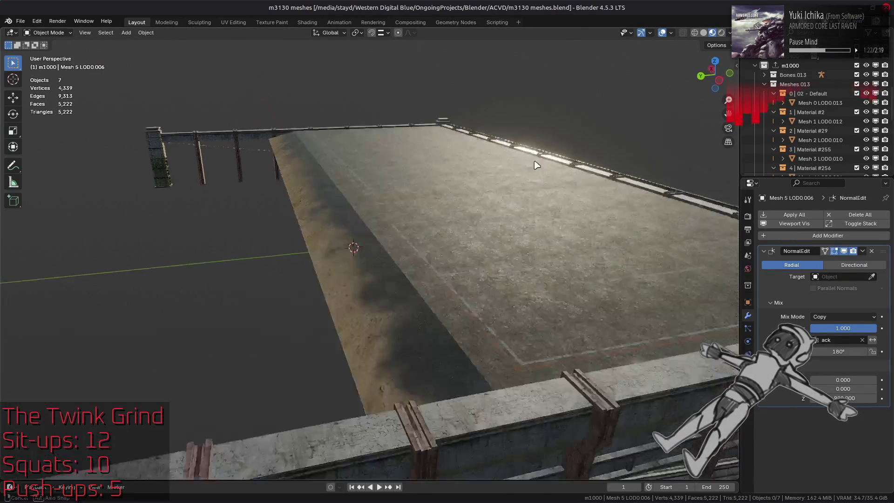
Rotate the HDRI to about -92°, orbit low, and select the rooftop road mesh Mesh 3 LOD0.010.
{"action": "left_click", "coordinate": [729, 32]}
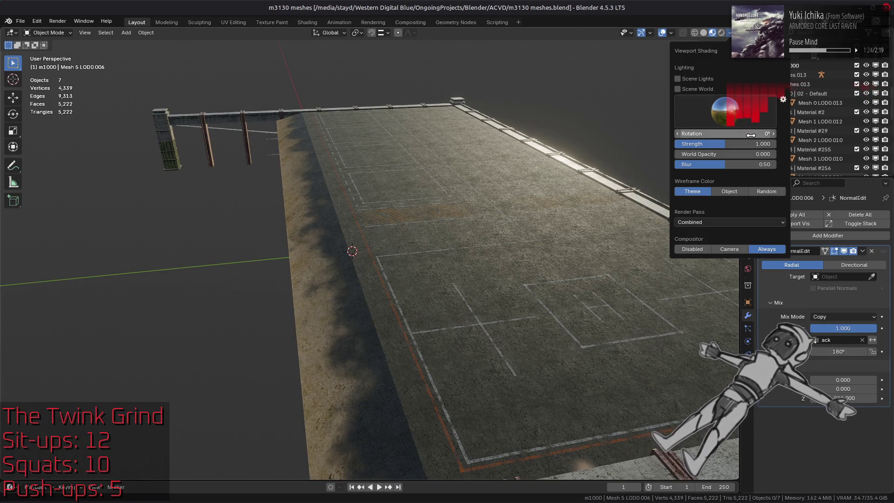
{"action": "left_click_drag", "start_coordinate": [751, 134], "coordinate": [704, 133]}
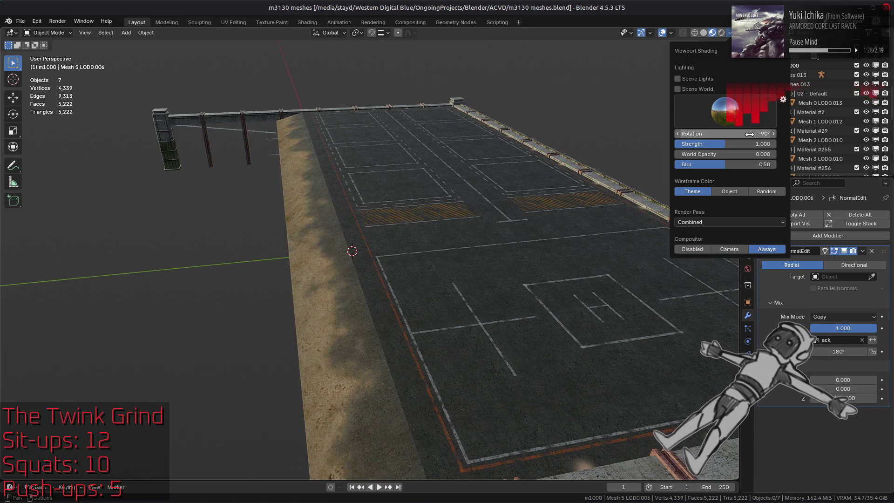
{"action": "mouse_move", "coordinate": [481, 183]}
{"action": "middle_mouse_down"}
{"action": "mouse_move", "coordinate": [376, 180]}
{"action": "mouse_move", "coordinate": [370, 273]}
{"action": "mouse_move", "coordinate": [383, 249]}
{"action": "mouse_move", "coordinate": [402, 264]}
{"action": "middle_mouse_up"}
{"action": "left_click", "coordinate": [402, 263]}
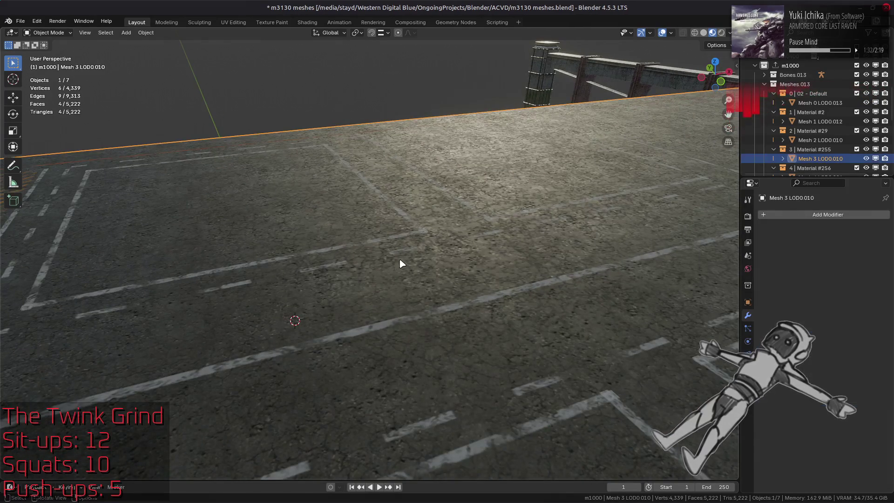
In the Shading workspace, switch the viewport HDRI to another image and rotate it, viewing the whole platform.
{"action": "left_click", "coordinate": [307, 22]}
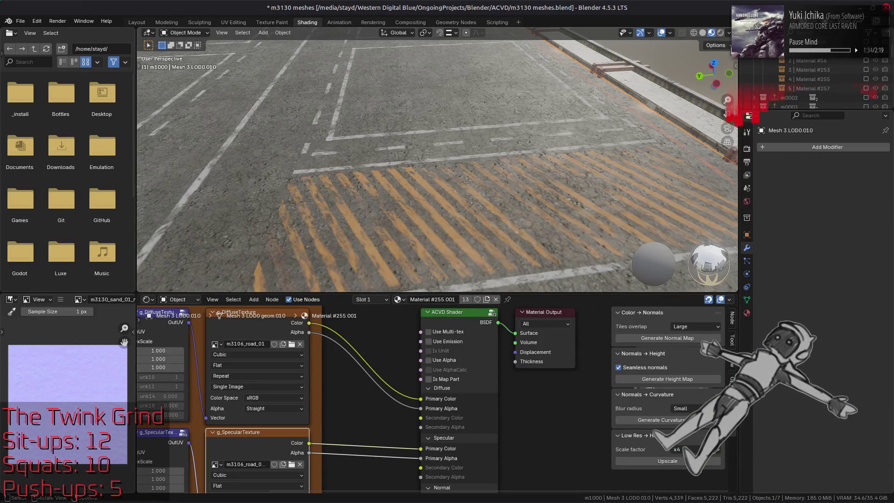
{"action": "left_click", "coordinate": [729, 33]}
{"action": "left_click", "coordinate": [724, 112]}
{"action": "left_click", "coordinate": [732, 144]}
{"action": "left_click_drag", "start_coordinate": [745, 137], "coordinate": [768, 137]}
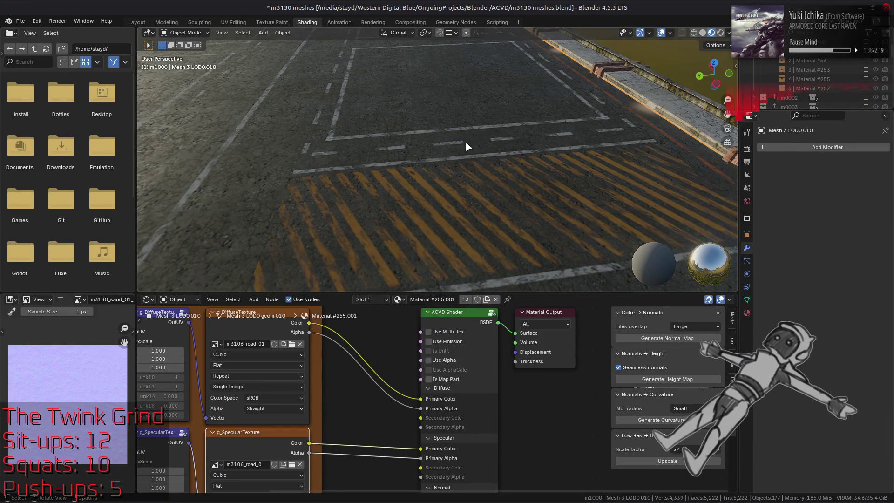
{"action": "scroll", "coordinate": [479, 149], "scroll_direction": "down", "scroll_amount": 6}
{"action": "mouse_move", "coordinate": [417, 130]}
{"action": "middle_mouse_down"}
{"action": "mouse_move", "coordinate": [326, 113]}
{"action": "mouse_move", "coordinate": [442, 163]}
{"action": "middle_mouse_up"}
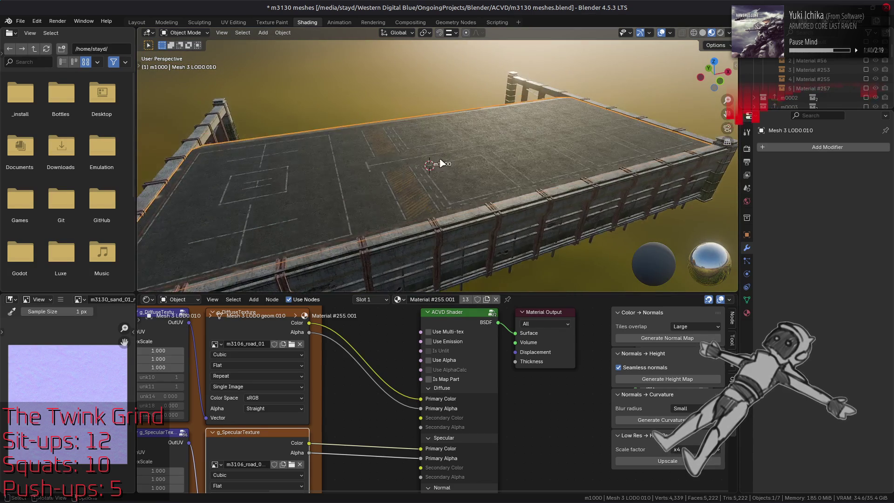
{"action": "scroll", "coordinate": [441, 161], "scroll_direction": "up", "scroll_amount": 10}
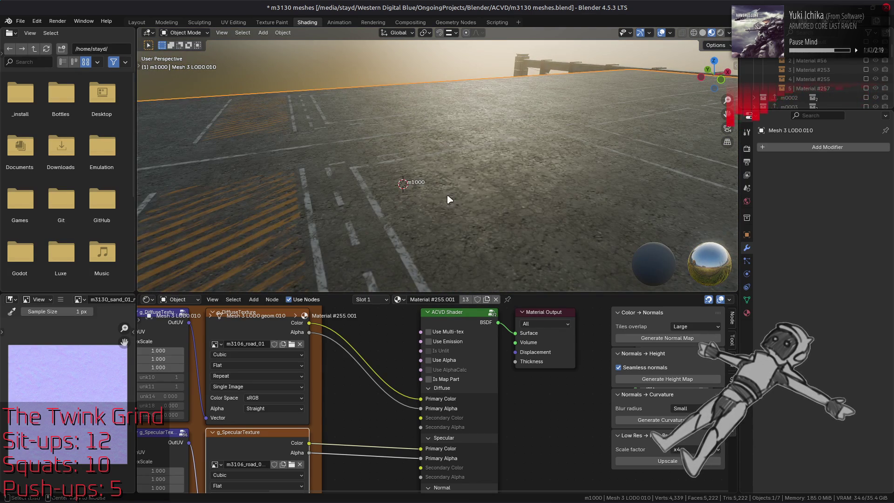
Preview the specular and m3106_road_01 diffuse texture nodes, then save m3130 meshes.blend.
{"action": "middle_click_drag", "start_coordinate": [283, 336], "coordinate": [359, 344]}
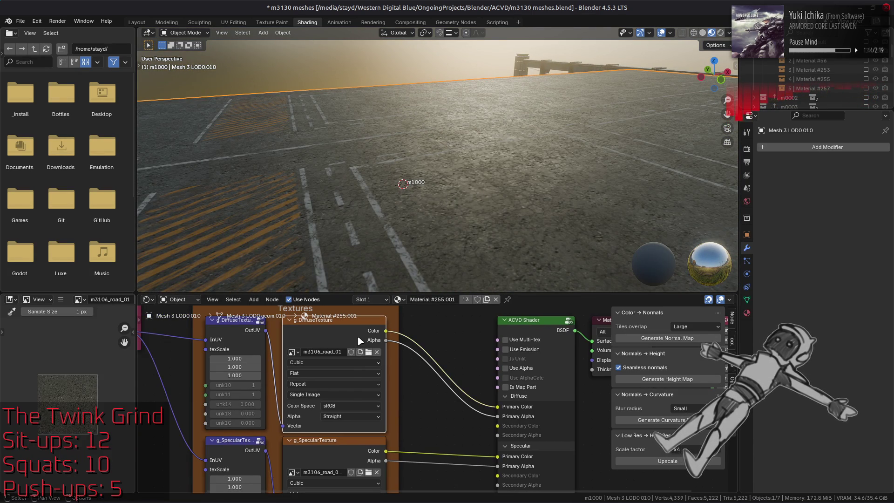
{"action": "left_click", "coordinate": [354, 440]}
{"action": "mouse_move", "coordinate": [345, 455]}
{"action": "middle_mouse_down"}
{"action": "mouse_move", "coordinate": [383, 330]}
{"action": "mouse_move", "coordinate": [355, 433]}
{"action": "middle_mouse_up"}
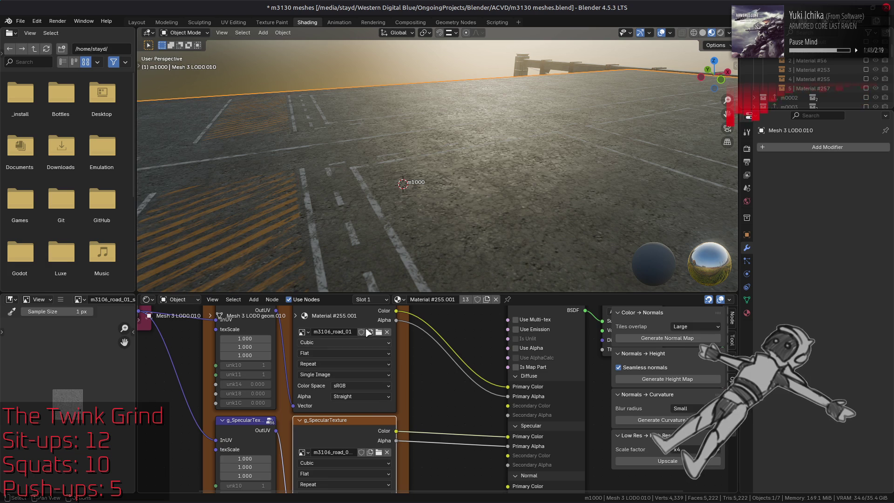
{"action": "left_click", "coordinate": [361, 323]}
{"action": "key", "text": "ctrl+s"}
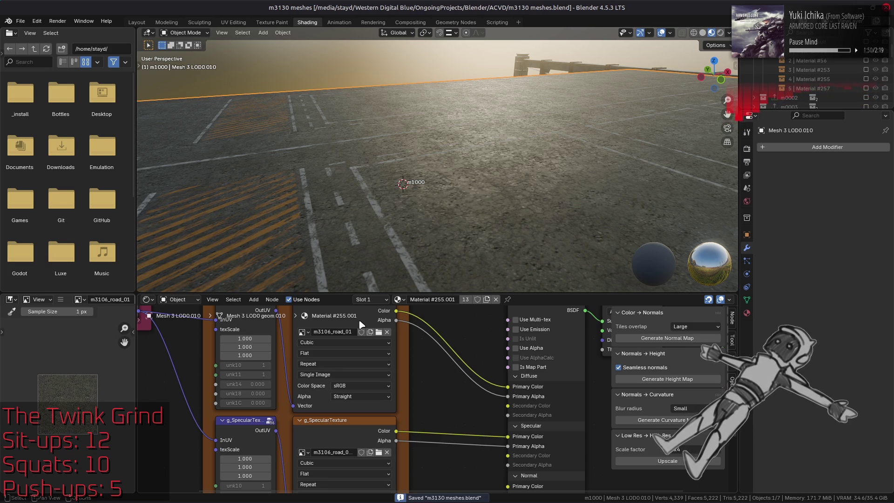
{"action": "key", "text": "alt+Tab"}
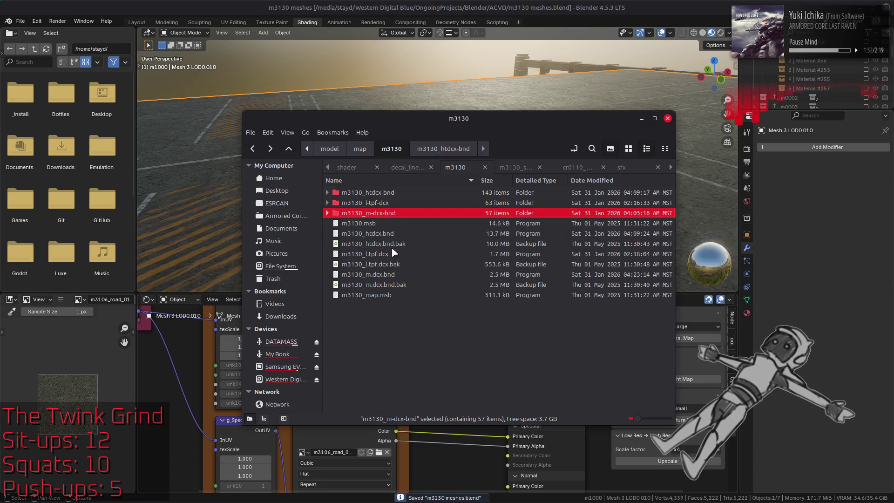
Open the m3130_htdcx-bnd and m3106_road_01-tpf-dcx folders and close the duplicate m3106_road_01 tab.
{"action": "double_click", "coordinate": [377, 194]}
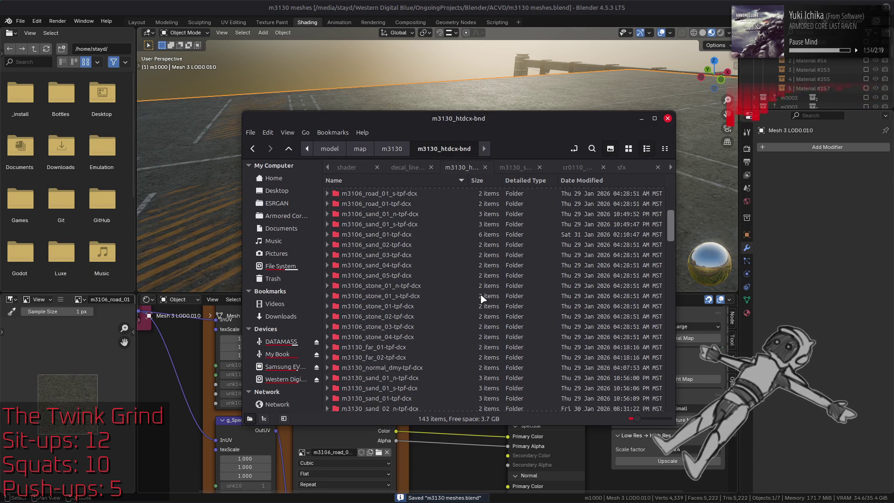
{"action": "scroll", "coordinate": [486, 298], "scroll_direction": "up", "scroll_amount": 2}
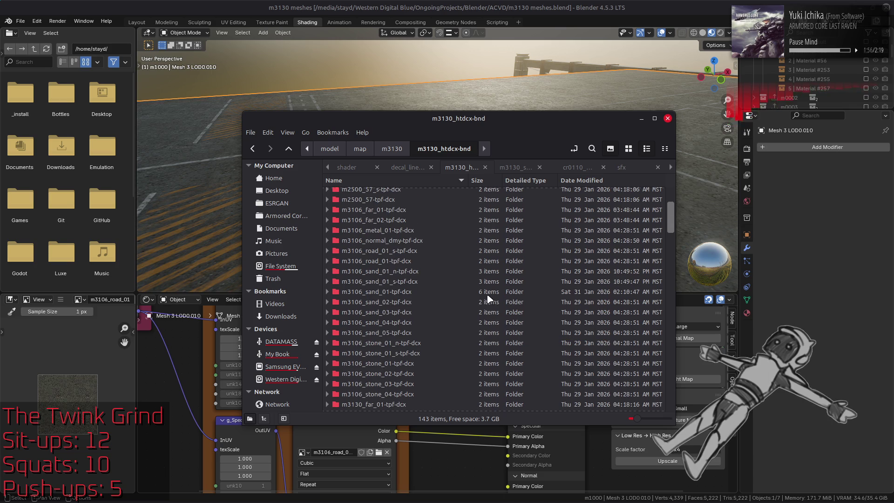
{"action": "scroll", "coordinate": [483, 290], "scroll_direction": "down", "scroll_amount": 7}
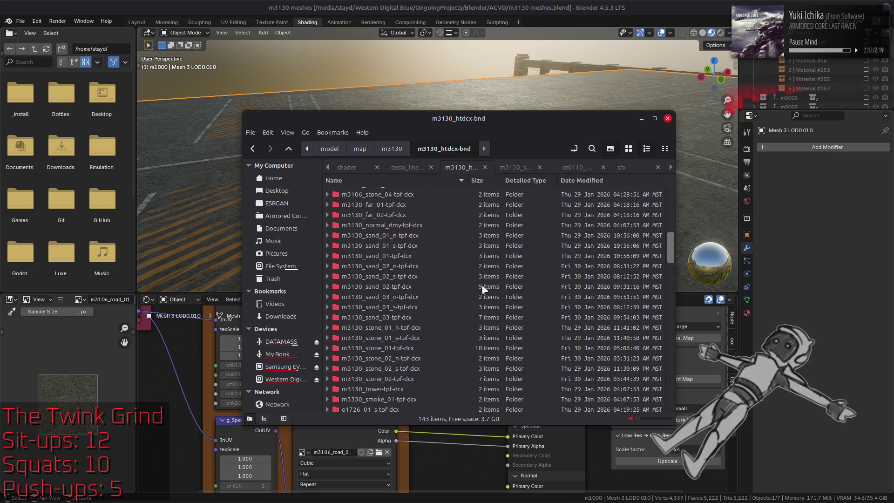
{"action": "scroll", "coordinate": [484, 290], "scroll_direction": "up", "scroll_amount": 7}
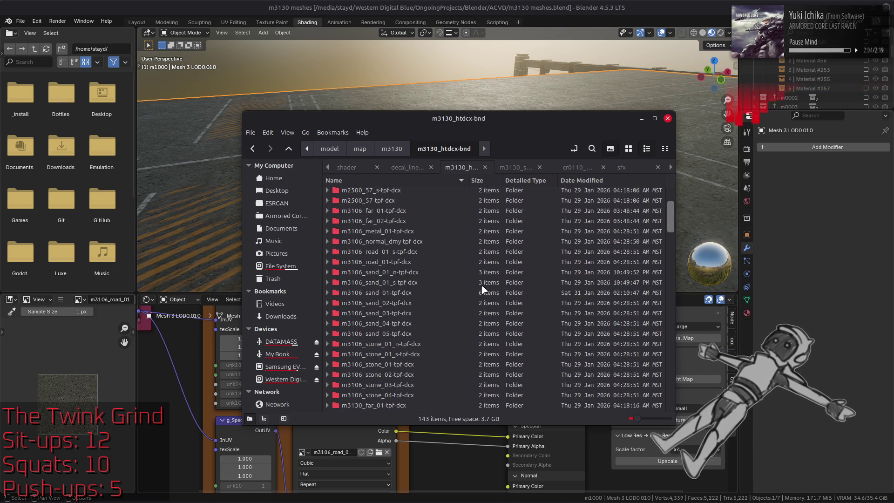
{"action": "double_click", "coordinate": [432, 263]}
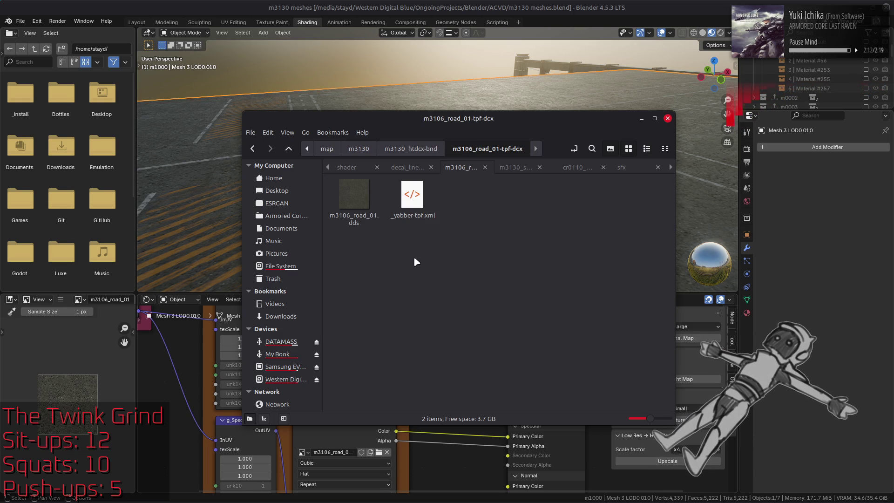
{"action": "left_click", "coordinate": [416, 168]}
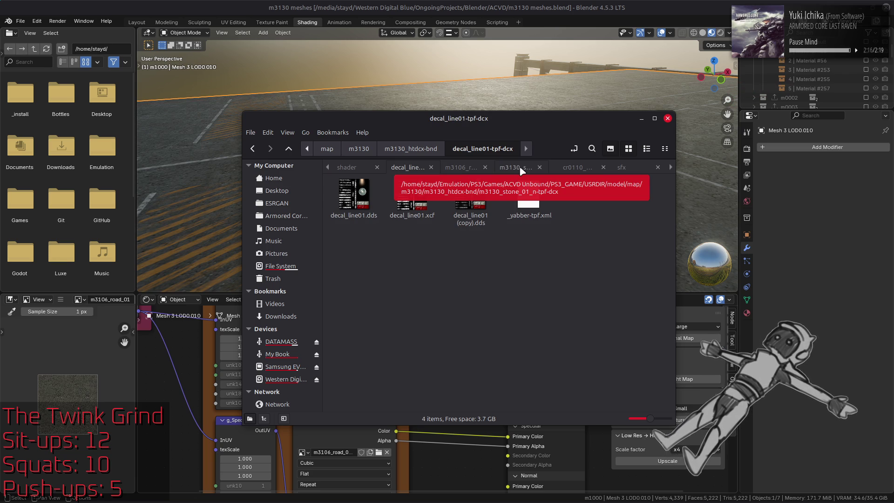
{"action": "left_click", "coordinate": [449, 171]}
{"action": "key", "text": "ctrl+Page_Up"}
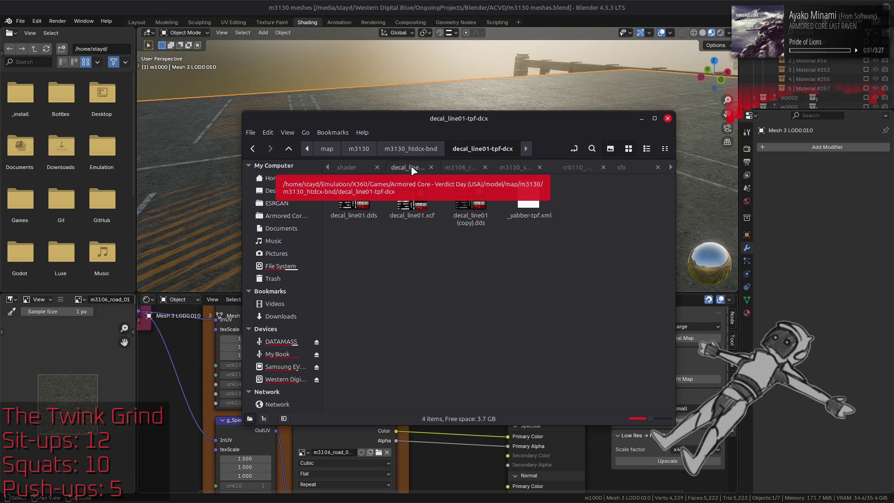
{"action": "left_click", "coordinate": [486, 167]}
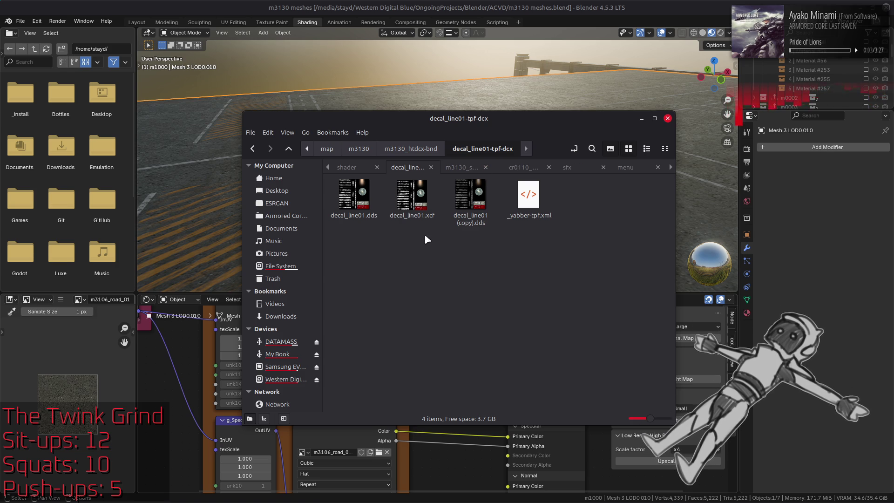
Copy the m3106_road_01 road texture, then move on to the m3106_road_01_s-tpf-dcx folder.
{"action": "key", "text": "alt+Up"}
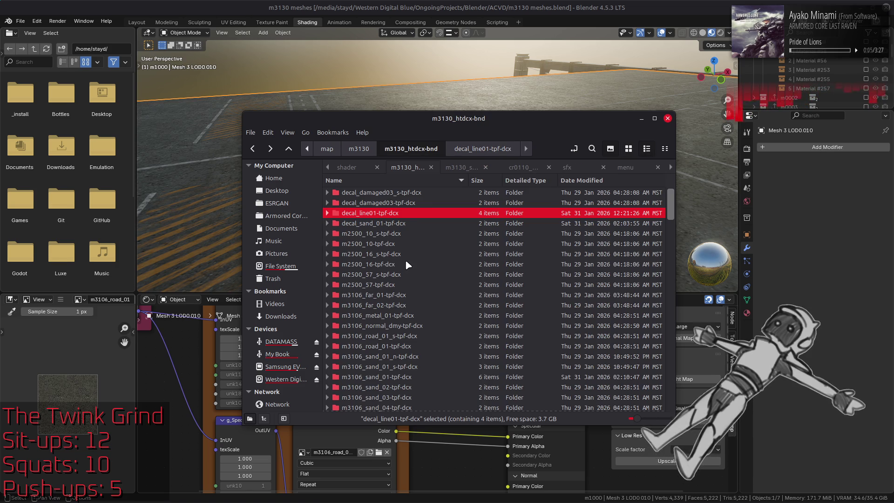
{"action": "scroll", "coordinate": [404, 261], "scroll_direction": "down", "scroll_amount": 1}
{"action": "double_click", "coordinate": [399, 323]}
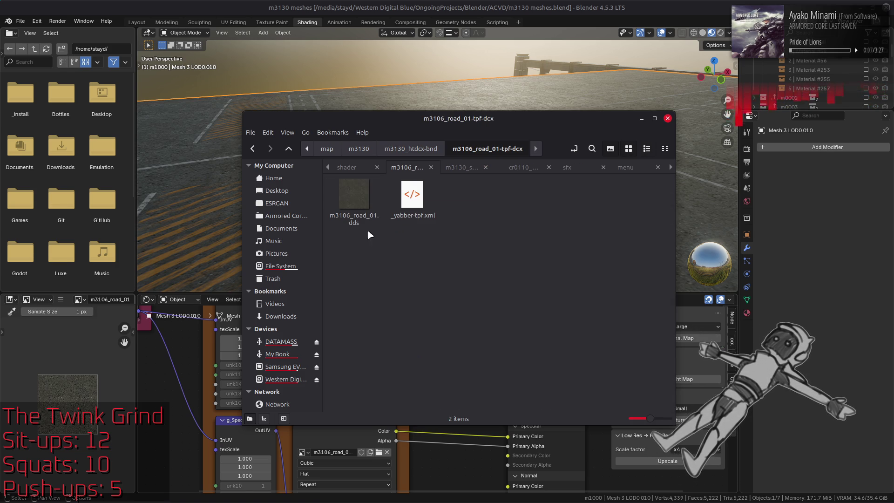
{"action": "key", "text": "ctrl+v"}
{"action": "key", "text": "alt+Up"}
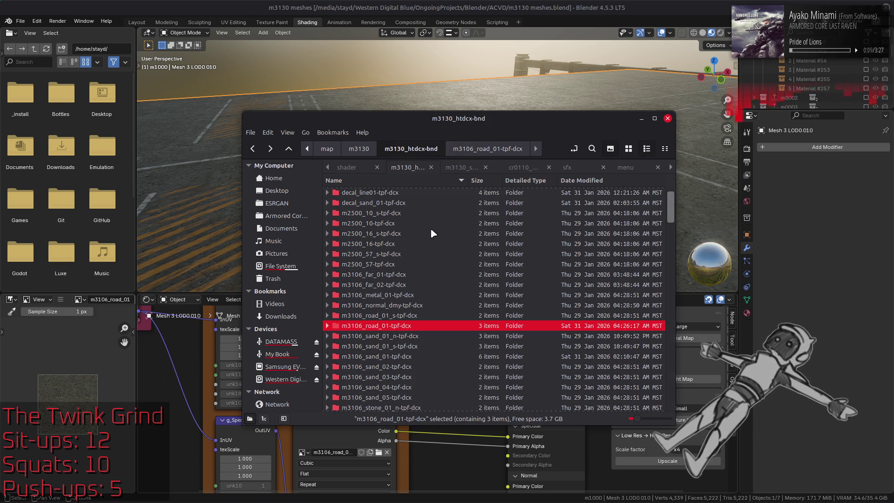
{"action": "double_click", "coordinate": [410, 326]}
{"action": "key", "text": "alt+Tab"}
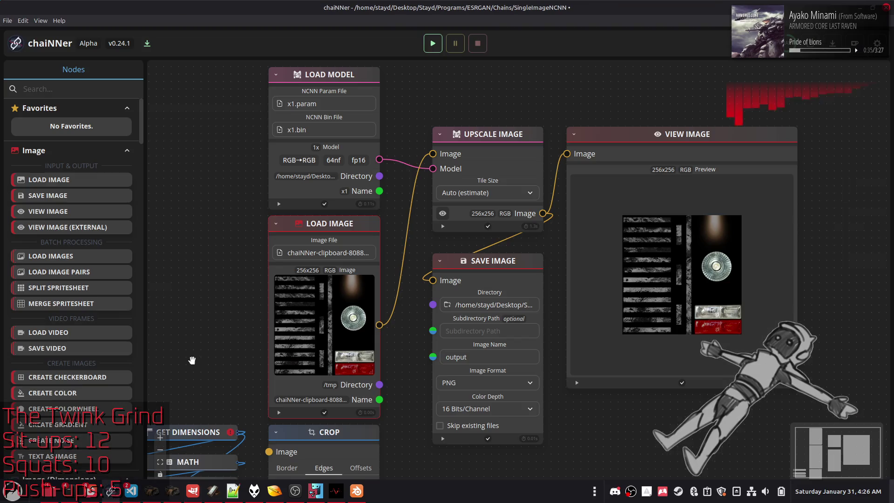
Swap chaiNNer's Load Image node for the pasted road texture, wire it into Upscale Image, and run.
{"action": "key", "text": "Delete"}
{"action": "key", "text": "ctrl+v"}
{"action": "left_click_drag", "start_coordinate": [535, 272], "coordinate": [356, 227]}
{"action": "left_click_drag", "start_coordinate": [378, 325], "coordinate": [432, 154]}
{"action": "left_click", "coordinate": [432, 43]}
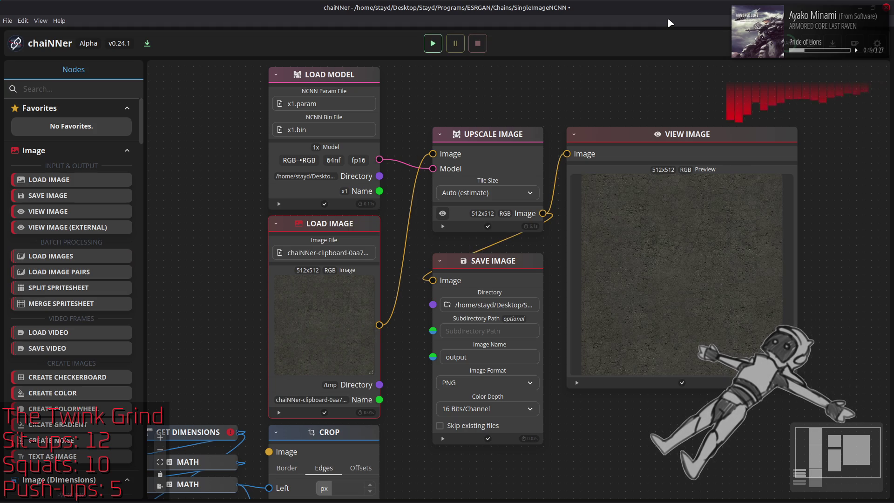
{"action": "key", "text": "alt+Tab"}
{"action": "key", "text": "alt+Tab"}
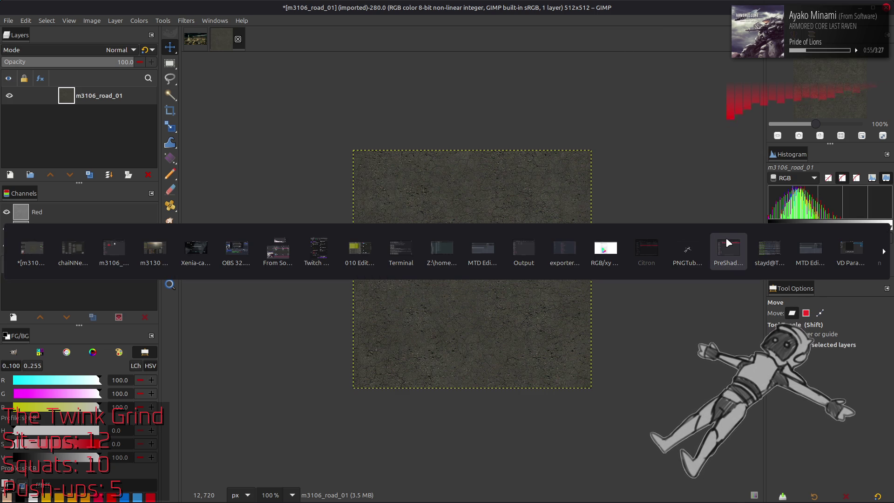
Convert the road image to 16-bit integer precision.
{"action": "left_click", "coordinate": [523, 249]}
{"action": "left_click_drag", "start_coordinate": [256, 157], "coordinate": [433, 186]}
{"action": "left_click", "coordinate": [92, 21]}
{"action": "mouse_move", "coordinate": [145, 59]}
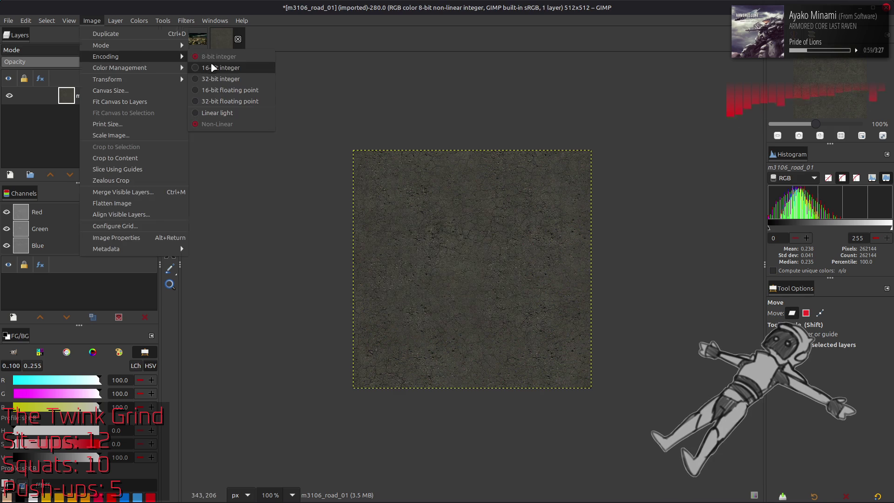
{"action": "left_click", "coordinate": [214, 68]}
{"action": "left_click", "coordinate": [503, 301]}
Add output.png as a new layer and rename it 'Clean'.
{"action": "key", "text": "alt+Tab"}
{"action": "left_click_drag", "start_coordinate": [246, 142], "coordinate": [608, 266]}
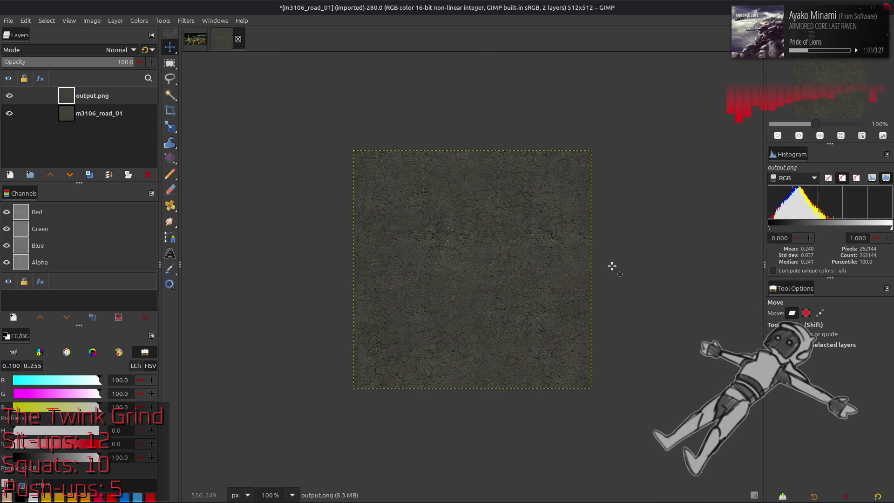
{"action": "key", "text": "q"}
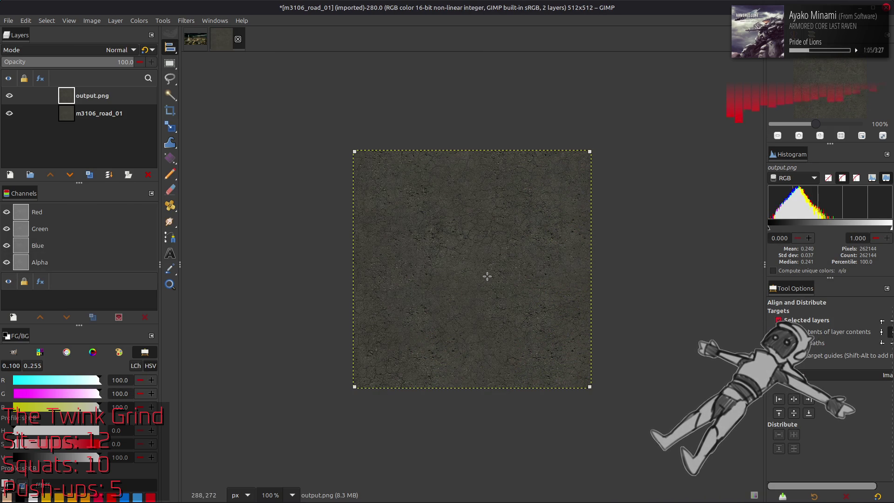
{"action": "key", "text": "2"}
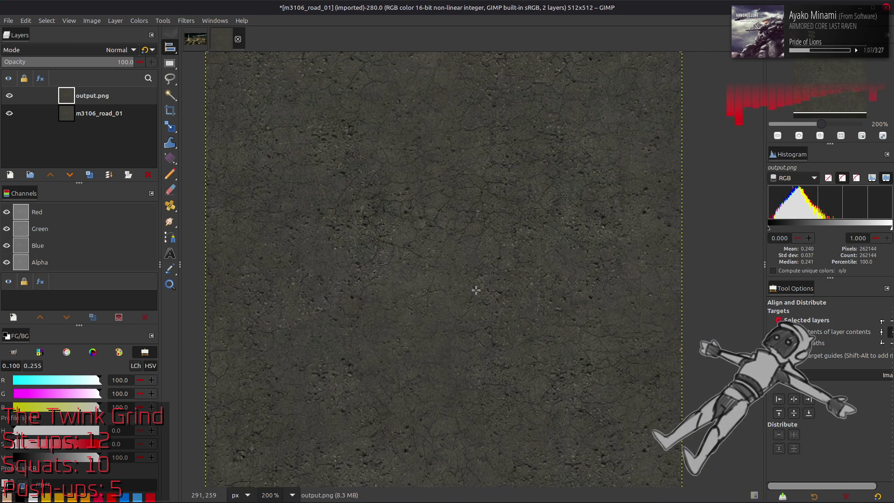
{"action": "key", "text": "m"}
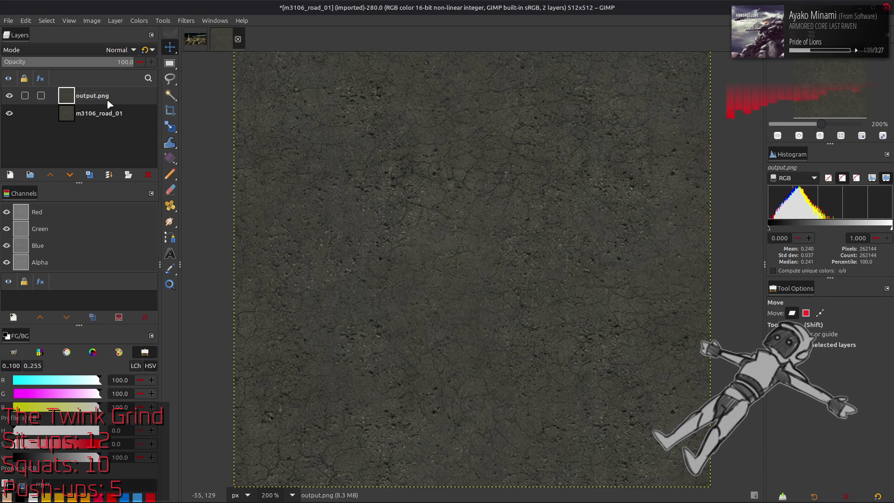
{"action": "double_click", "coordinate": [93, 95]}
{"action": "type", "text": "Clean"}
{"action": "key", "text": "Return"}
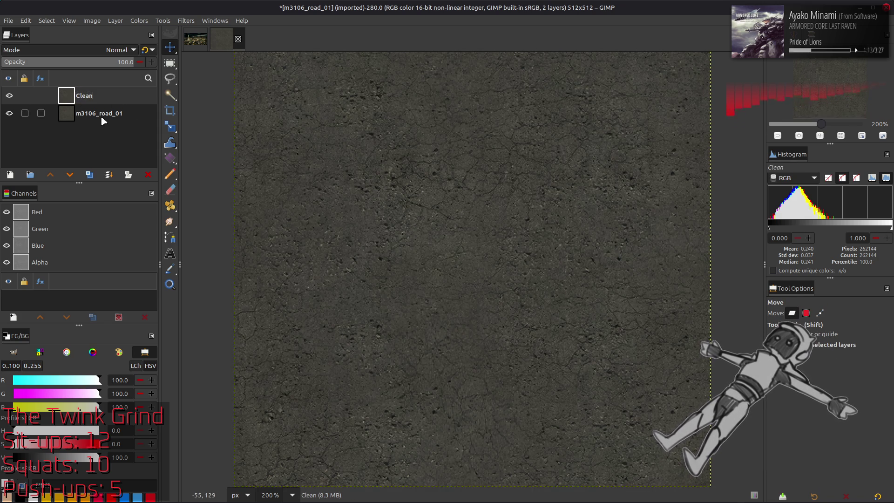
Duplicate the m3106_road_01 layer and move the copy to the top of the stack.
{"action": "left_click", "coordinate": [100, 116]}
{"action": "left_click", "coordinate": [89, 175]}
{"action": "left_click_drag", "start_coordinate": [96, 112], "coordinate": [109, 92]}
{"action": "left_click", "coordinate": [187, 20]}
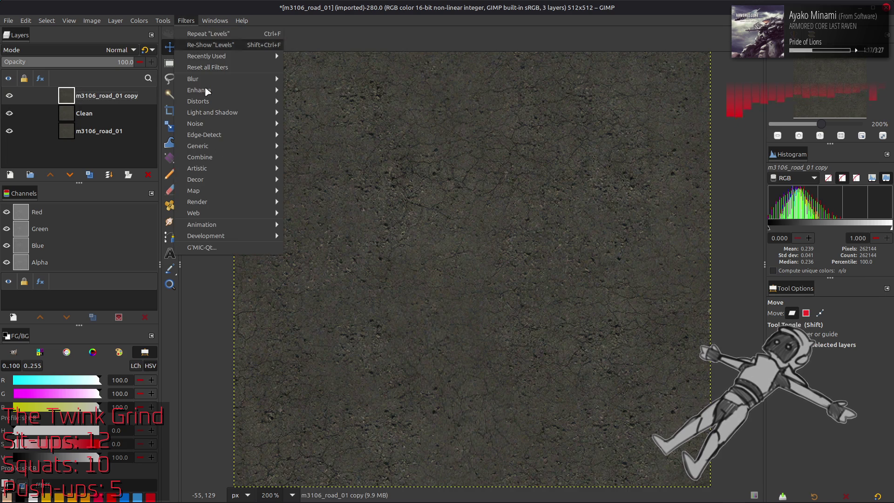
Apply a G'MIC Gaussian blur (XY-Amplitude 16, Periodic boundary) to the road copy layer.
{"action": "left_click", "coordinate": [235, 250]}
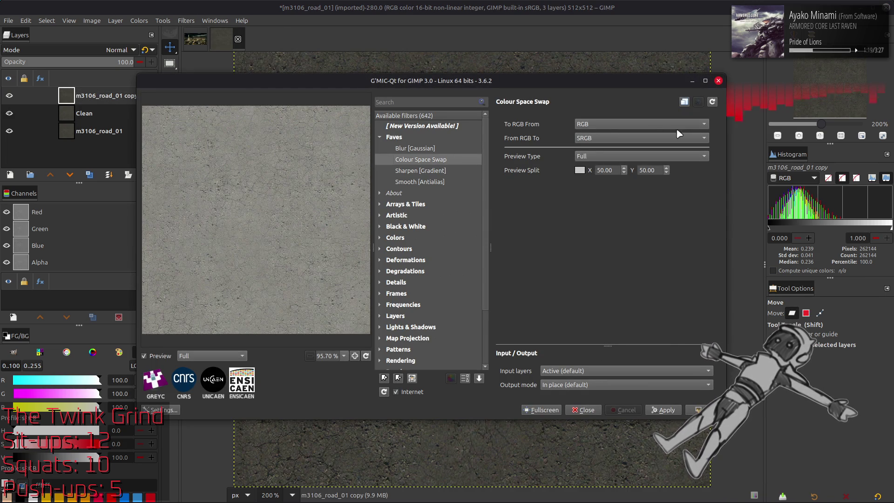
{"action": "left_click", "coordinate": [454, 149]}
{"action": "scroll", "coordinate": [610, 128], "scroll_direction": "up", "scroll_amount": 5}
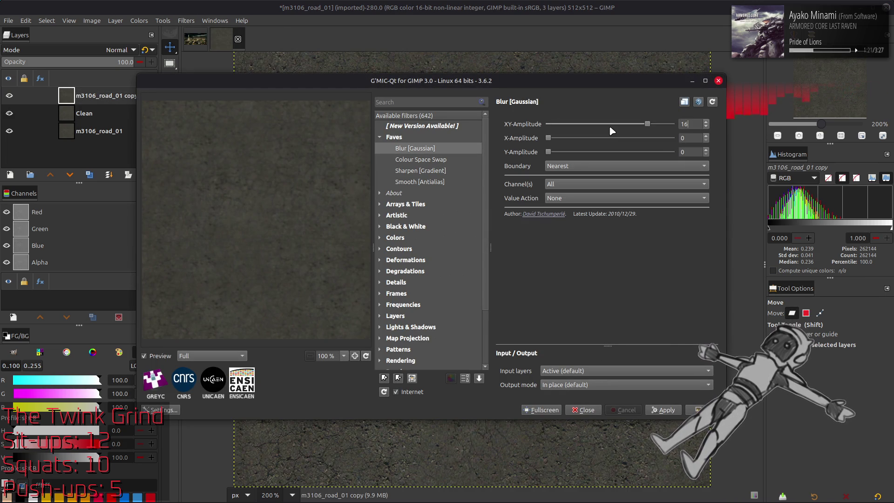
{"action": "scroll", "coordinate": [596, 168], "scroll_direction": "down", "scroll_amount": 1}
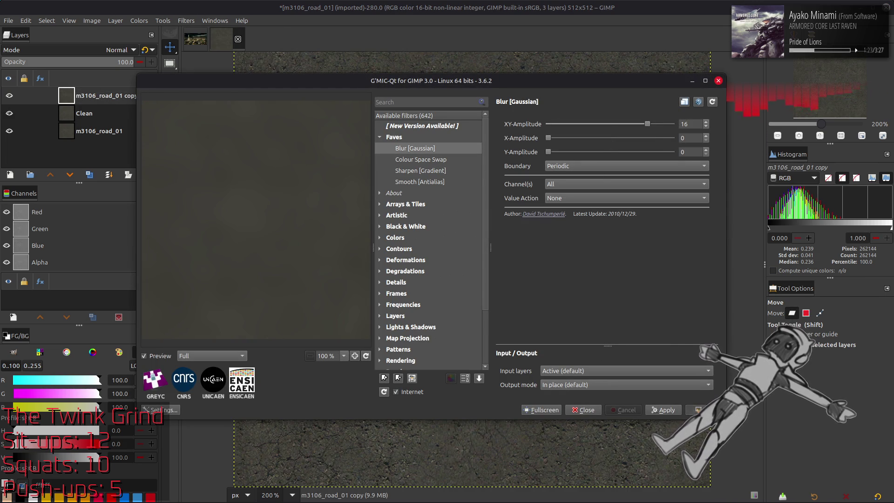
{"action": "left_click", "coordinate": [699, 410]}
Duplicate the Clean layer and place the Clean copy at the top.
{"action": "left_click", "coordinate": [81, 113]}
{"action": "left_click", "coordinate": [90, 174]}
{"action": "left_click", "coordinate": [51, 175]}
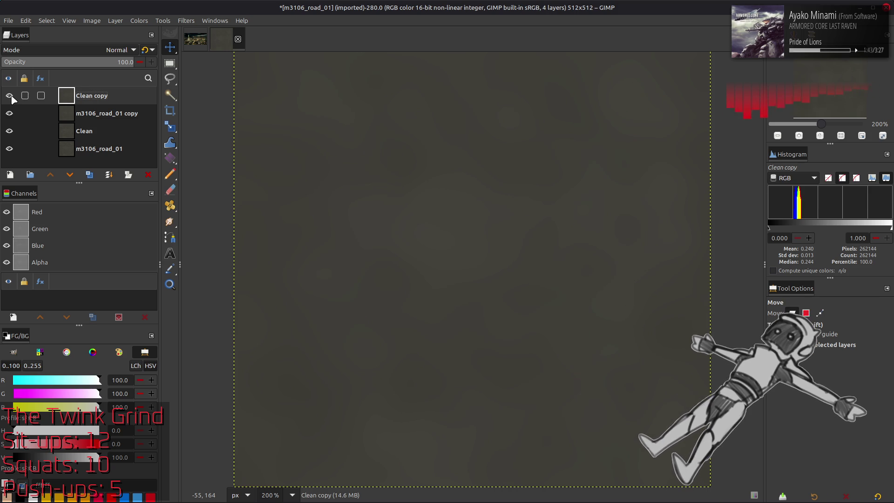
Set the top copy to Grain extract, merge it down, and set the merged layer to Grain merge.
{"action": "left_click", "coordinate": [82, 50]}
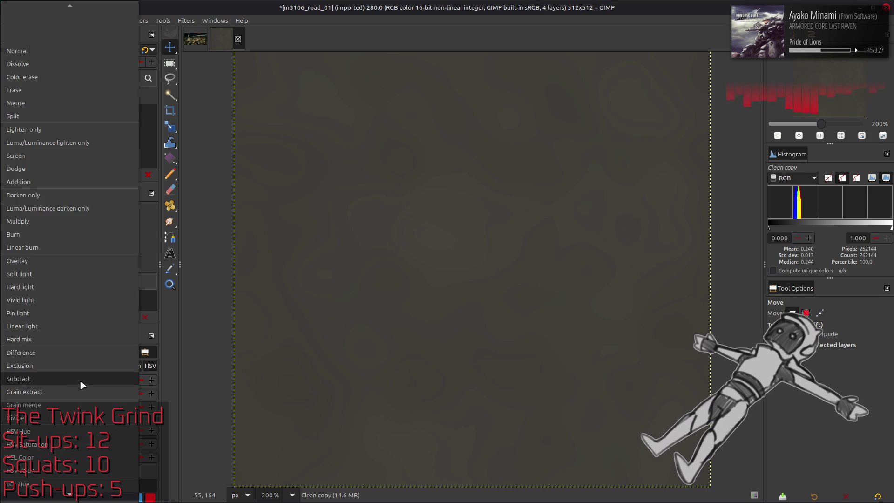
{"action": "left_click", "coordinate": [79, 393]}
{"action": "right_click", "coordinate": [109, 101]}
{"action": "left_click", "coordinate": [139, 207]}
{"action": "left_click", "coordinate": [97, 50]}
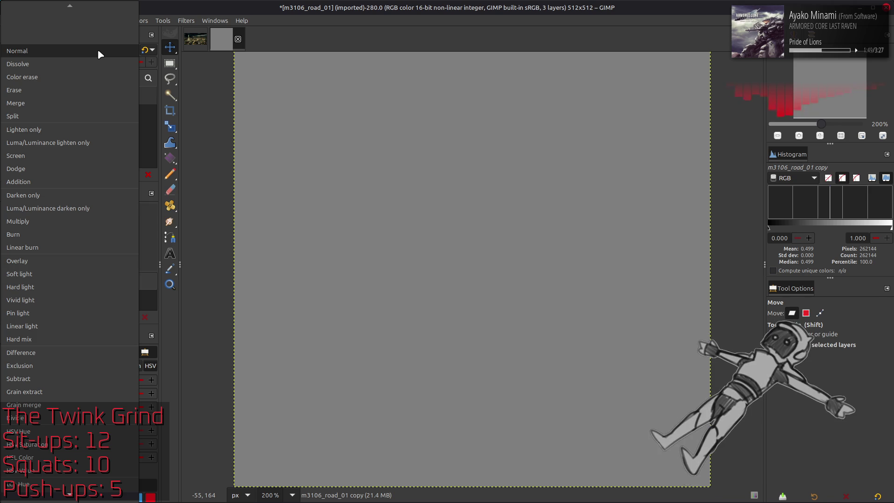
{"action": "left_click", "coordinate": [66, 404]}
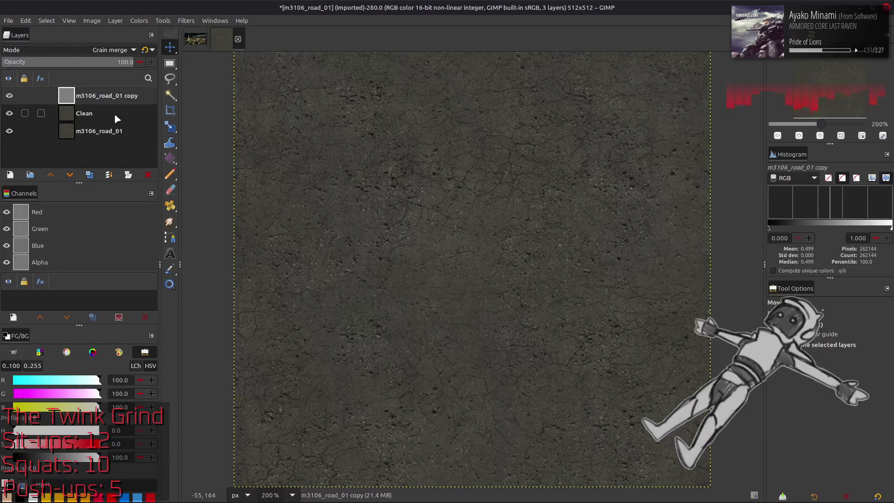
Duplicate the Clean layer and merge the top road copy down into Clean copy.
{"action": "left_click", "coordinate": [116, 117]}
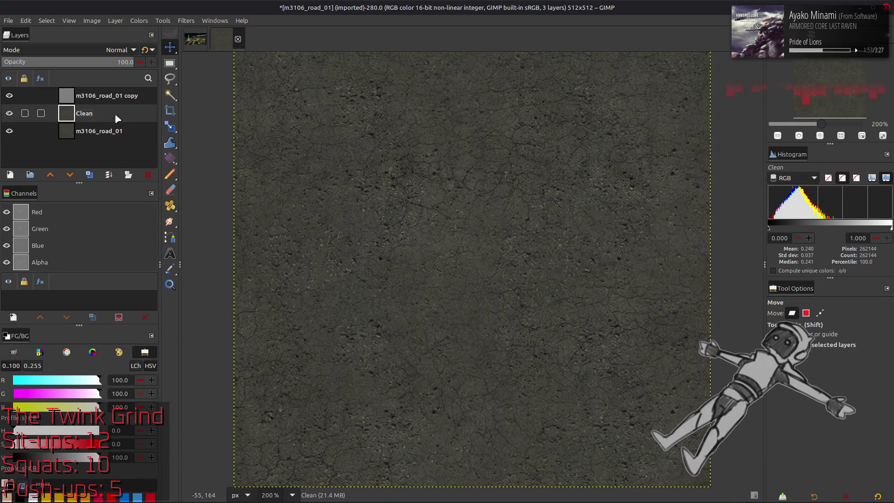
{"action": "left_click", "coordinate": [89, 175]}
{"action": "left_click", "coordinate": [92, 101]}
{"action": "right_click", "coordinate": [94, 102]}
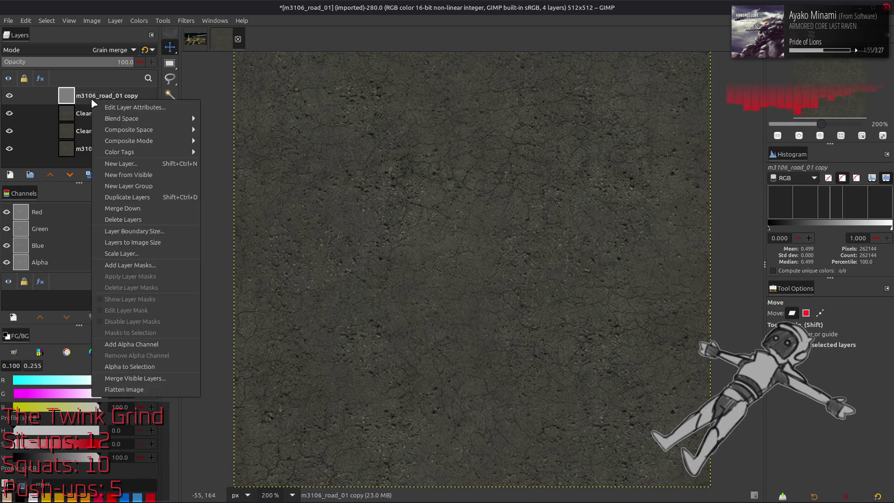
{"action": "left_click", "coordinate": [138, 208]}
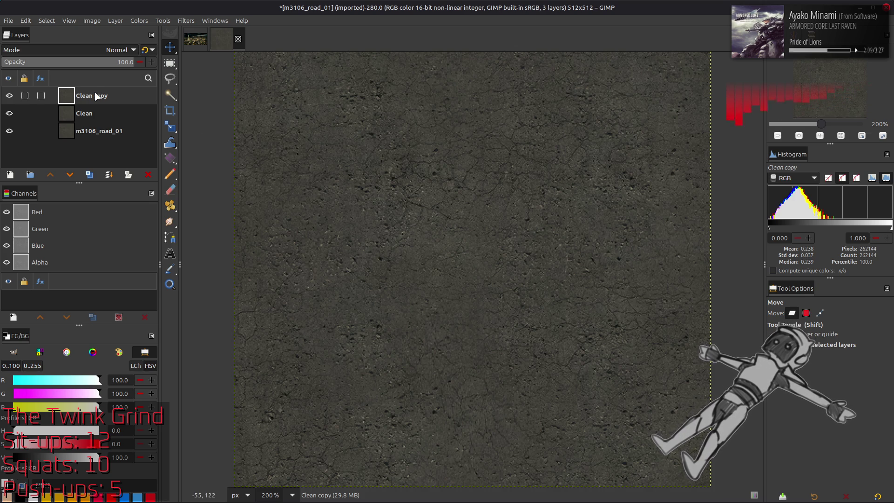
Undo the extra copy layers, leaving only Clean above m3106_road_01.
{"action": "key", "text": "ctrl+z"}
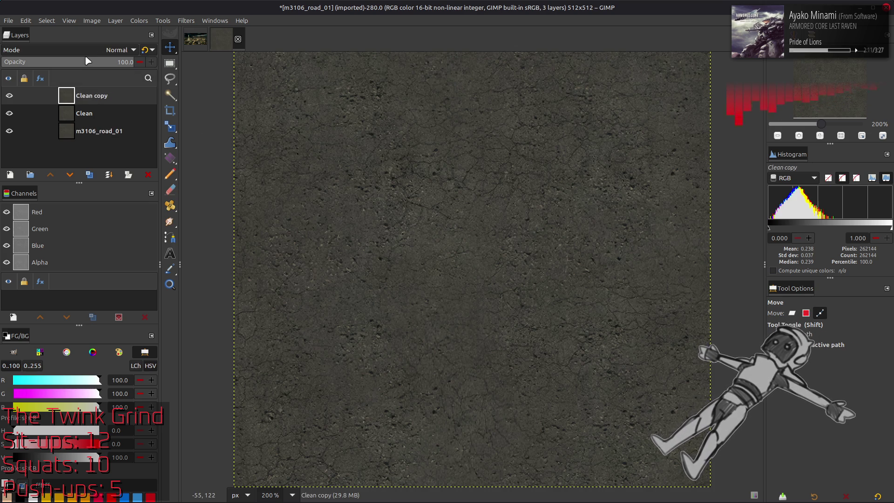
{"action": "left_click", "coordinate": [110, 50]}
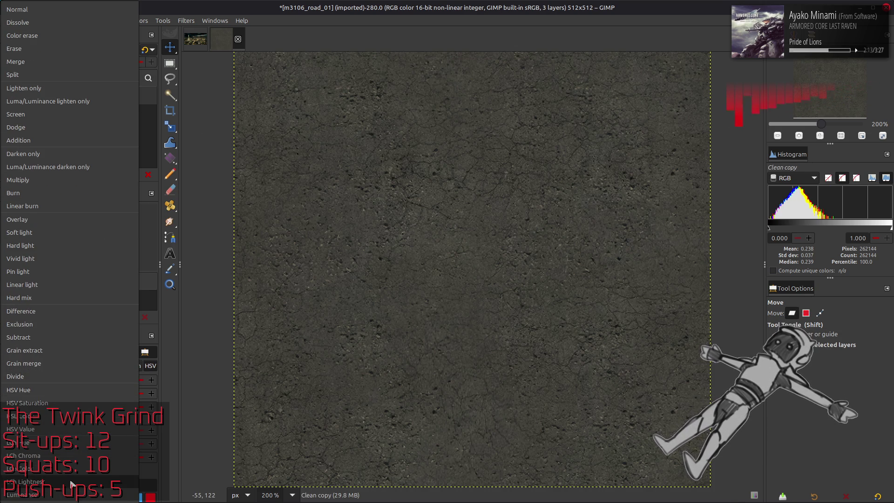
{"action": "key", "text": "Escape"}
{"action": "key", "text": "ctrl+z"}
{"action": "key", "text": "ctrl+z"}
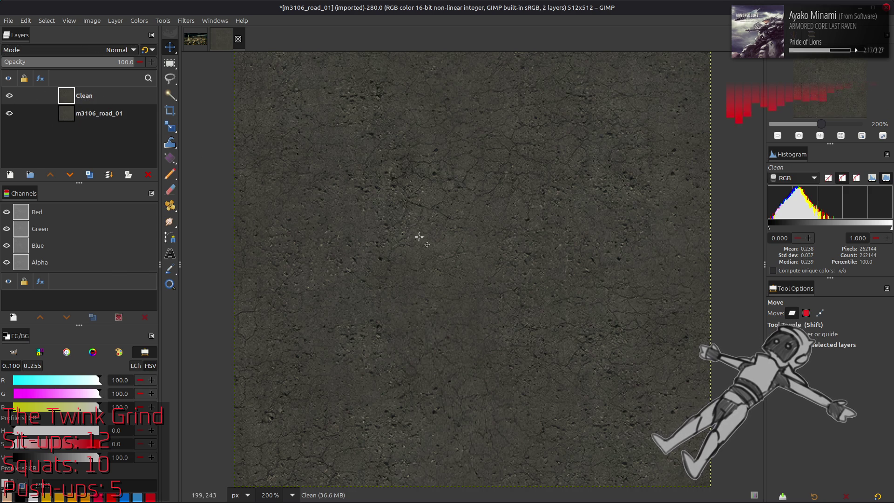
{"action": "scroll", "coordinate": [421, 235], "scroll_direction": "up", "scroll_amount": 2, "text": "ctrl"}
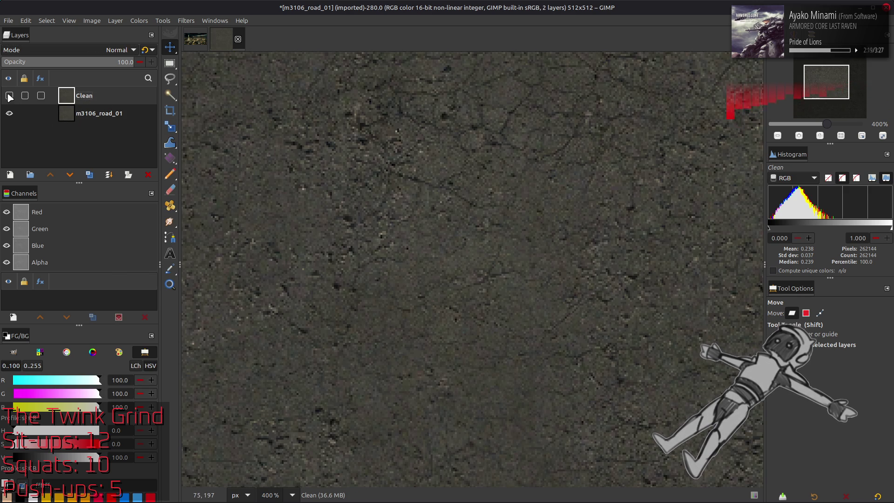
Duplicate Clean twice and give the top copy a G'MIC Gaussian blur of amplitude 16.
{"action": "double_click", "coordinate": [89, 175]}
{"action": "left_click", "coordinate": [186, 21]}
{"action": "left_click", "coordinate": [244, 247]}
{"action": "left_click_drag", "start_coordinate": [568, 124], "coordinate": [647, 126]}
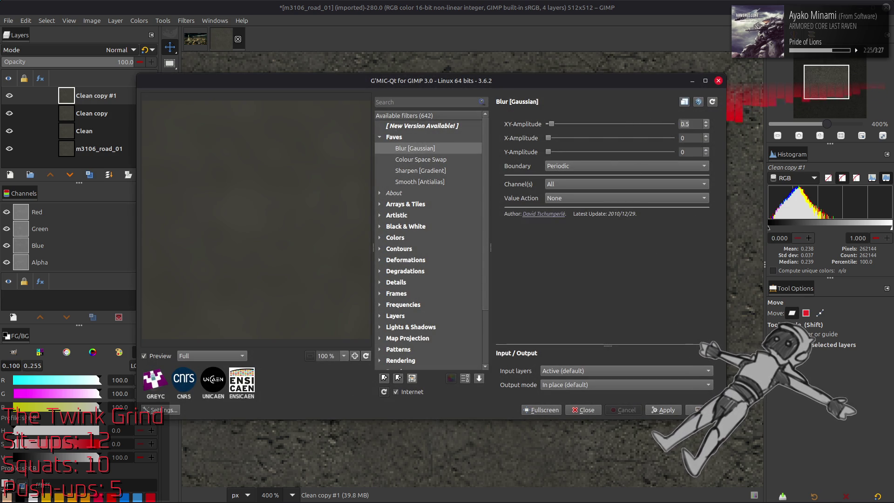
{"action": "key", "text": "Return"}
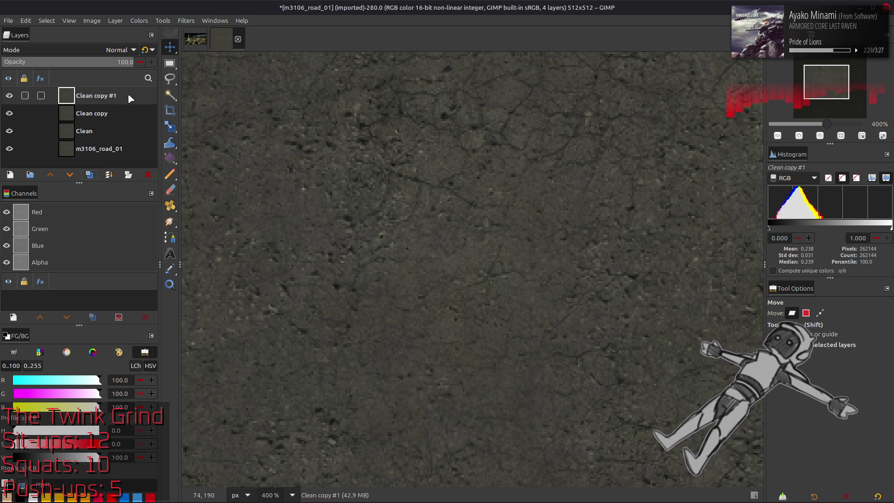
Set the blurred copy to Grain extract, merge down, switch to Grain merge, and merge into Clean.
{"action": "left_click", "coordinate": [119, 50]}
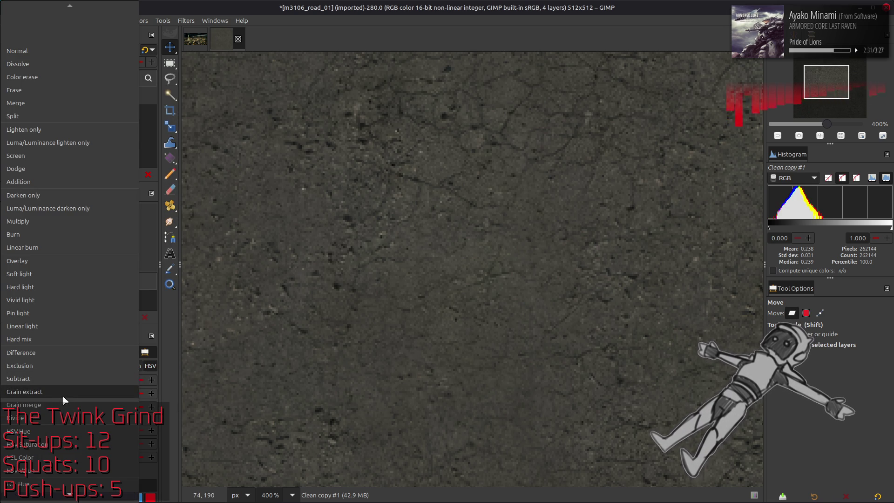
{"action": "left_click", "coordinate": [63, 395]}
{"action": "right_click", "coordinate": [96, 95]}
{"action": "left_click", "coordinate": [112, 208]}
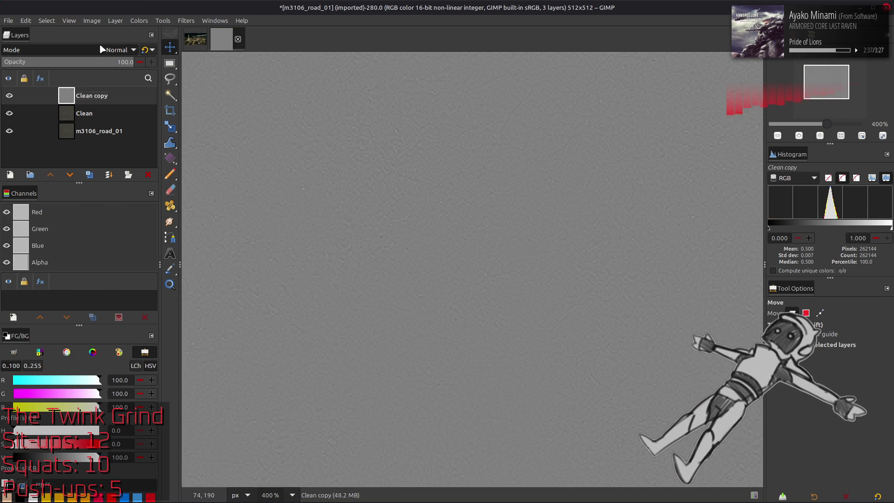
{"action": "left_click", "coordinate": [120, 50]}
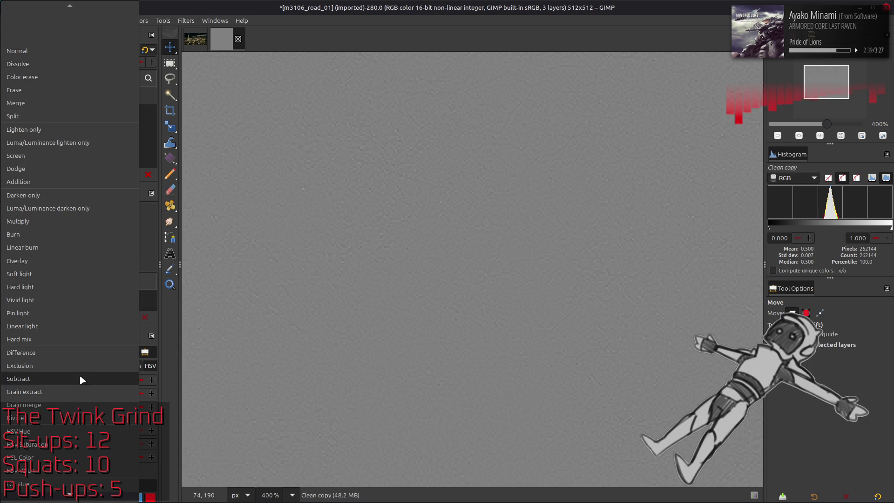
{"action": "left_click", "coordinate": [77, 404]}
{"action": "right_click", "coordinate": [96, 100]}
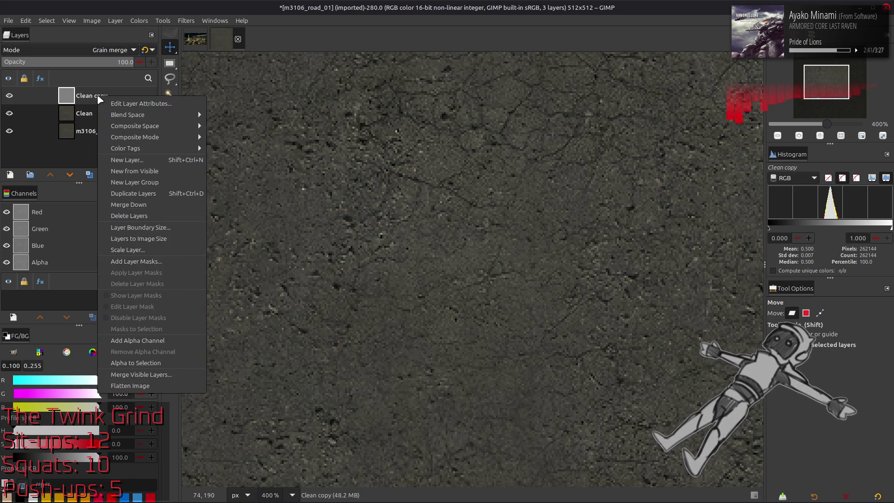
{"action": "left_click", "coordinate": [140, 229]}
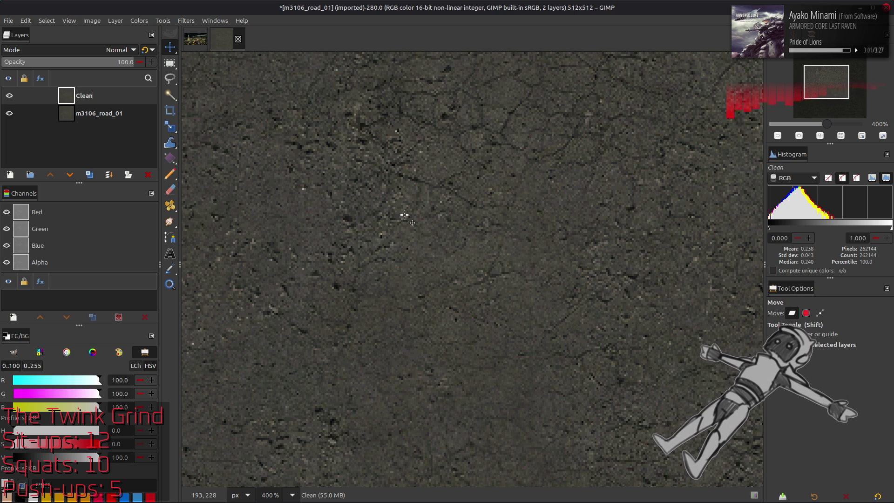
{"action": "scroll", "coordinate": [405, 215], "scroll_direction": "down", "scroll_amount": 4, "text": "ctrl"}
{"action": "scroll", "coordinate": [405, 213], "scroll_direction": "up", "scroll_amount": 2, "text": "ctrl"}
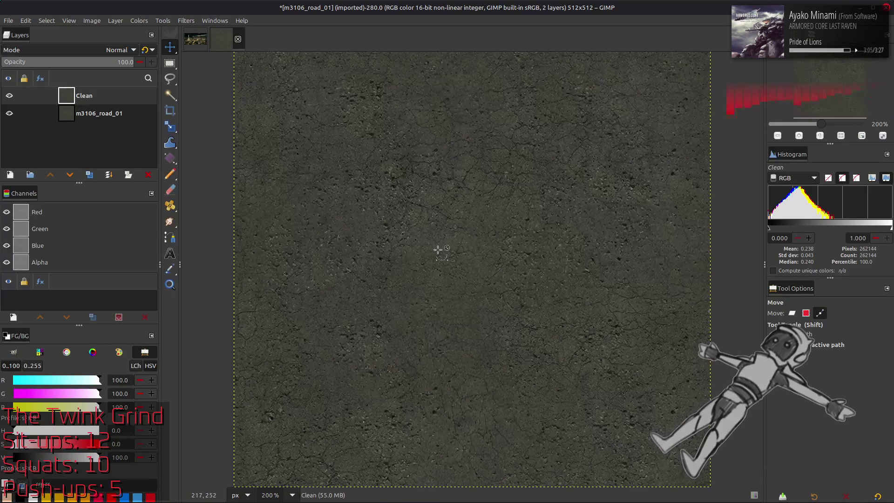
Save the two-layer image as m3106_road_01.xcf in m3106_road_01-tpf-dcx with better but slower compression.
{"action": "key", "text": "ctrl+s"}
{"action": "left_click", "coordinate": [312, 404]}
{"action": "left_click", "coordinate": [624, 433]}
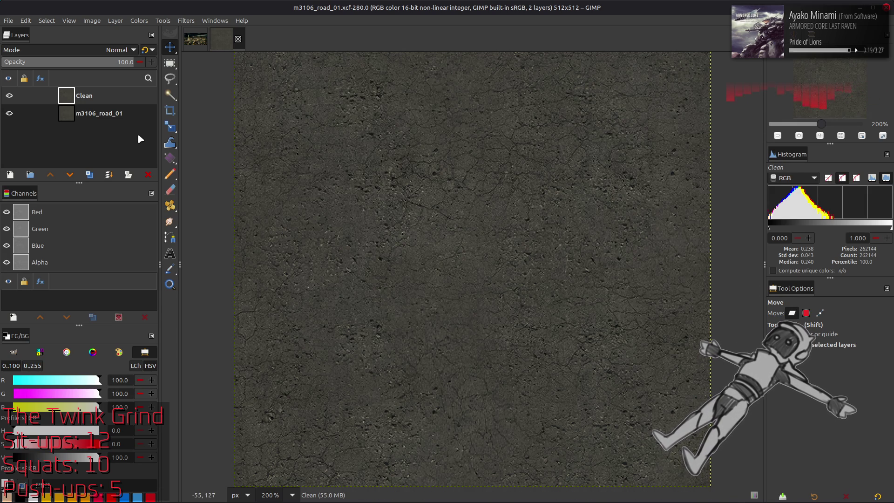
Duplicate the Clean layer and try Hue-Chroma hues of -30 and -15 with lowered chroma.
{"action": "left_click", "coordinate": [89, 175]}
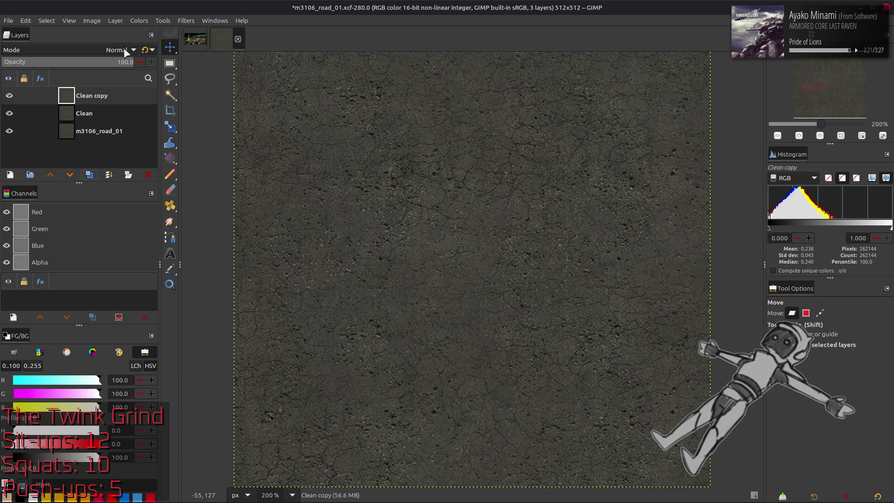
{"action": "left_click", "coordinate": [139, 20]}
{"action": "left_click", "coordinate": [145, 56]}
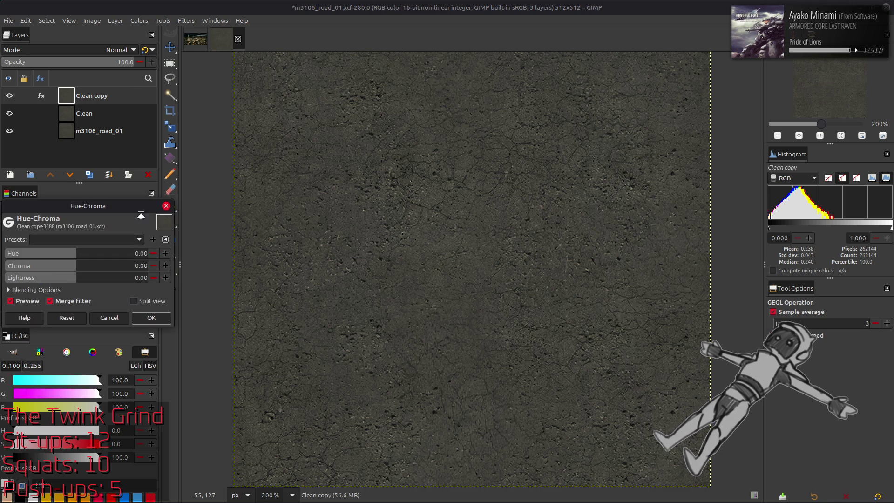
{"action": "mouse_move", "coordinate": [84, 254]}
{"action": "left_mouse_down"}
{"action": "mouse_move", "coordinate": [55, 253]}
{"action": "mouse_move", "coordinate": [98, 252]}
{"action": "left_mouse_up"}
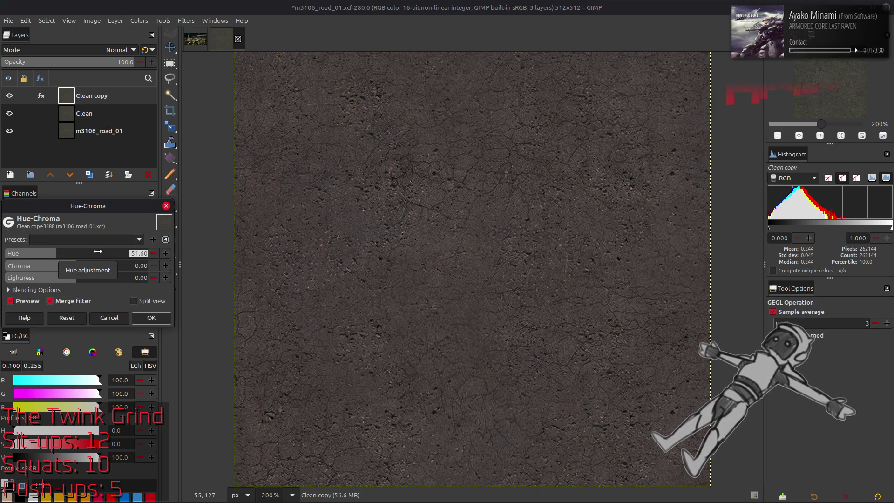
{"action": "type", "text": "-30"}
{"action": "key", "text": "Return"}
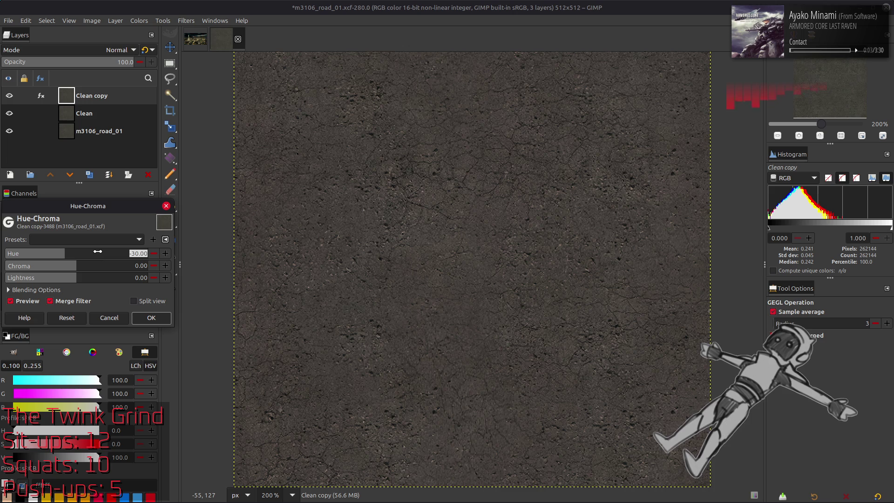
{"action": "type", "text": "-15"}
{"action": "key", "text": "Return"}
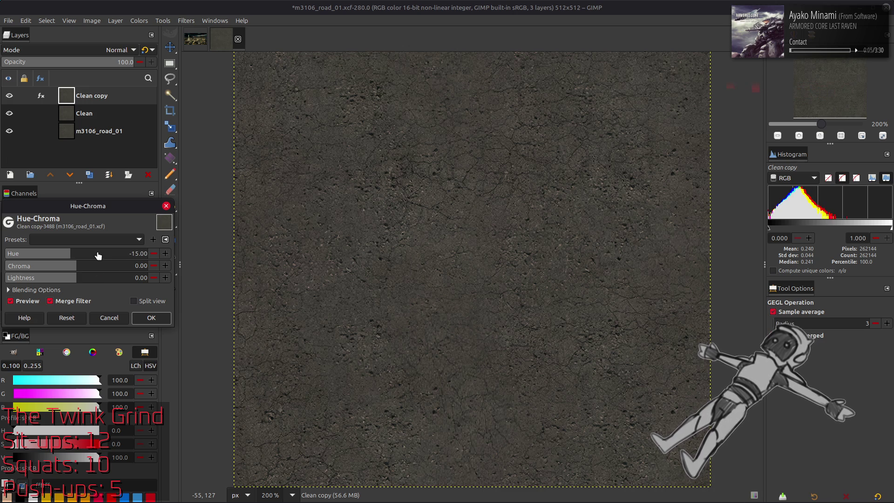
{"action": "mouse_move", "coordinate": [69, 268]}
{"action": "left_mouse_down"}
{"action": "mouse_move", "coordinate": [50, 263]}
{"action": "mouse_move", "coordinate": [77, 262]}
{"action": "left_mouse_up"}
{"action": "left_click", "coordinate": [21, 302]}
{"action": "left_click", "coordinate": [20, 302]}
Test hue 0 and -15 against chroma -5, -2 and -1, comparing with the preview.
{"action": "triple_click", "coordinate": [138, 253]}
{"action": "type", "text": "0"}
{"action": "key", "text": "Return"}
{"action": "left_click", "coordinate": [19, 301]}
{"action": "left_click", "coordinate": [19, 301]}
{"action": "triple_click", "coordinate": [139, 266]}
{"action": "type", "text": "-5"}
{"action": "key", "text": "Return"}
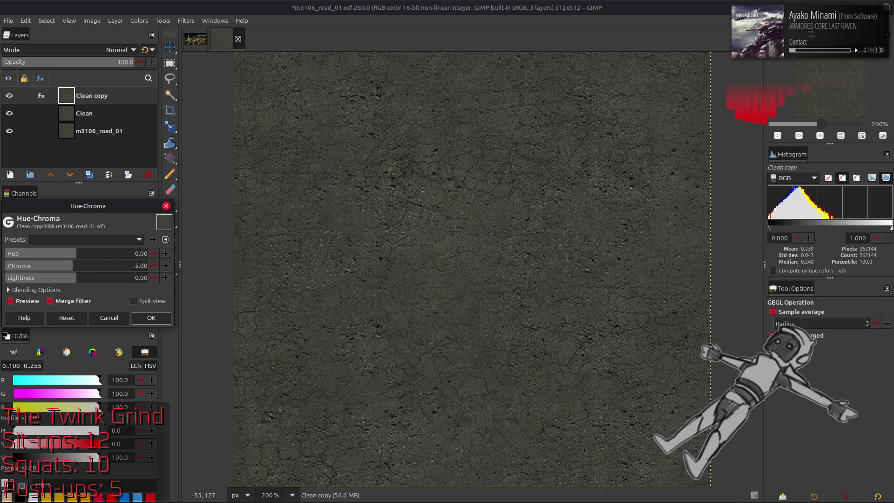
{"action": "triple_click", "coordinate": [139, 265]}
{"action": "type", "text": "-2"}
{"action": "key", "text": "Return"}
{"action": "left_click", "coordinate": [21, 301]}
{"action": "left_click", "coordinate": [21, 301]}
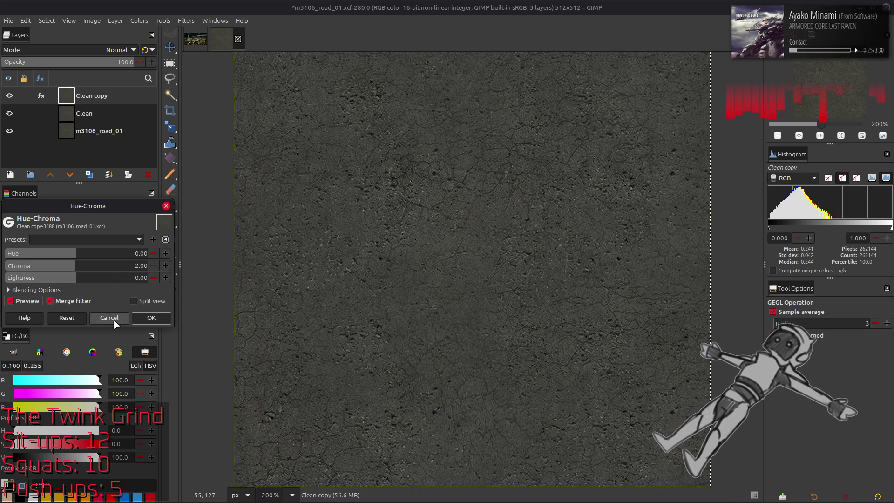
{"action": "triple_click", "coordinate": [123, 254]}
{"action": "type", "text": "-15"}
{"action": "key", "text": "Return"}
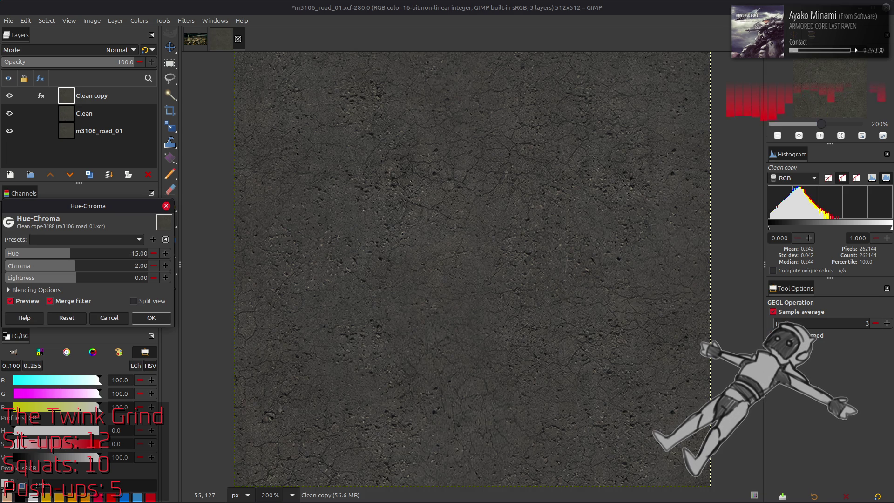
{"action": "triple_click", "coordinate": [127, 267]}
{"action": "type", "text": "-1"}
{"action": "key", "text": "Return"}
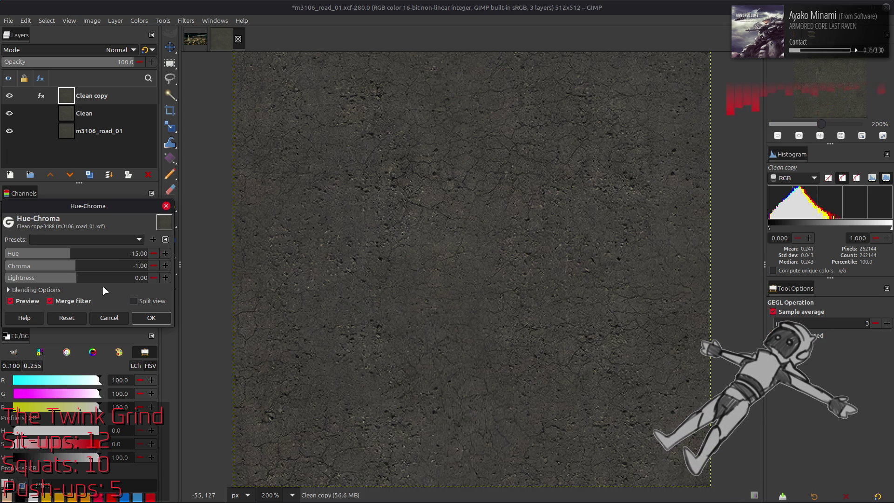
Settle on Hue -10 and Chroma 0 and apply the Hue-Chroma adjustment.
{"action": "left_click", "coordinate": [33, 302]}
{"action": "left_click", "coordinate": [33, 301]}
{"action": "left_click", "coordinate": [33, 302]}
{"action": "left_click", "coordinate": [32, 301]}
{"action": "left_click", "coordinate": [120, 268]}
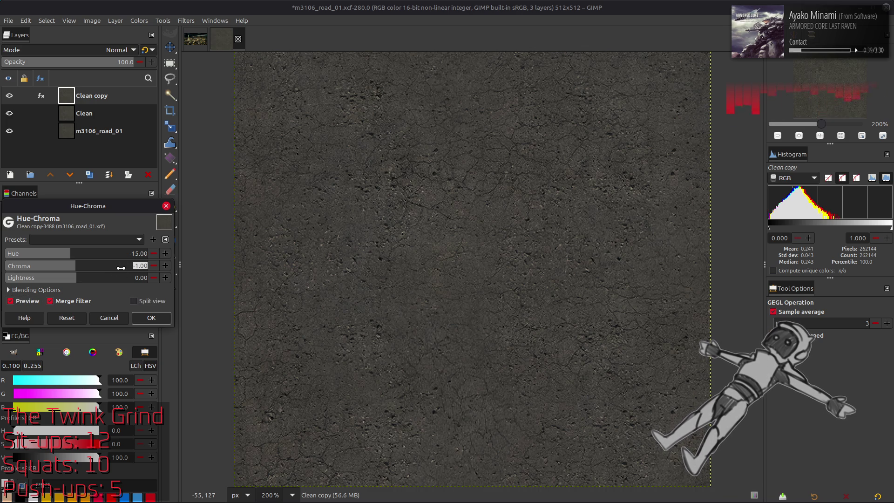
{"action": "type", "text": "0"}
{"action": "key", "text": "Return"}
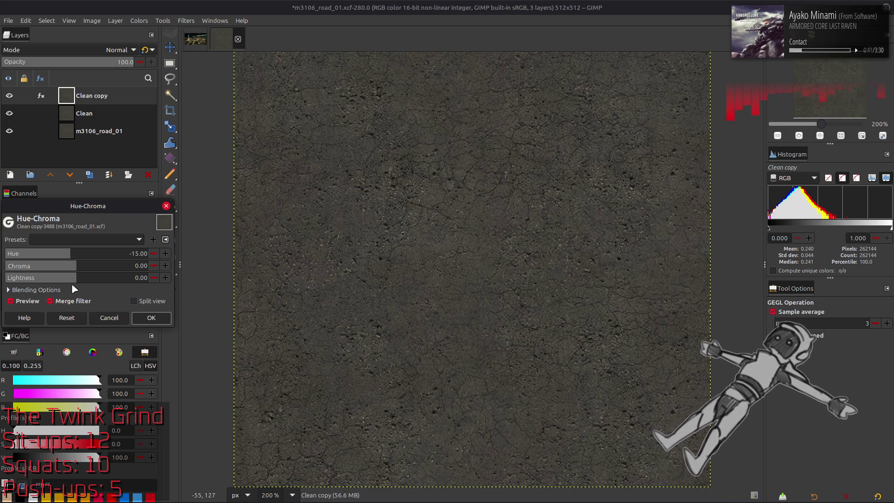
{"action": "left_click", "coordinate": [35, 301]}
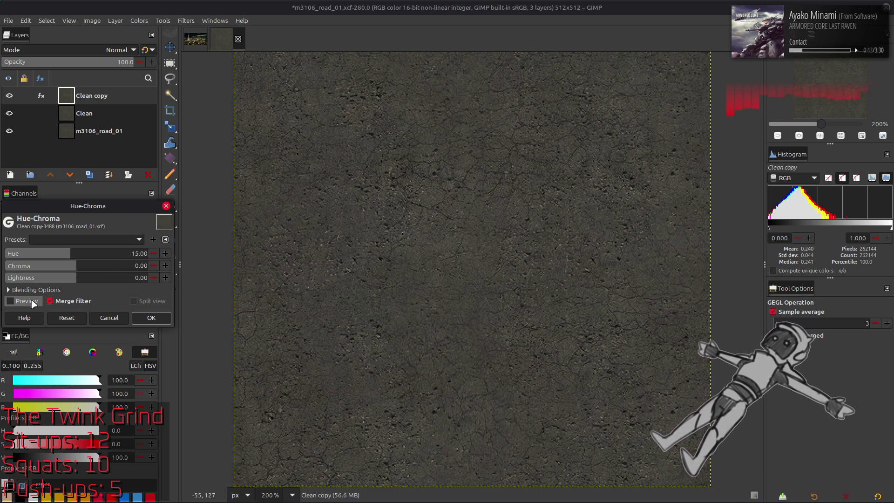
{"action": "left_click", "coordinate": [34, 304]}
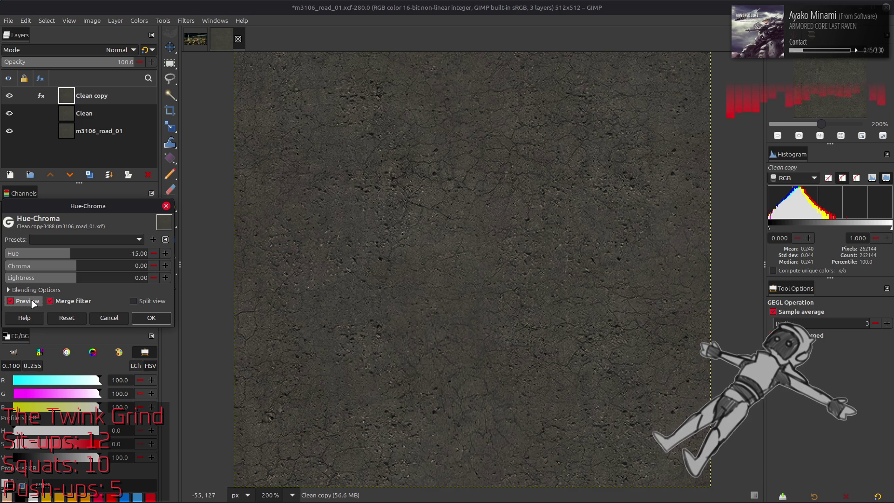
{"action": "left_click", "coordinate": [34, 304]}
{"action": "left_click", "coordinate": [34, 304]}
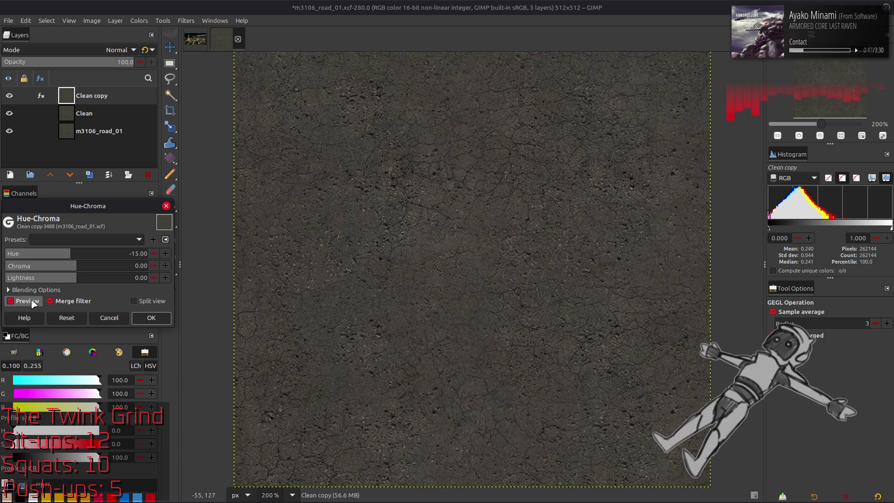
{"action": "triple_click", "coordinate": [140, 253]}
{"action": "type", "text": "-10"}
{"action": "key", "text": "Return"}
{"action": "left_click", "coordinate": [27, 301]}
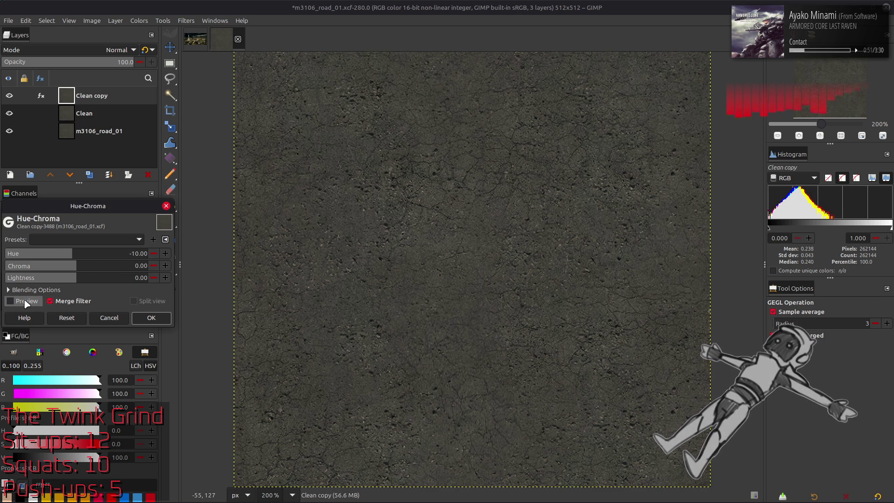
{"action": "left_click", "coordinate": [26, 301]}
{"action": "left_click", "coordinate": [26, 301]}
{"action": "left_click", "coordinate": [26, 302]}
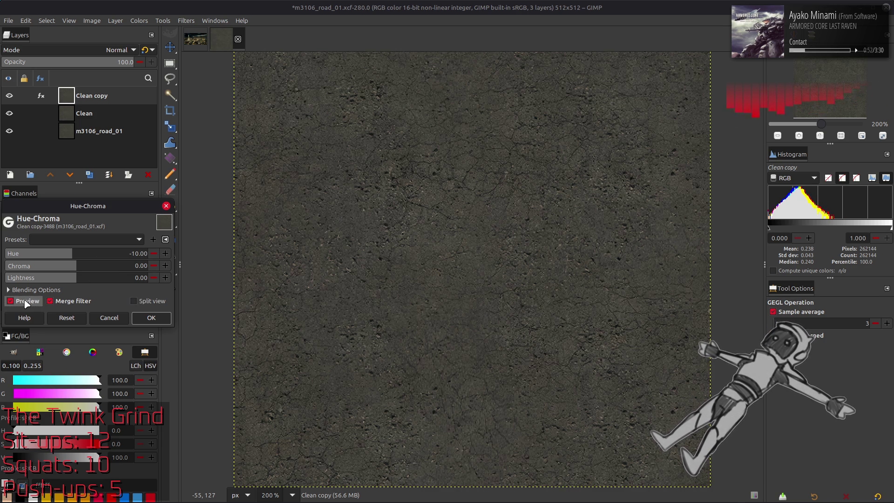
{"action": "left_click", "coordinate": [148, 319]}
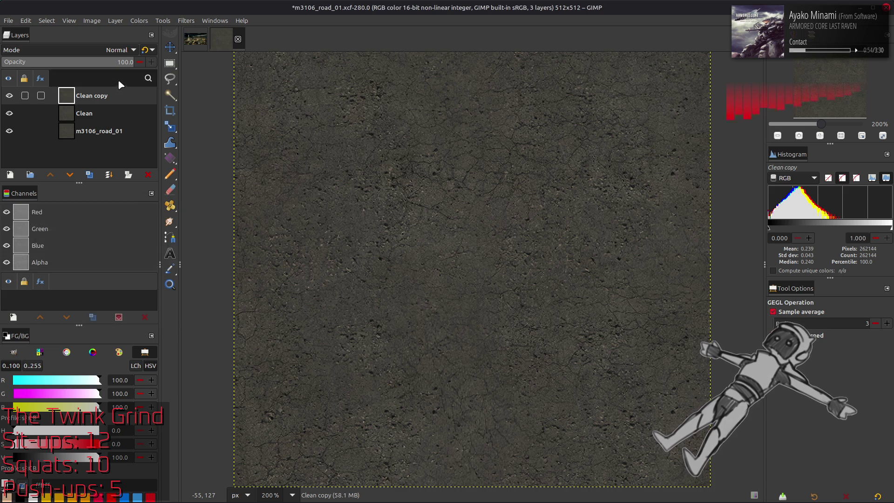
Apply Color Temperature with original 9051.6 and intended 8607.9 to Clean copy.
{"action": "left_click", "coordinate": [135, 21]}
{"action": "left_click", "coordinate": [156, 45]}
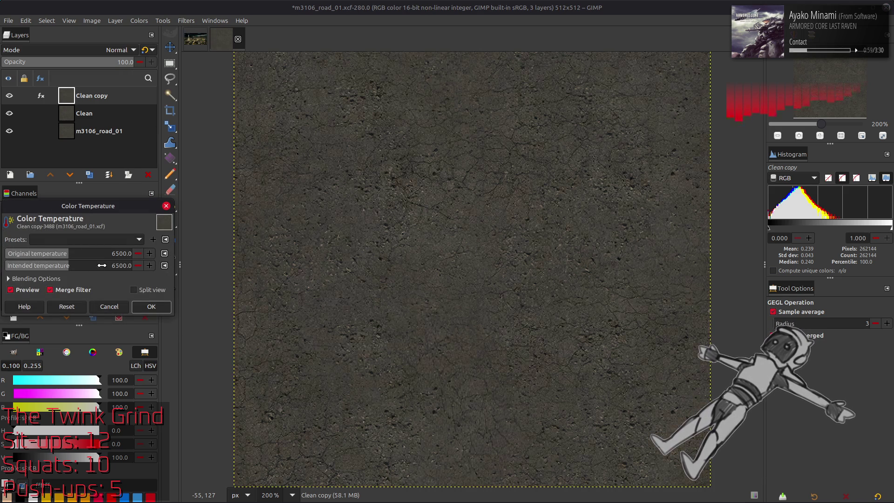
{"action": "left_click", "coordinate": [40, 254]}
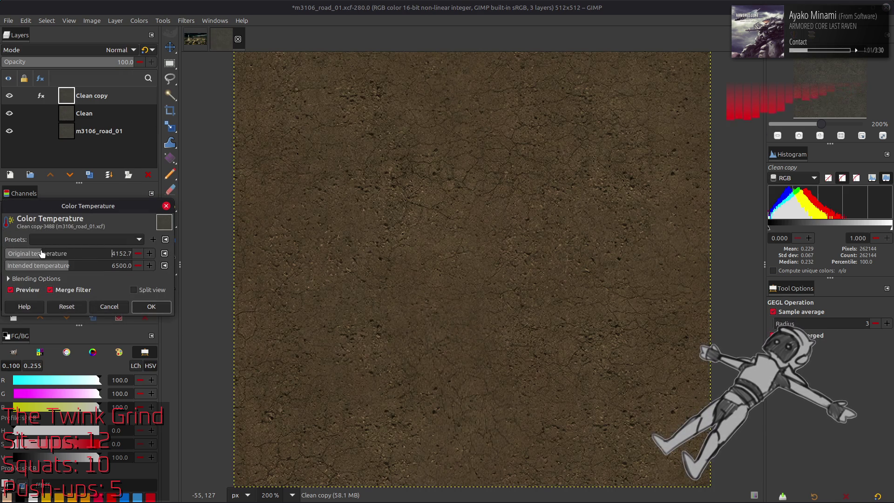
{"action": "left_click", "coordinate": [67, 306]}
{"action": "left_click", "coordinate": [97, 250]}
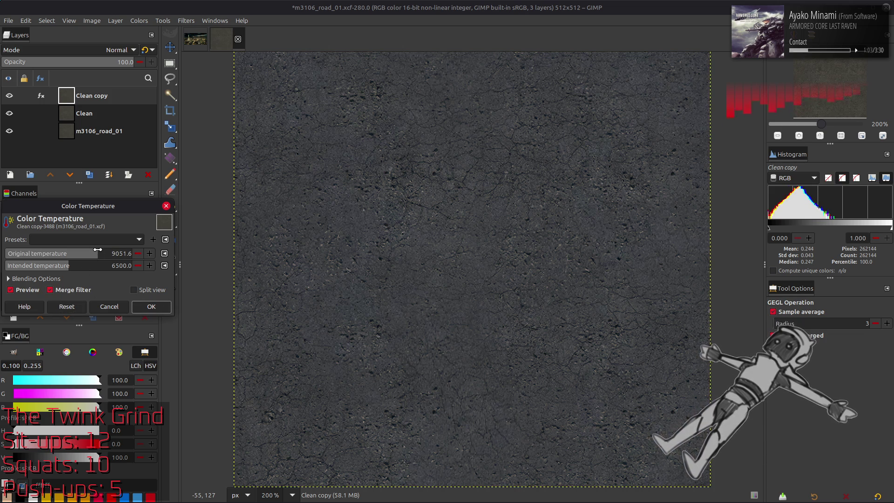
{"action": "left_click", "coordinate": [92, 265]}
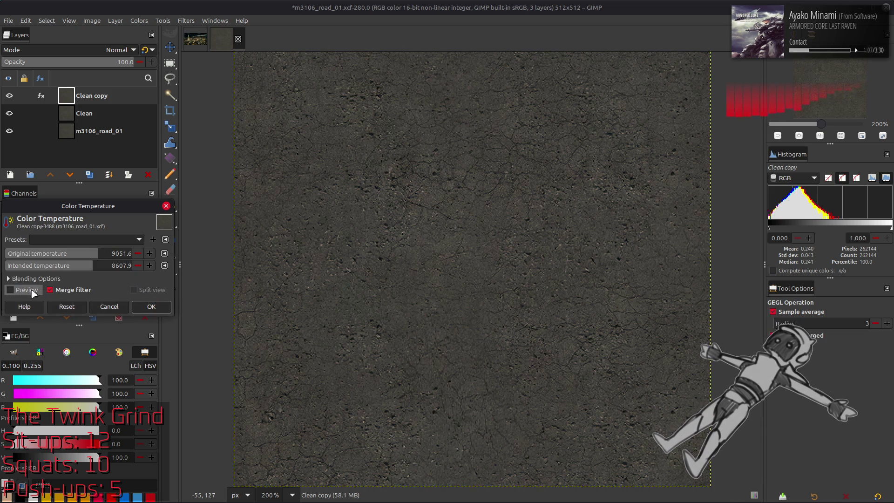
{"action": "left_click", "coordinate": [150, 306]}
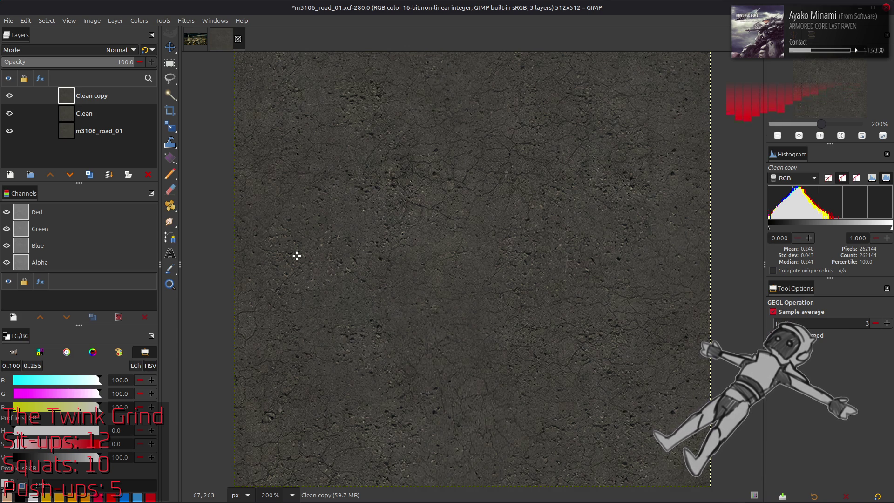
Rename the Clean copy layer to Recolor.
{"action": "key", "text": "m"}
{"action": "double_click", "coordinate": [99, 97]}
{"action": "type", "text": "R"}
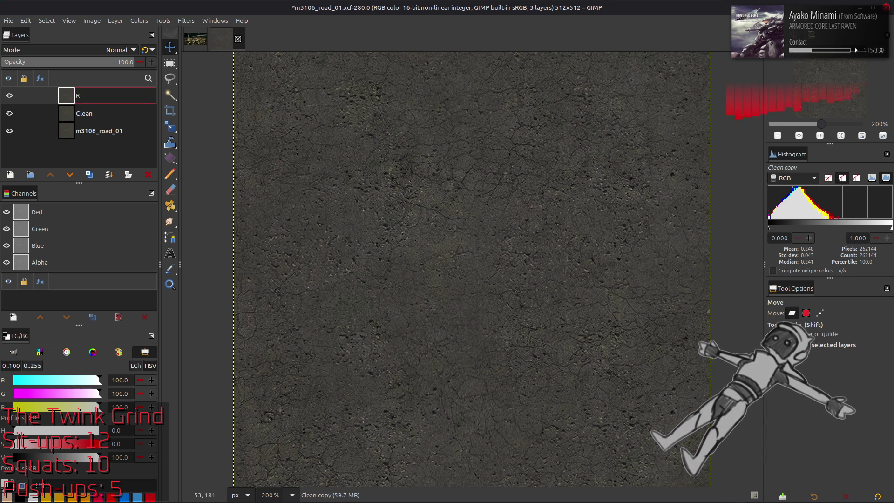
{"action": "type", "text": "ecolor"}
{"action": "key", "text": "Return"}
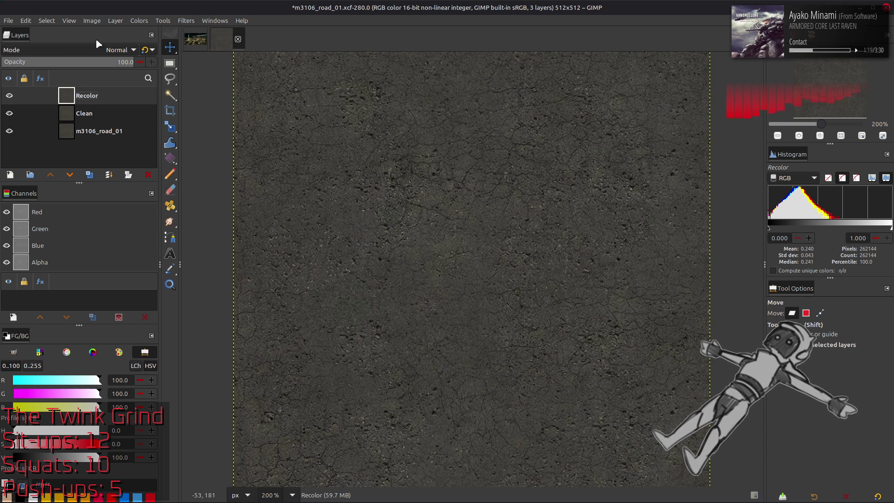
Try Saturation scales of 0 and 0.5 on the Recolor layer.
{"action": "left_click", "coordinate": [140, 20]}
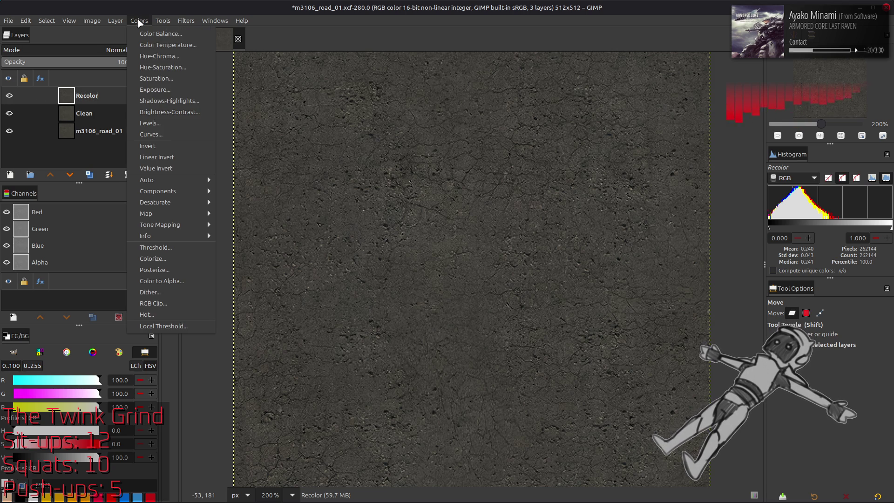
{"action": "left_click", "coordinate": [157, 78]}
{"action": "left_click_drag", "start_coordinate": [77, 254], "coordinate": [7, 254]}
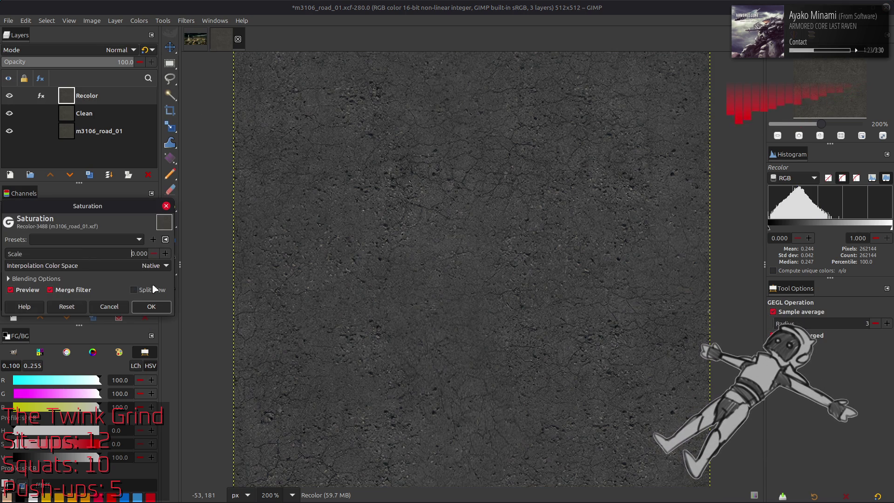
{"action": "left_click", "coordinate": [140, 254]}
{"action": "type", "text": "0.5"}
{"action": "key", "text": "Return"}
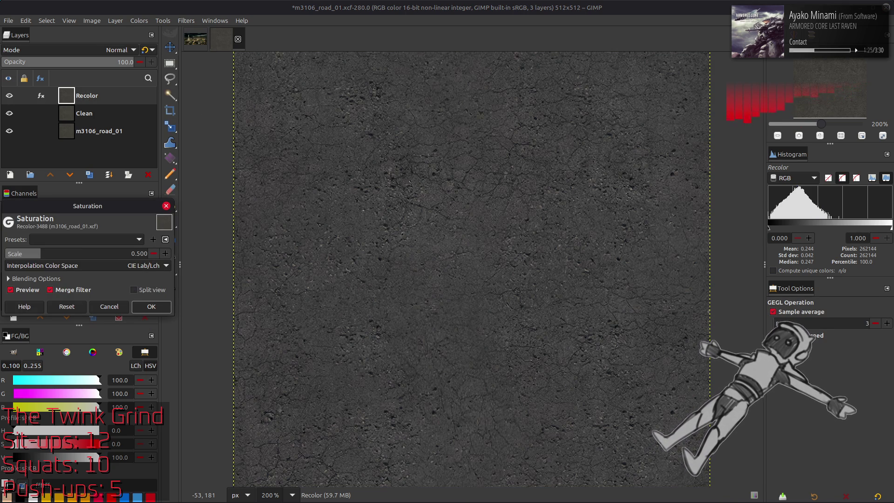
{"action": "left_click", "coordinate": [21, 290]}
{"action": "left_click", "coordinate": [21, 290]}
Set the saturation scale to 0.8, compare before and after, and apply it.
{"action": "left_click", "coordinate": [140, 254]}
{"action": "type", "text": ".8"}
{"action": "key", "text": "Return"}
{"action": "left_click", "coordinate": [27, 291]}
{"action": "left_click", "coordinate": [27, 291]}
{"action": "left_click", "coordinate": [28, 293]}
{"action": "left_click", "coordinate": [27, 292]}
{"action": "left_click", "coordinate": [28, 292]}
{"action": "left_click", "coordinate": [27, 292]}
{"action": "left_click", "coordinate": [28, 291]}
{"action": "left_click", "coordinate": [28, 292]}
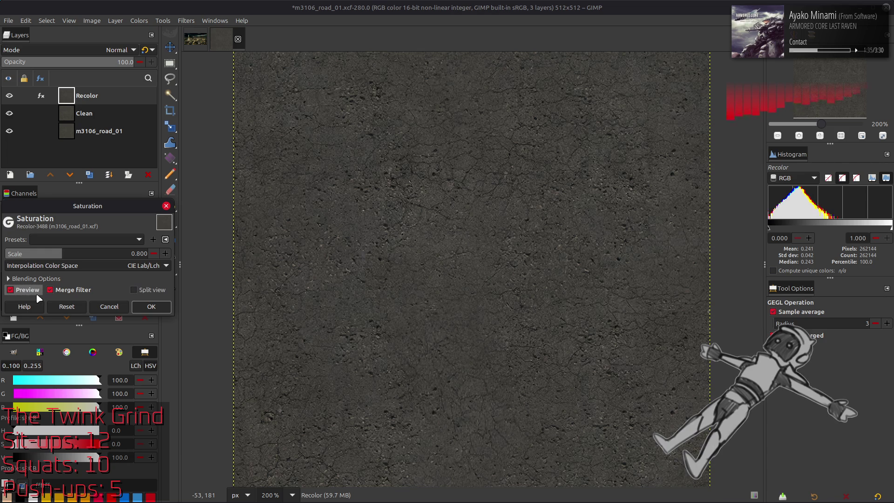
{"action": "left_click", "coordinate": [27, 290]}
{"action": "left_click", "coordinate": [28, 290]}
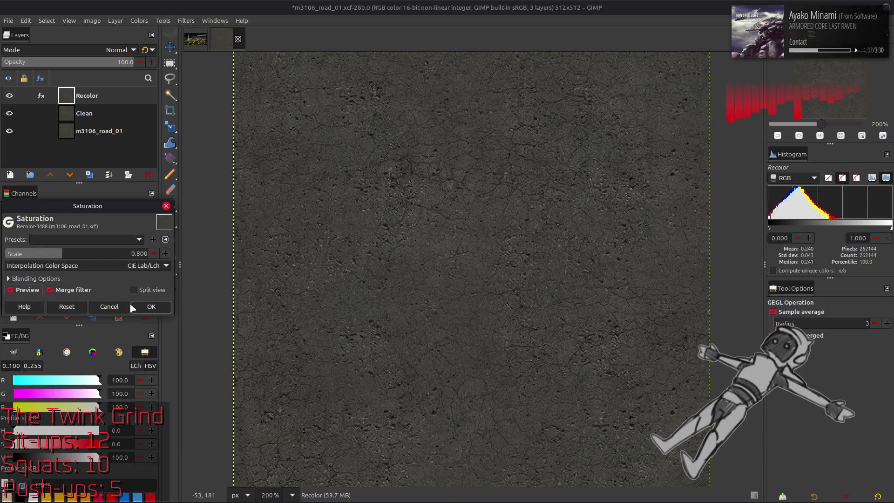
{"action": "left_click", "coordinate": [158, 306]}
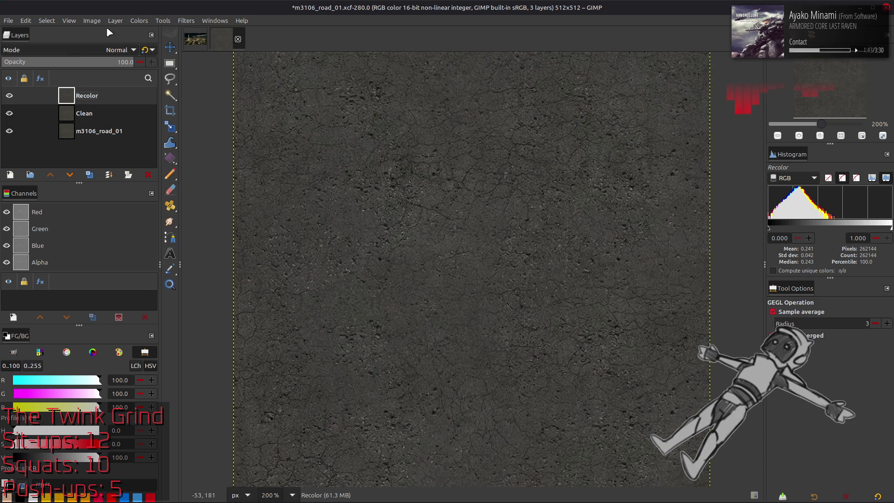
Apply Levels to Recolor with input white point 60 and output white point 80.
{"action": "left_click", "coordinate": [138, 21]}
{"action": "left_click", "coordinate": [146, 122]}
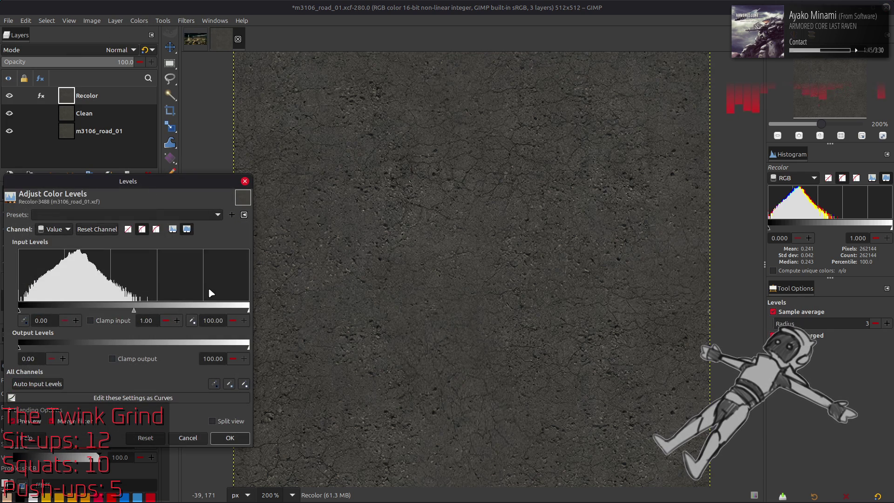
{"action": "triple_click", "coordinate": [216, 320]}
{"action": "type", "text": "60"}
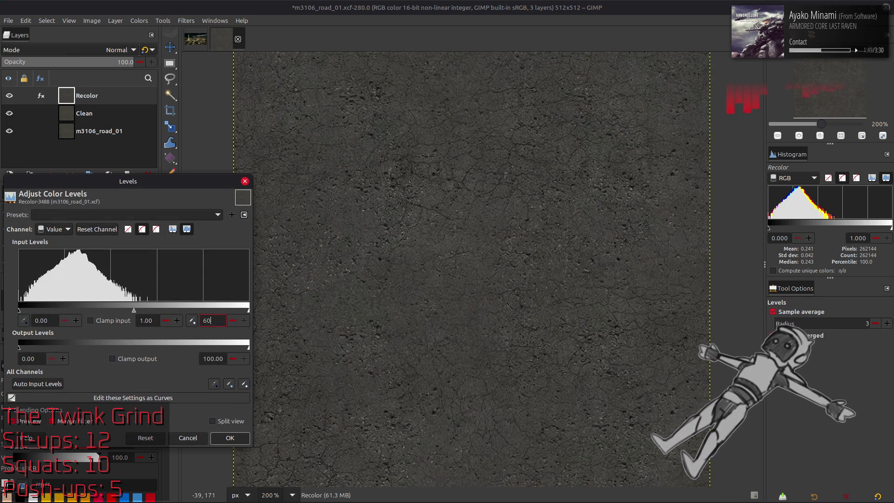
{"action": "key", "text": "Return"}
{"action": "triple_click", "coordinate": [216, 359]}
{"action": "type", "text": "80"}
{"action": "key", "text": "Return"}
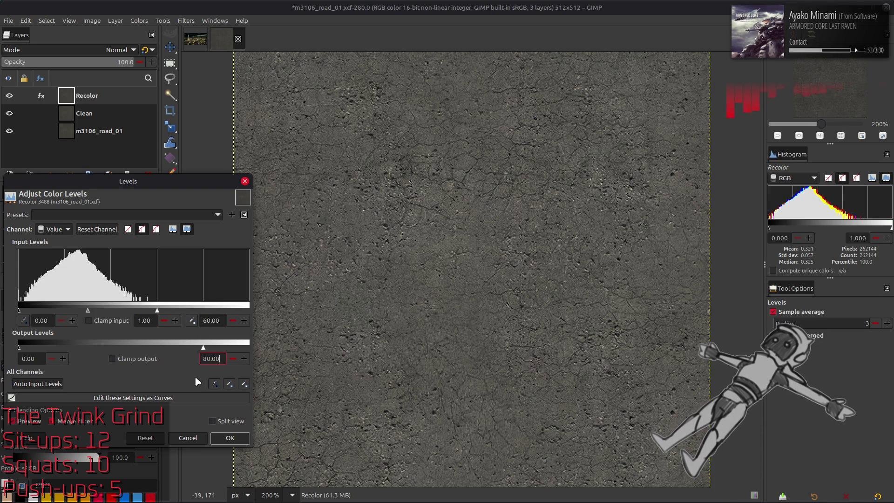
{"action": "left_click", "coordinate": [35, 423]}
{"action": "left_click", "coordinate": [35, 423]}
{"action": "left_click", "coordinate": [36, 423]}
{"action": "left_click", "coordinate": [36, 423]}
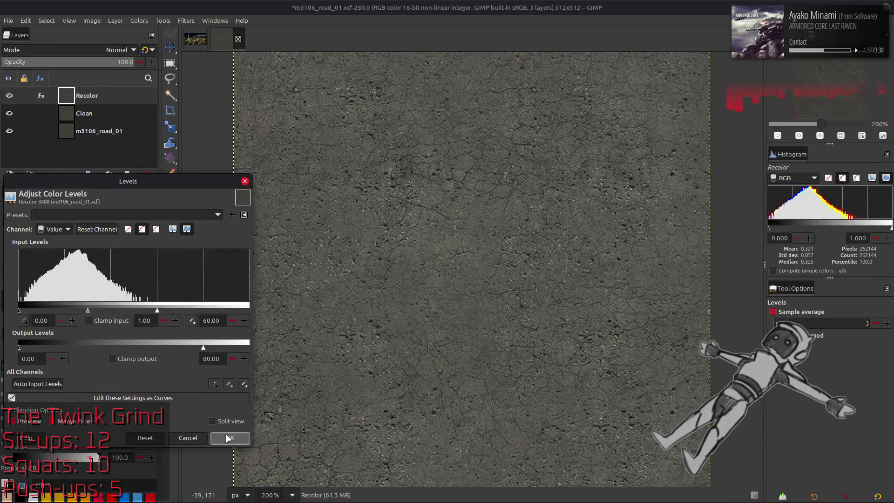
{"action": "left_click", "coordinate": [229, 438]}
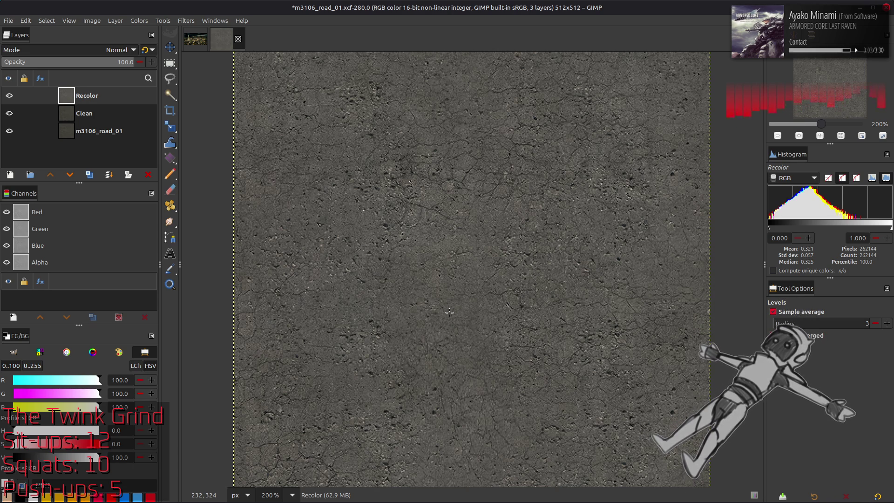
{"action": "key", "text": "m"}
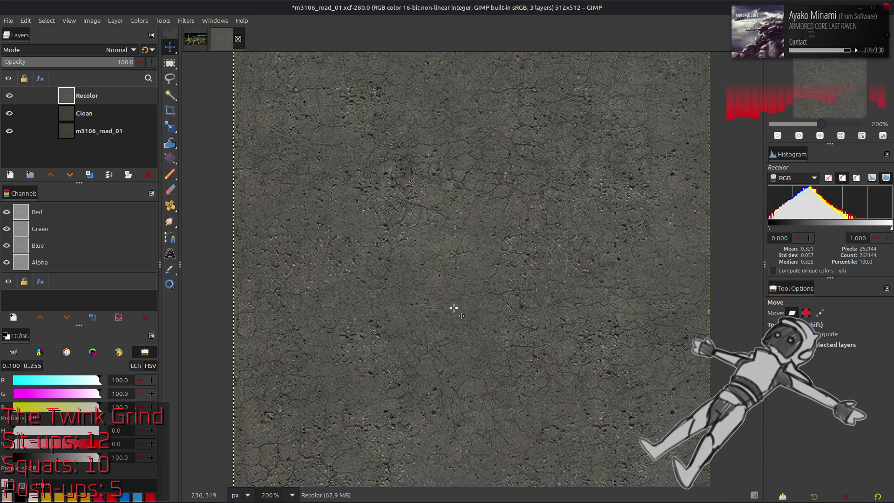
Toggle the Recolor layer on and off to compare it with the layers below.
{"action": "scroll", "coordinate": [487, 279], "scroll_direction": "up", "scroll_amount": 2}
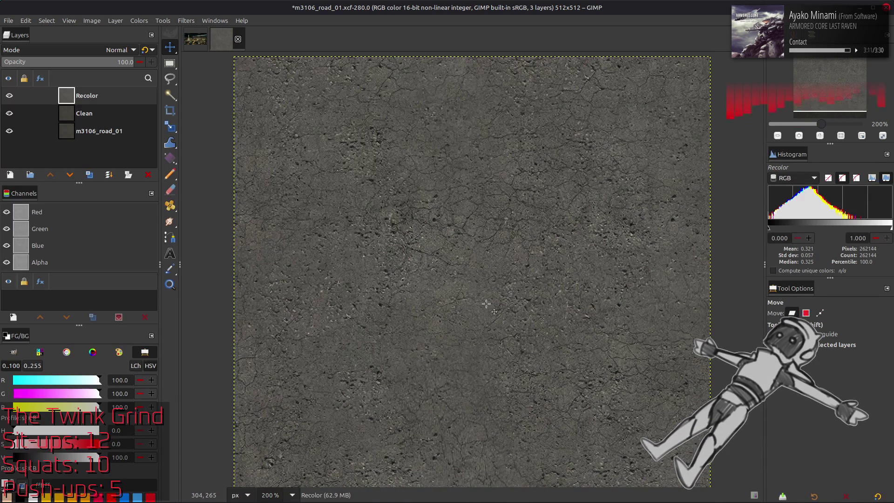
{"action": "scroll", "coordinate": [486, 304], "scroll_direction": "down", "scroll_amount": 2}
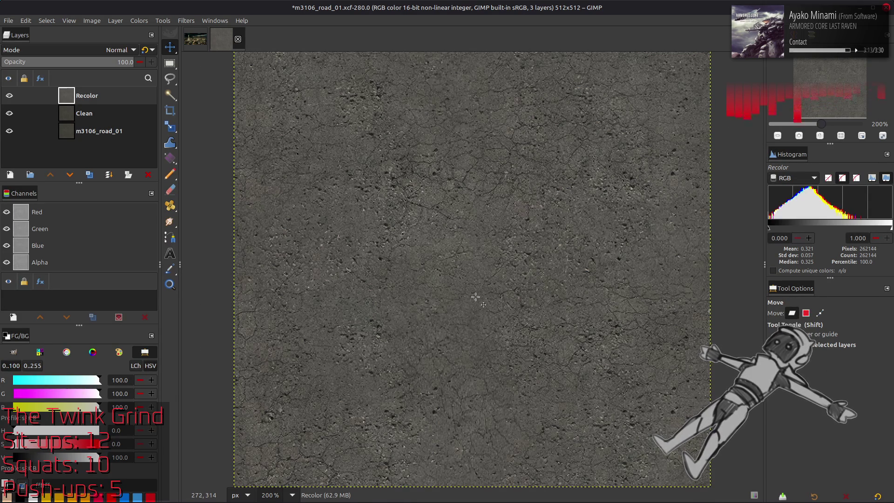
{"action": "left_click", "coordinate": [4, 99]}
{"action": "left_click", "coordinate": [4, 98]}
{"action": "left_click", "coordinate": [4, 97]}
{"action": "left_click", "coordinate": [4, 97]}
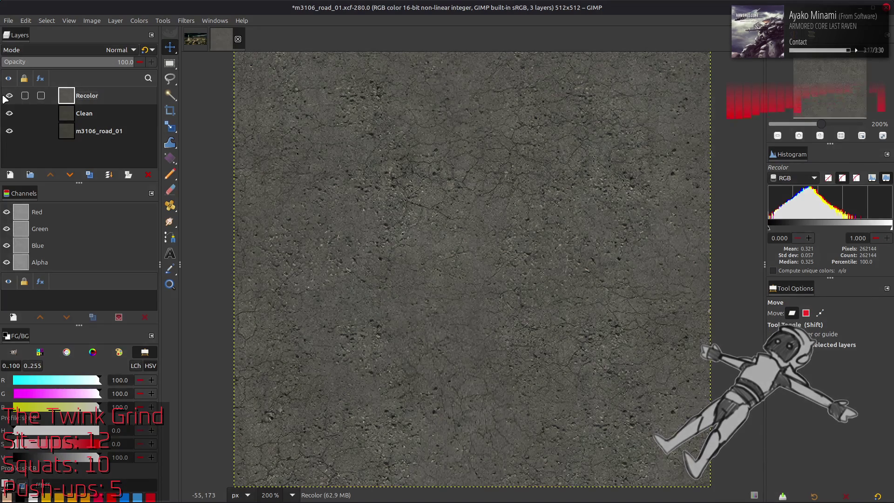
{"action": "left_click", "coordinate": [5, 97]}
{"action": "left_click", "coordinate": [5, 97]}
{"action": "left_click", "coordinate": [5, 97]}
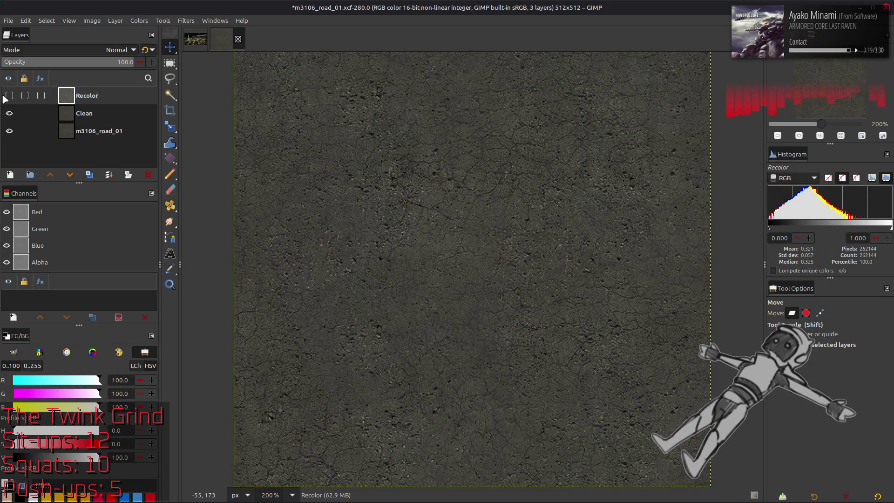
{"action": "left_click", "coordinate": [5, 98]}
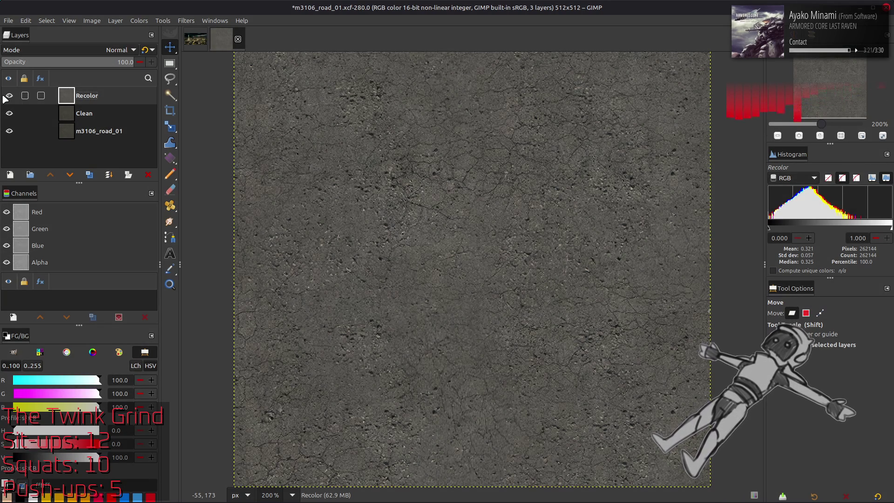
Hide the m3106_road_01 layer, save the image, and duplicate Recolor.
{"action": "left_click", "coordinate": [5, 99]}
{"action": "left_click", "coordinate": [9, 131]}
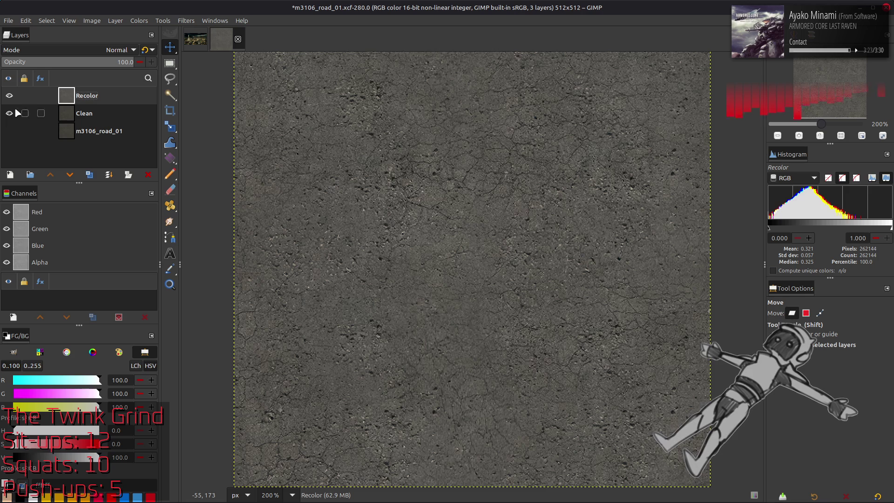
{"action": "key", "text": "ctrl+s"}
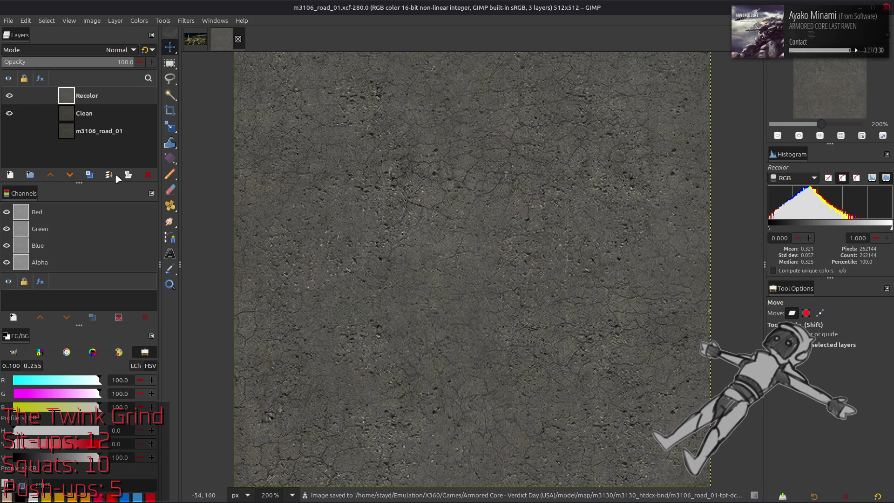
{"action": "left_click", "coordinate": [89, 174]}
In Extract Component, preview the HSV Value and Y'CbCr Y' components on Recolor copy.
{"action": "left_click", "coordinate": [138, 20]}
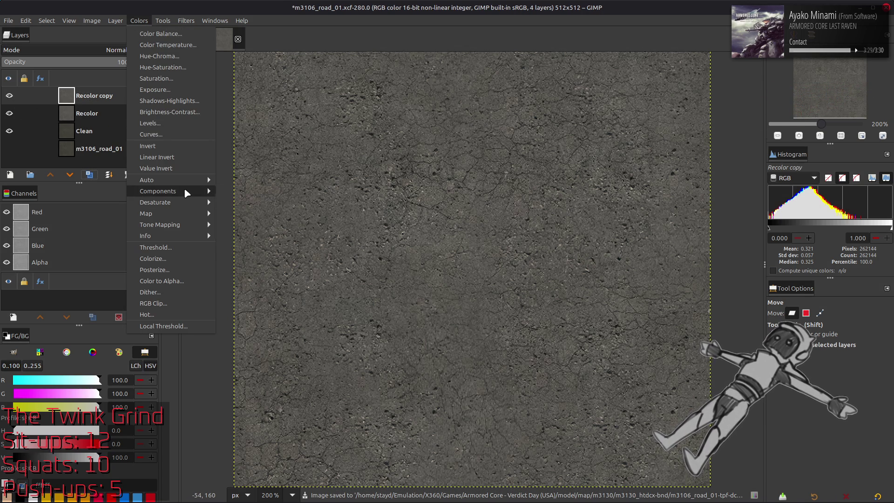
{"action": "mouse_move", "coordinate": [183, 188]}
{"action": "left_click", "coordinate": [239, 203]}
{"action": "left_click", "coordinate": [129, 251]}
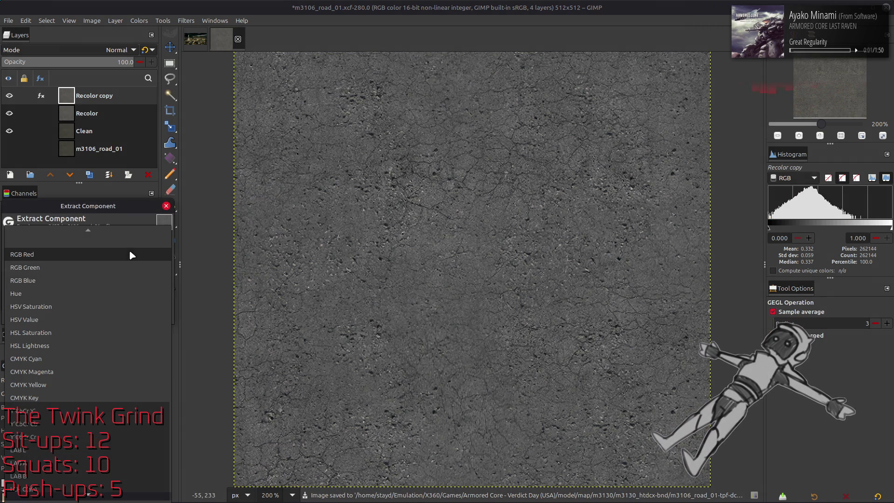
{"action": "left_click", "coordinate": [117, 315]}
{"action": "left_click", "coordinate": [103, 253]}
{"action": "left_click", "coordinate": [91, 347]}
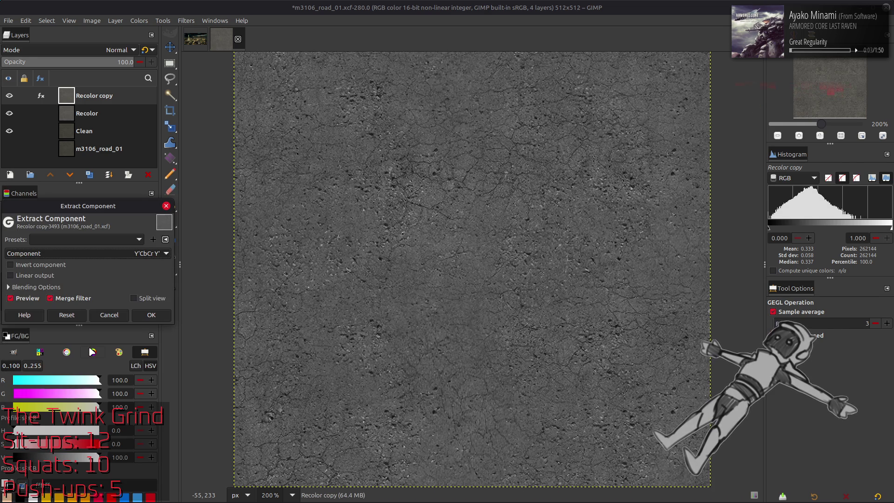
{"action": "left_click", "coordinate": [102, 252]}
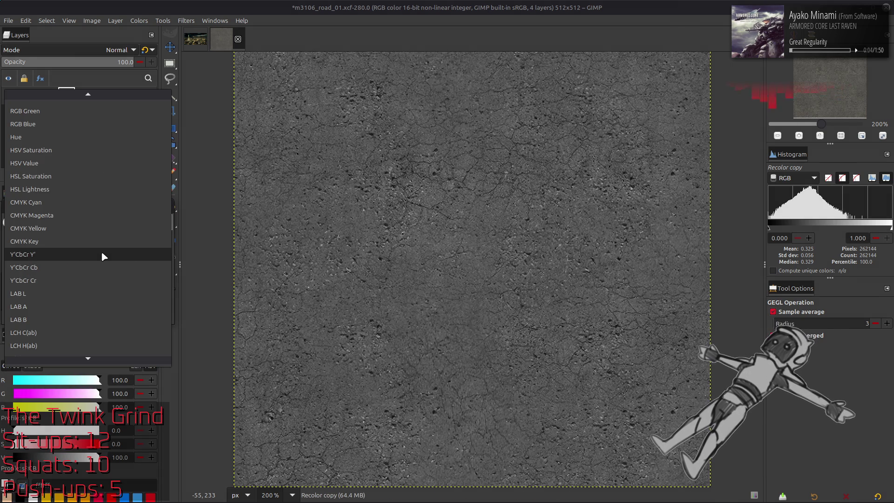
{"action": "left_click", "coordinate": [83, 163]}
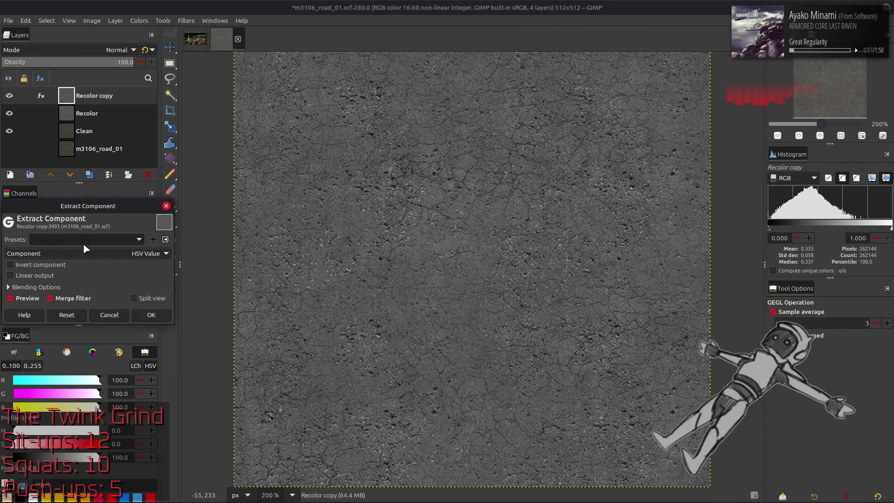
Compare LAB L with HSV Value, then extract the LAB L component.
{"action": "left_click", "coordinate": [85, 256]}
{"action": "left_click", "coordinate": [79, 384]}
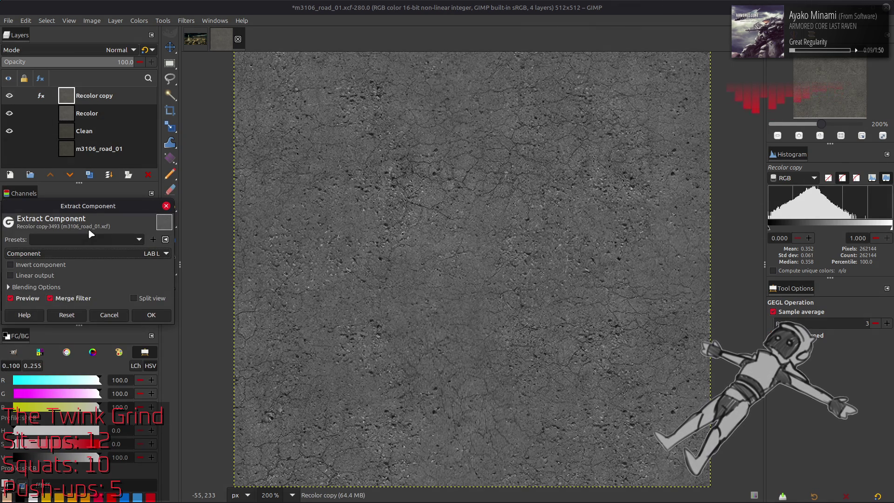
{"action": "left_click", "coordinate": [98, 251]}
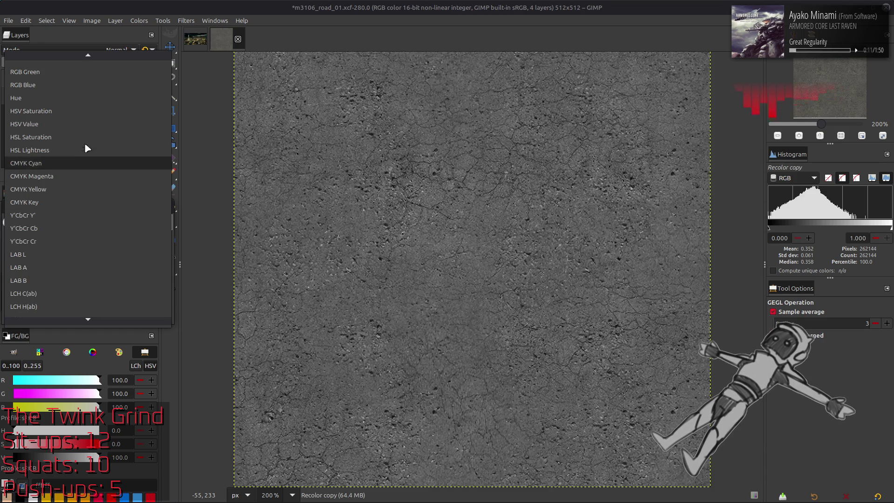
{"action": "left_click", "coordinate": [85, 123]}
{"action": "left_click", "coordinate": [97, 251]}
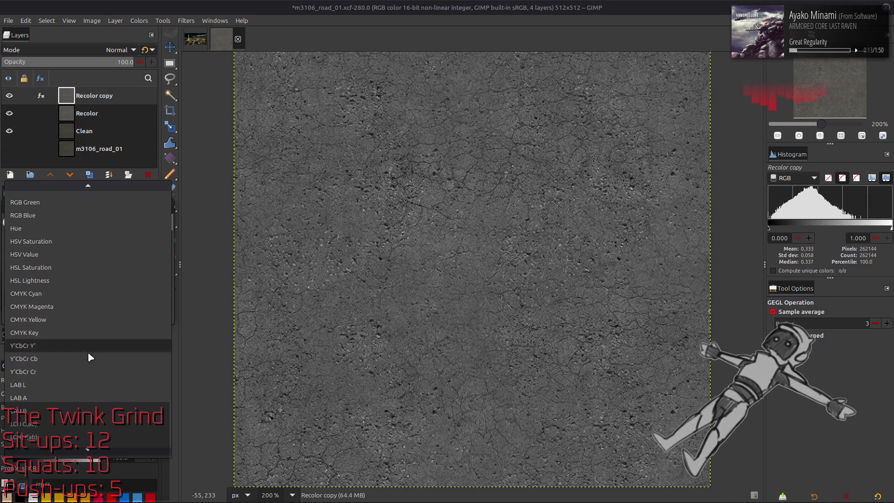
{"action": "left_click", "coordinate": [82, 381]}
{"action": "left_click", "coordinate": [152, 315]}
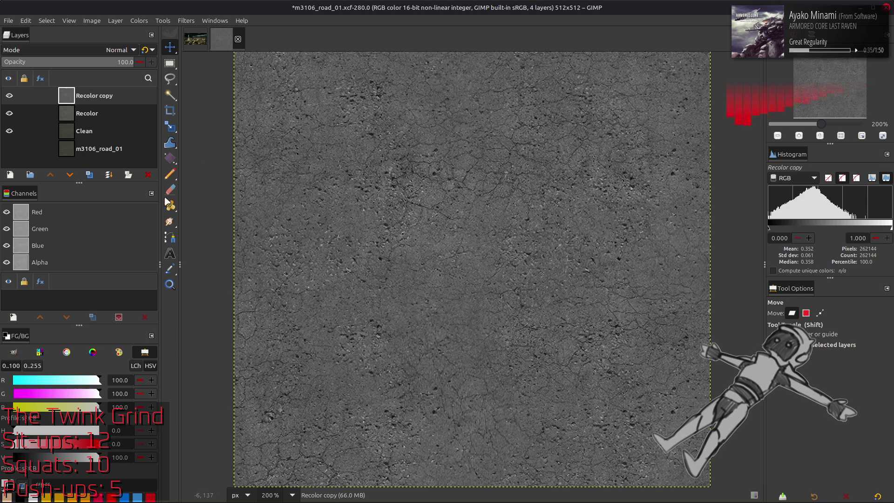
Make four duplicates of Recolor copy and give copy #4 a G'MIC Gaussian blur, amplitude 20.
{"action": "left_click", "coordinate": [93, 174]}
{"action": "left_click", "coordinate": [93, 175]}
{"action": "left_click", "coordinate": [93, 174]}
{"action": "left_click", "coordinate": [93, 174]}
{"action": "left_click", "coordinate": [185, 21]}
{"action": "left_click", "coordinate": [202, 247]}
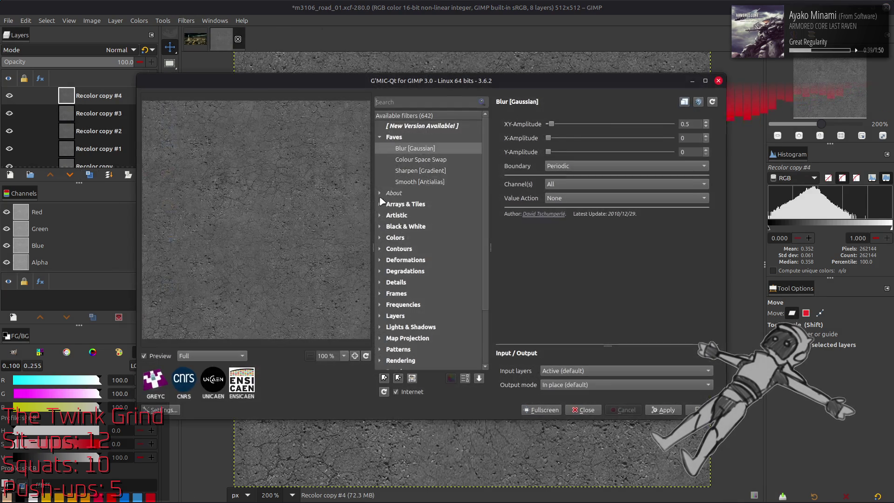
{"action": "left_click_drag", "start_coordinate": [552, 125], "coordinate": [674, 124]}
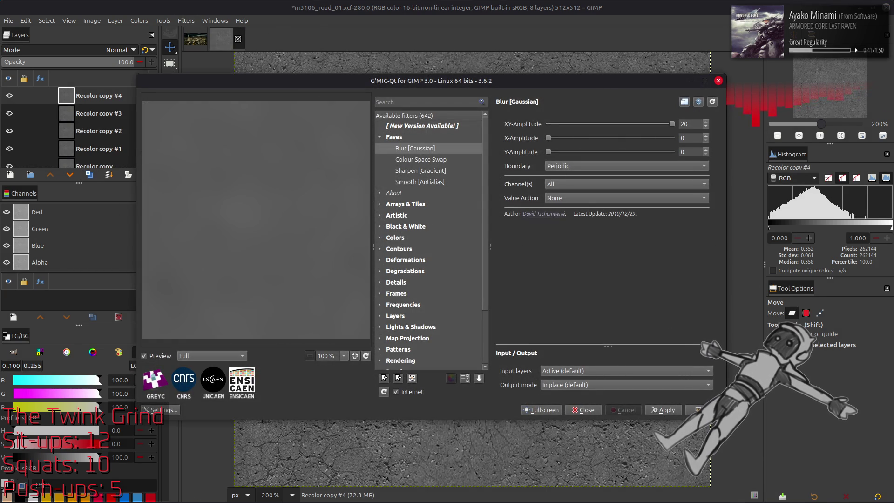
{"action": "left_click", "coordinate": [698, 410]}
Apply weaker Gaussian blurs to copies #3 and #2, the latter at amplitude 10.
{"action": "key", "text": "Page_Down"}
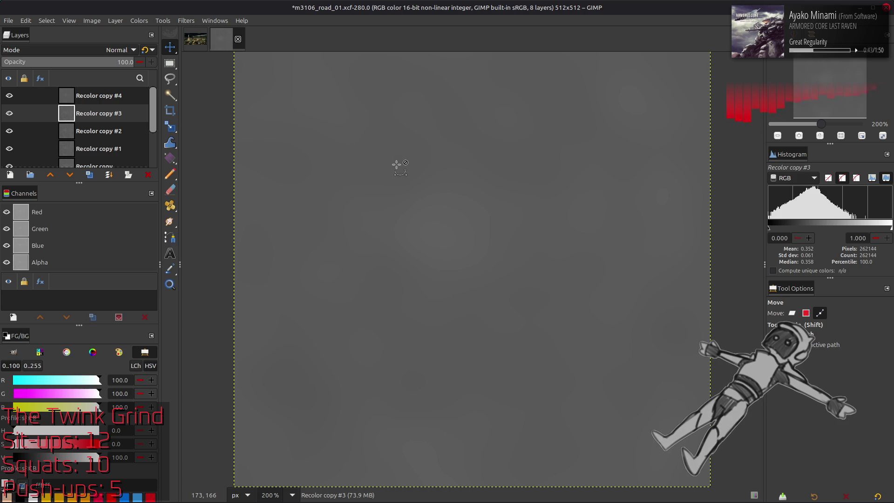
{"action": "key", "text": "ctrl+shift+f"}
{"action": "scroll", "coordinate": [692, 126], "scroll_direction": "down", "scroll_amount": 10}
{"action": "type", "text": "10"}
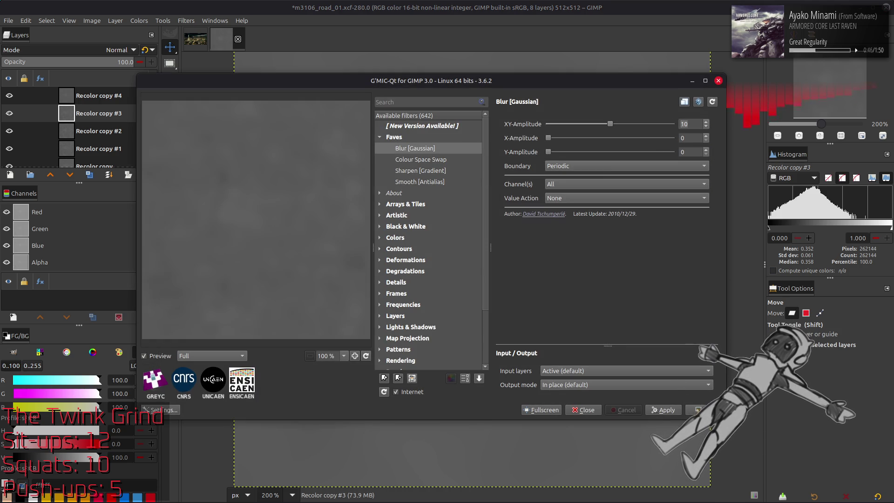
{"action": "key", "text": "Return"}
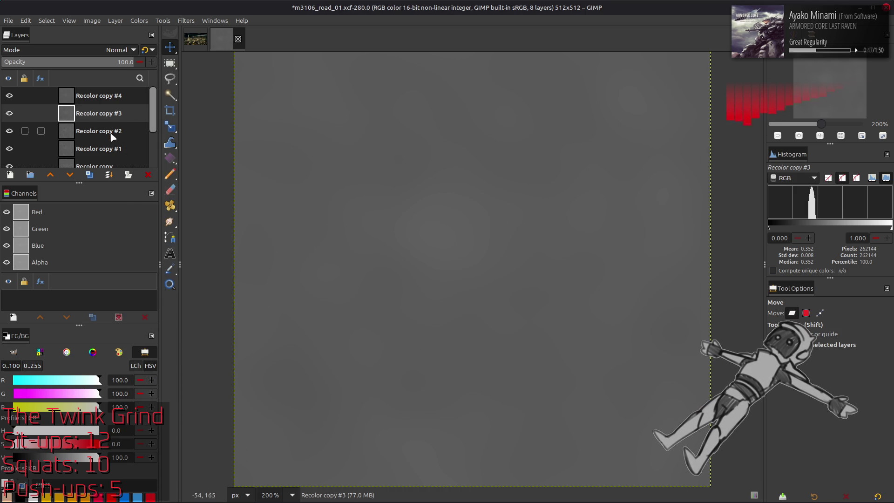
{"action": "key", "text": "Page_Down"}
{"action": "key", "text": "ctrl+shift+f"}
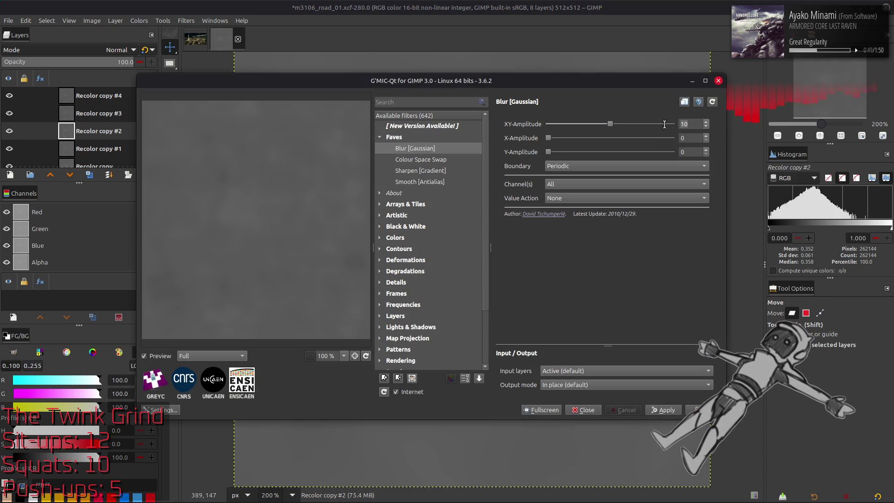
{"action": "key", "text": "Return"}
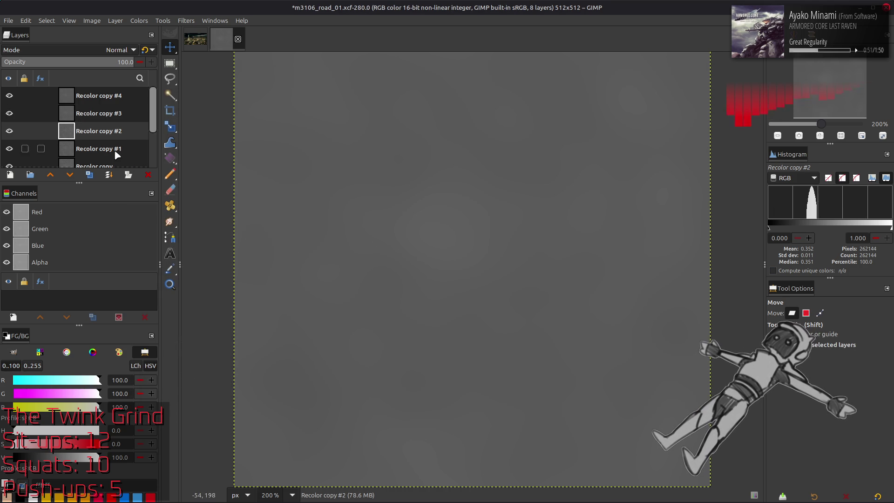
Blur copy #1 with amplitude 2.5, then select the top copy #4.
{"action": "key", "text": "Page_Down"}
{"action": "key", "text": "ctrl+shift+f"}
{"action": "triple_click", "coordinate": [692, 124]}
{"action": "type", "text": "2.5"}
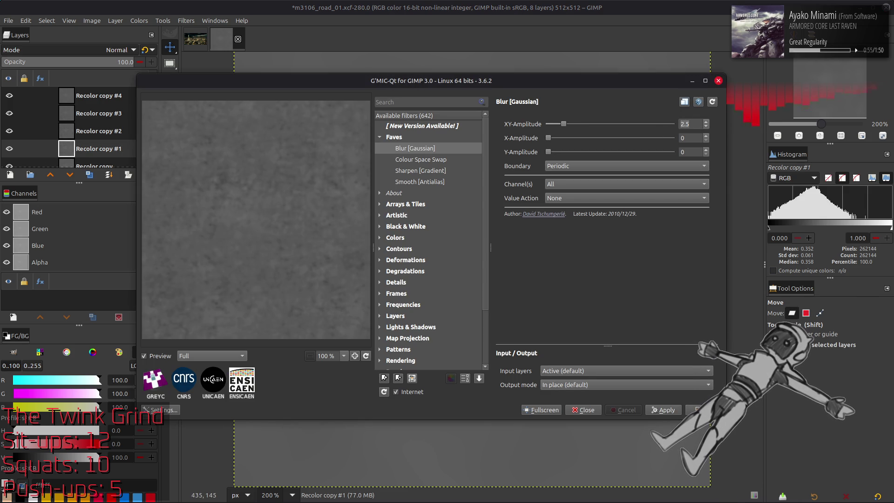
{"action": "key", "text": "Return"}
{"action": "left_click", "coordinate": [111, 106]}
{"action": "left_click", "coordinate": [116, 50]}
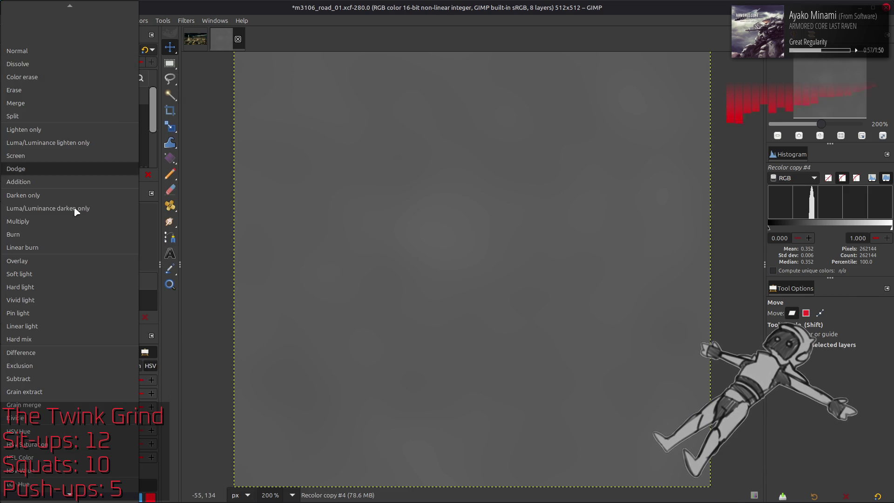
Set copies #4 and #2 to Multiply and merge each down onto the layer below.
{"action": "left_click", "coordinate": [68, 222]}
{"action": "right_click", "coordinate": [103, 91]}
{"action": "left_click", "coordinate": [103, 106]}
{"action": "left_click", "coordinate": [103, 106]}
{"action": "left_click", "coordinate": [117, 50]}
{"action": "left_click", "coordinate": [55, 224]}
{"action": "right_click", "coordinate": [84, 113]}
{"action": "left_click", "coordinate": [85, 129]}
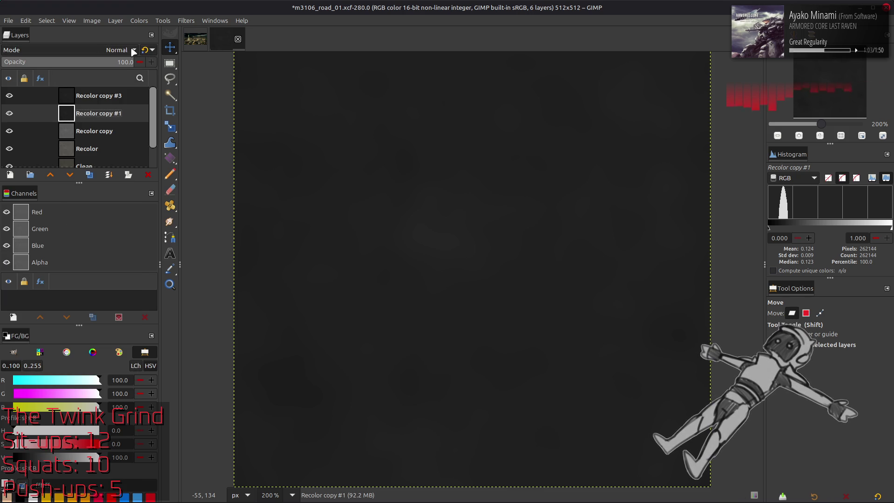
Apply Levels with gamma 2 to the merged layer.
{"action": "left_click", "coordinate": [139, 20]}
{"action": "left_click", "coordinate": [159, 123]}
{"action": "triple_click", "coordinate": [148, 320]}
{"action": "type", "text": "2"}
{"action": "left_click", "coordinate": [224, 436]}
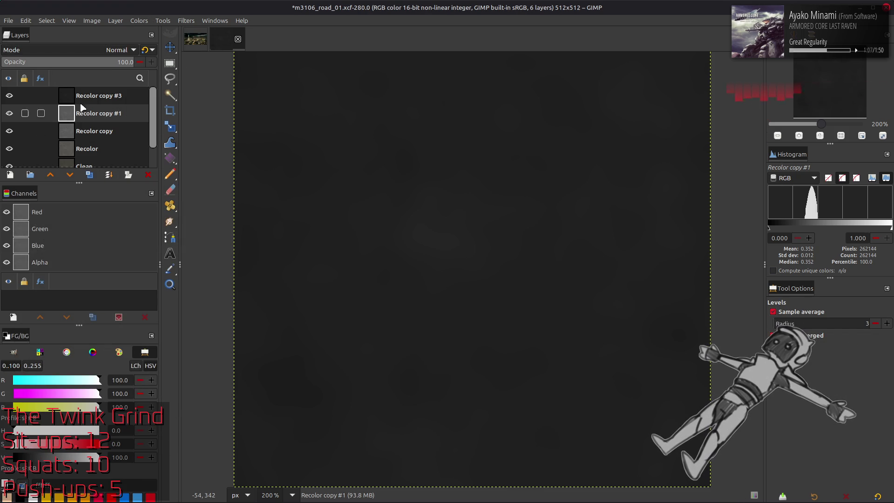
Set Recolor copy #3 to Multiply, then delete it.
{"action": "left_click", "coordinate": [84, 95]}
{"action": "left_click", "coordinate": [92, 51]}
{"action": "left_click", "coordinate": [65, 232]}
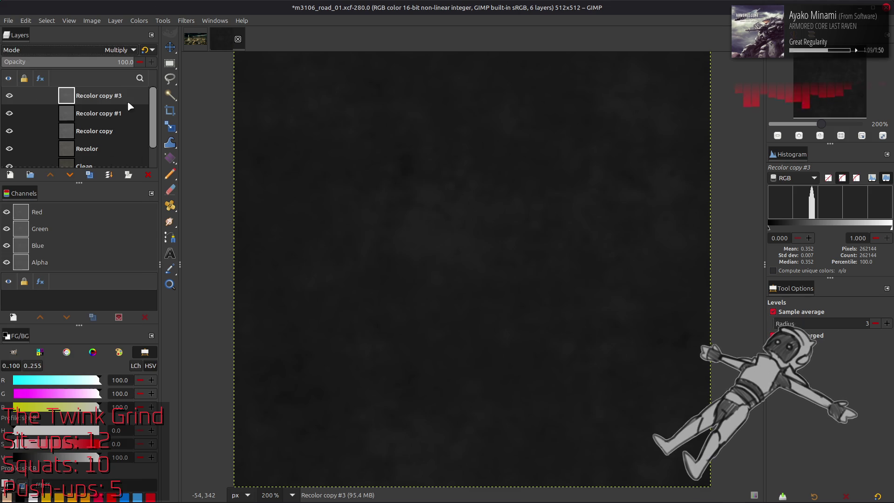
{"action": "right_click", "coordinate": [104, 96]}
{"action": "left_click", "coordinate": [130, 238]}
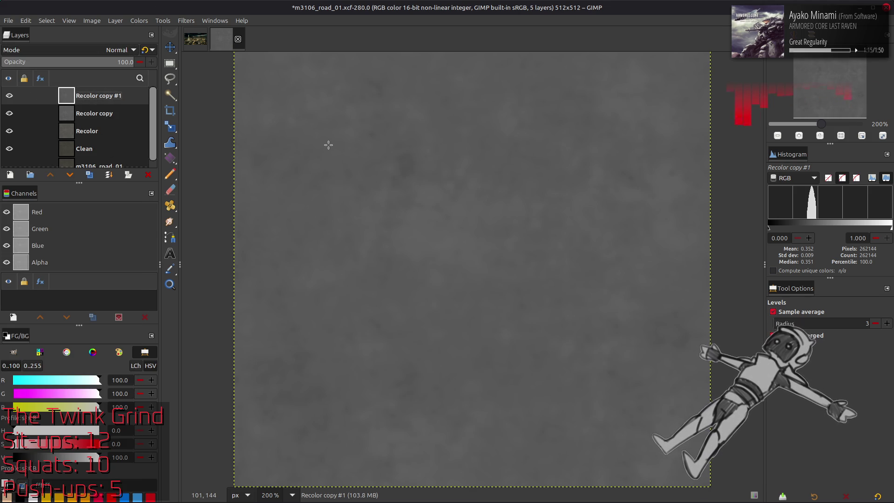
Compare Recolor copy #1 on and off, set it to Multiply, then delete it.
{"action": "key", "text": "m"}
{"action": "left_click", "coordinate": [9, 95]}
{"action": "left_click", "coordinate": [10, 96]}
{"action": "left_click", "coordinate": [84, 50]}
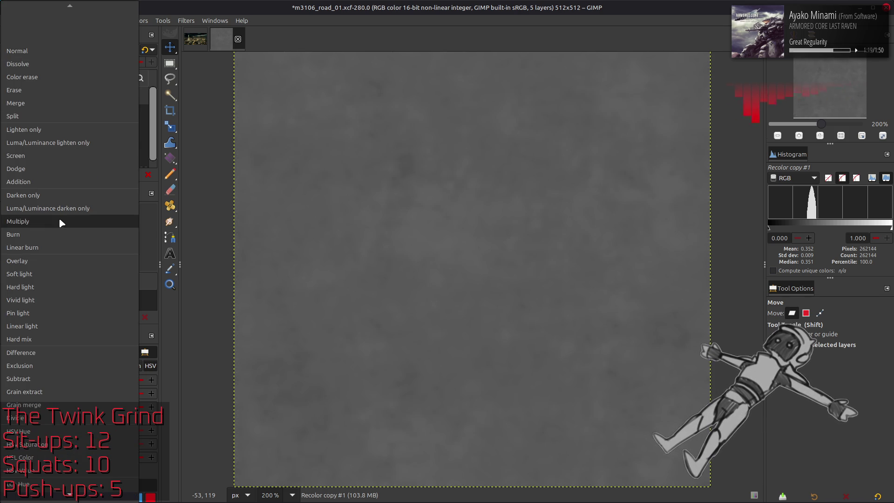
{"action": "left_click", "coordinate": [58, 220]}
{"action": "left_click", "coordinate": [148, 175]}
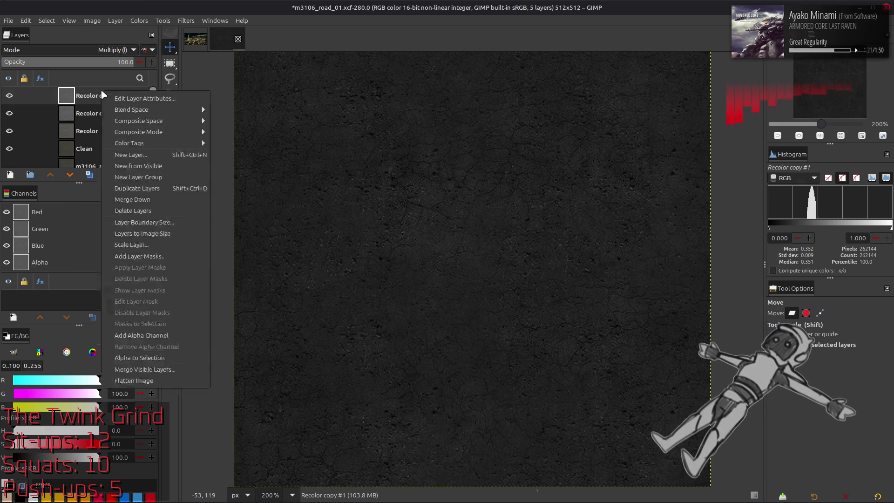
{"action": "right_click", "coordinate": [103, 95]}
{"action": "left_click", "coordinate": [329, 133]}
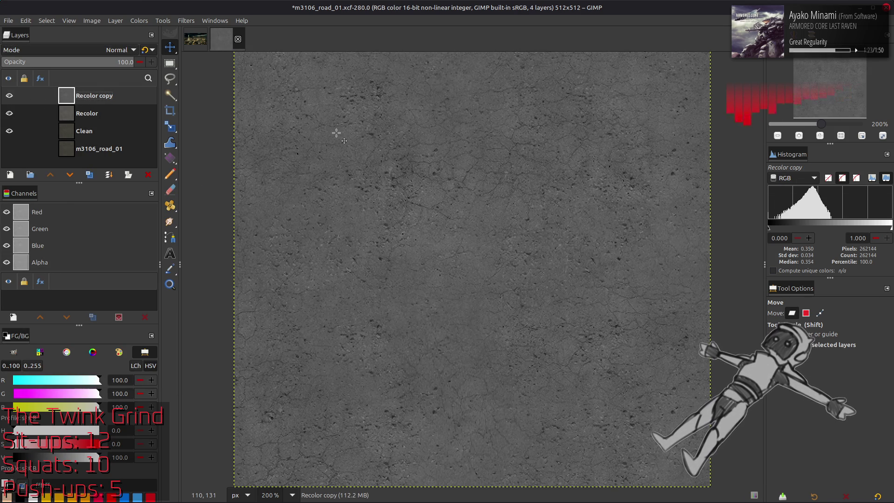
Try Stretch Contrast on Recolor copy, compare the result, and undo it.
{"action": "left_click", "coordinate": [139, 21]}
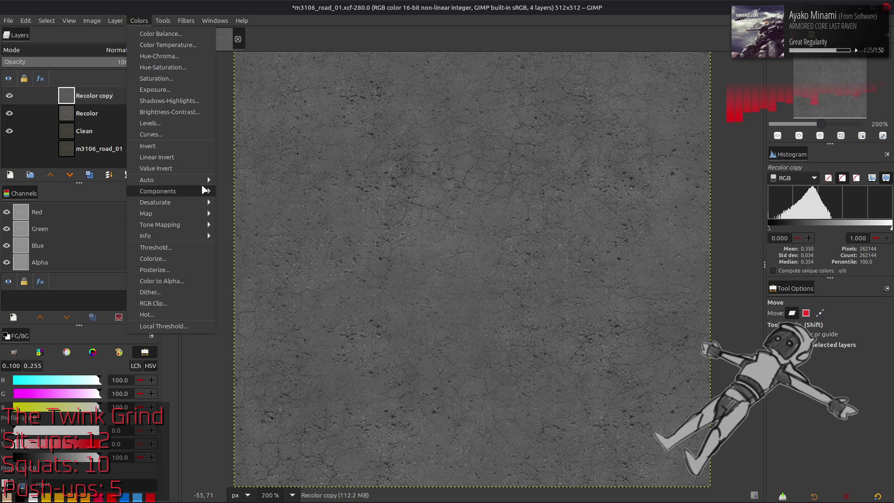
{"action": "mouse_move", "coordinate": [186, 180]}
{"action": "left_click", "coordinate": [250, 203]}
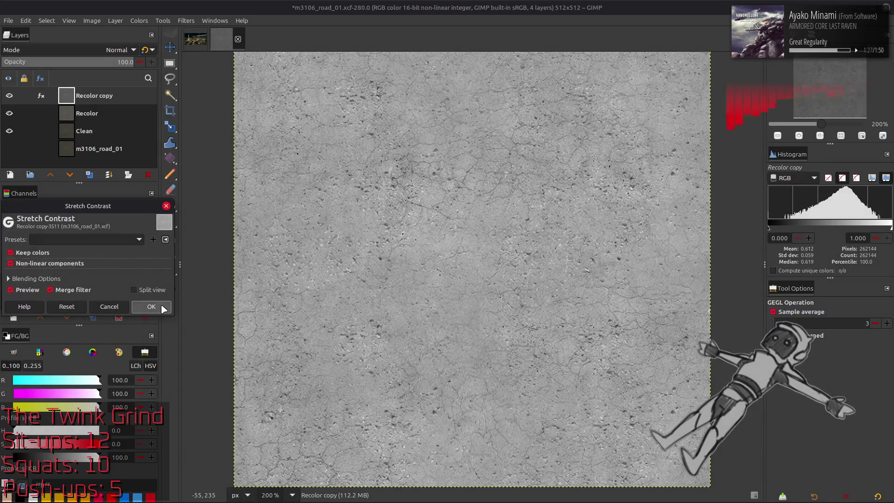
{"action": "left_click", "coordinate": [152, 307]}
{"action": "left_click", "coordinate": [10, 96]}
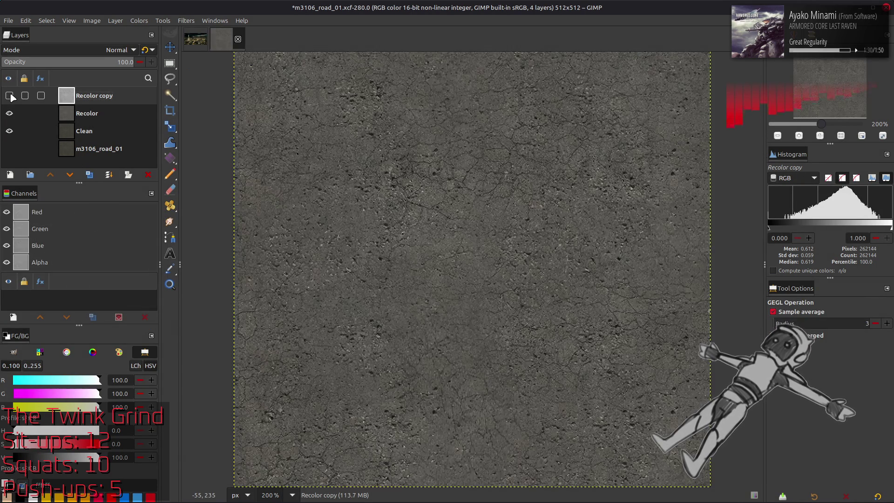
{"action": "left_click", "coordinate": [10, 95]}
{"action": "left_click", "coordinate": [9, 95]}
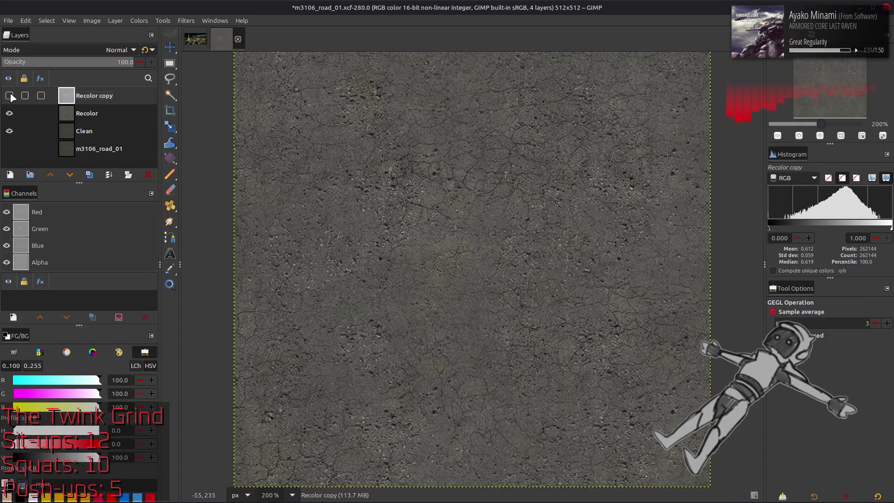
{"action": "left_click", "coordinate": [10, 95]}
{"action": "key", "text": "ctrl+z"}
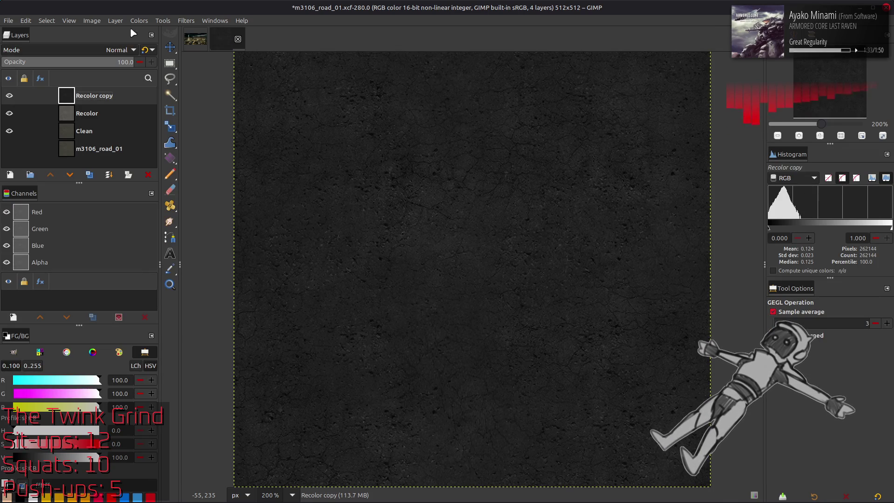
Reapply Stretch Contrast, then a Curves adjustment using a saved preset.
{"action": "left_click", "coordinate": [138, 21]}
{"action": "mouse_move", "coordinate": [193, 178]}
{"action": "left_click", "coordinate": [250, 202]}
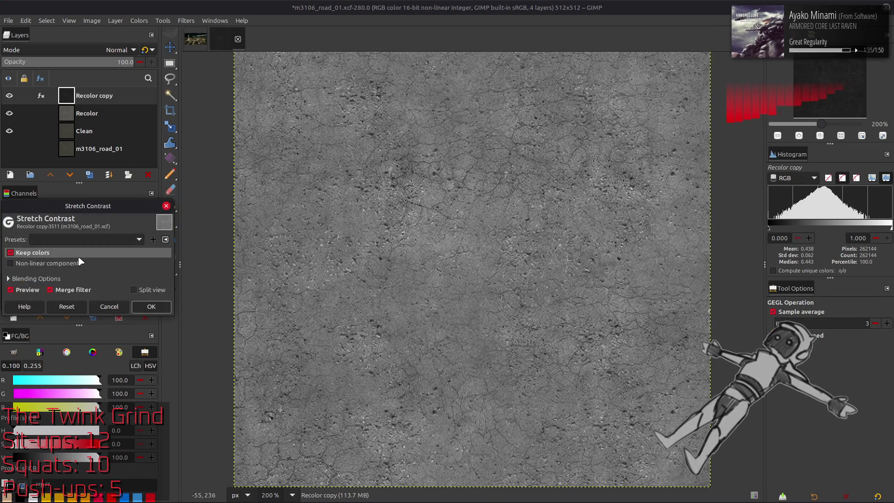
{"action": "left_click", "coordinate": [49, 263]}
{"action": "left_click", "coordinate": [151, 306]}
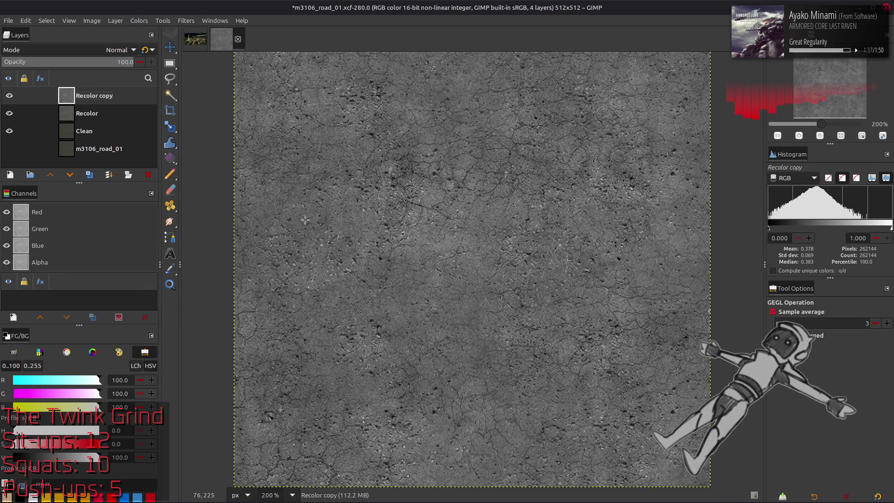
{"action": "left_click", "coordinate": [141, 21]}
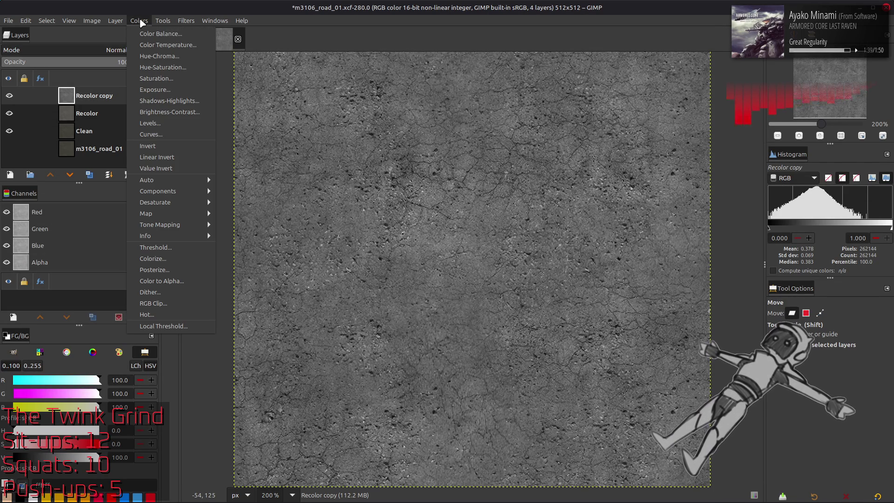
{"action": "left_click", "coordinate": [151, 134]}
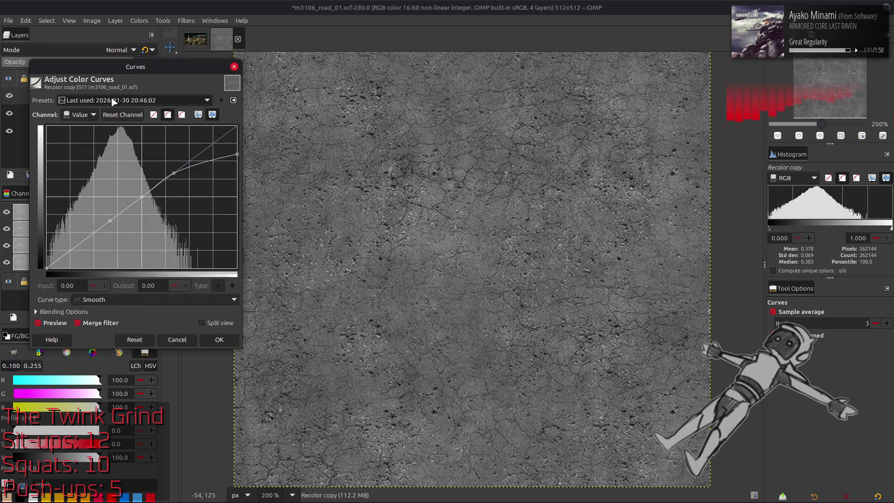
{"action": "scroll", "coordinate": [113, 101], "scroll_direction": "down", "scroll_amount": 1}
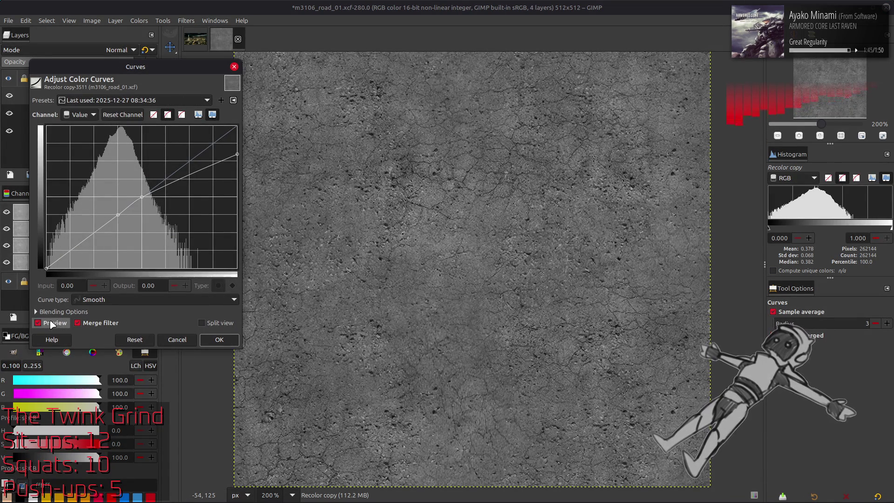
{"action": "left_click", "coordinate": [219, 339]}
Stretch contrast again using non-linear components.
{"action": "left_click", "coordinate": [139, 20]}
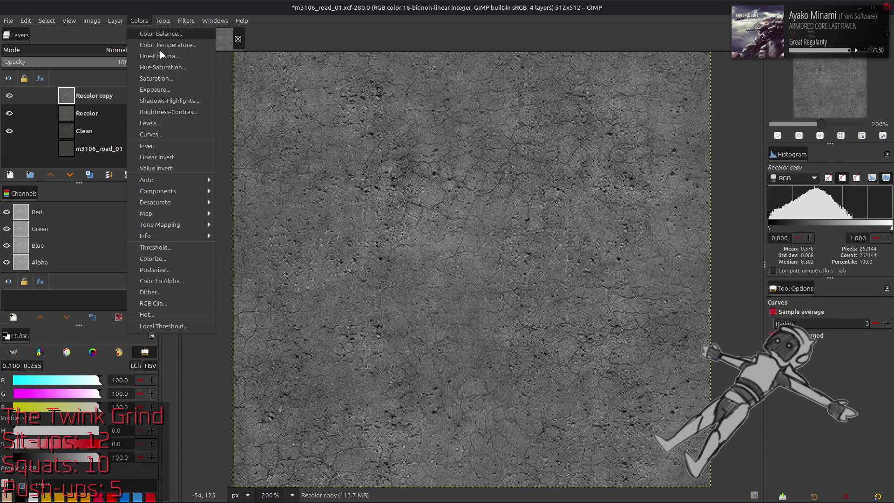
{"action": "mouse_move", "coordinate": [194, 180]}
{"action": "left_click", "coordinate": [244, 202]}
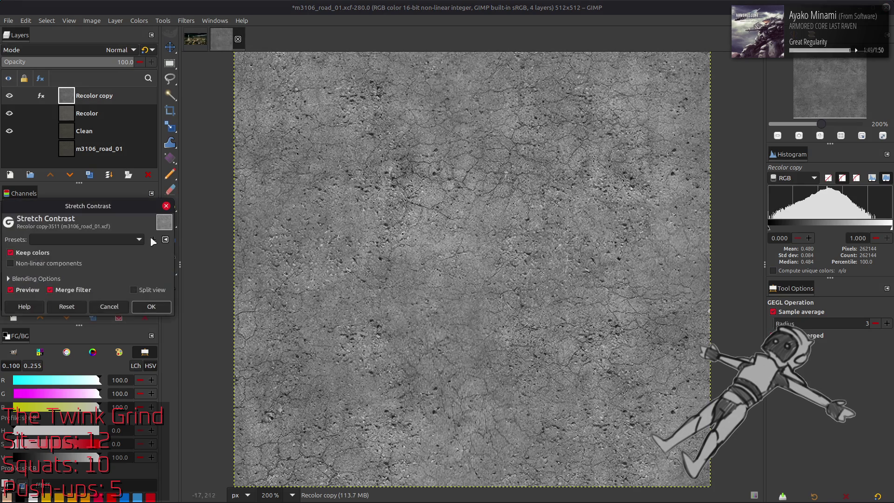
{"action": "left_click", "coordinate": [81, 263]}
{"action": "left_click", "coordinate": [152, 306]}
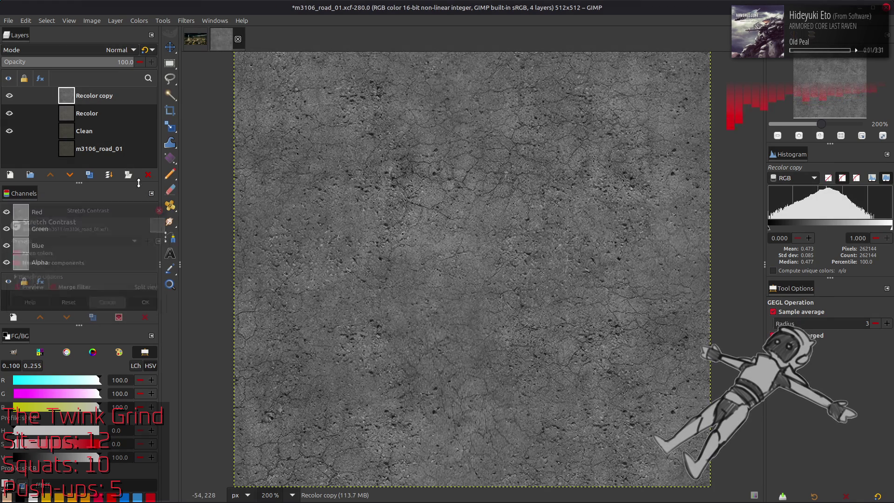
Apply Levels with the high input set to 80.
{"action": "left_click", "coordinate": [138, 21]}
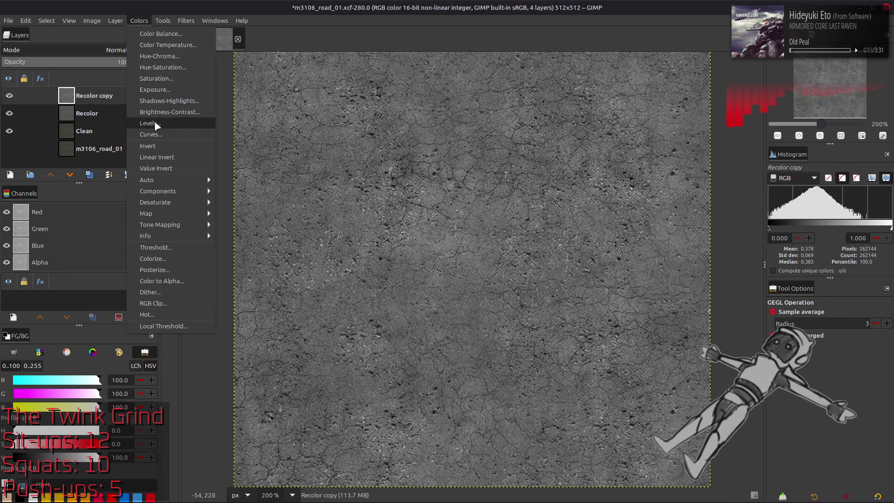
{"action": "left_click", "coordinate": [154, 119]}
{"action": "double_click", "coordinate": [217, 321]}
{"action": "type", "text": "80"}
{"action": "left_click", "coordinate": [230, 438]}
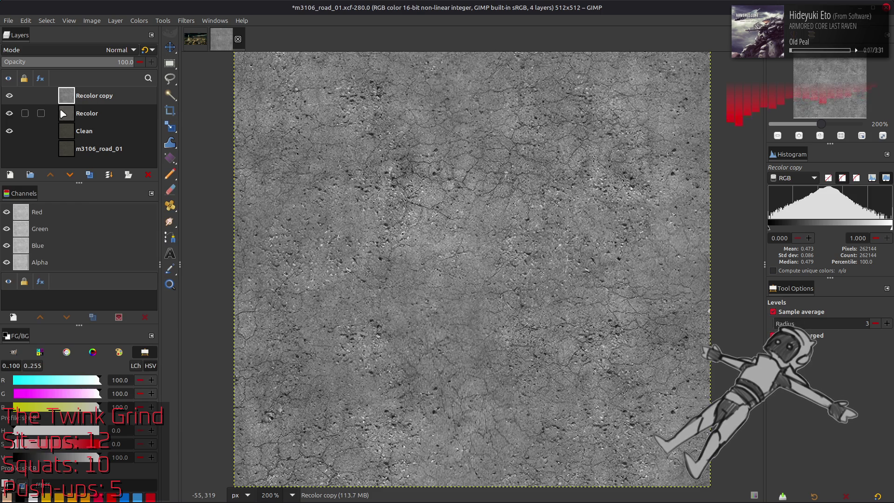
Toggle the Recolor and Recolor copy layers to compare before and after.
{"action": "left_click", "coordinate": [9, 96]}
{"action": "left_click", "coordinate": [10, 113]}
{"action": "left_click", "coordinate": [9, 113]}
{"action": "left_click", "coordinate": [10, 96]}
{"action": "left_click", "coordinate": [9, 96]}
{"action": "left_click", "coordinate": [9, 96]}
{"action": "left_click", "coordinate": [9, 96]}
{"action": "left_click", "coordinate": [9, 96]}
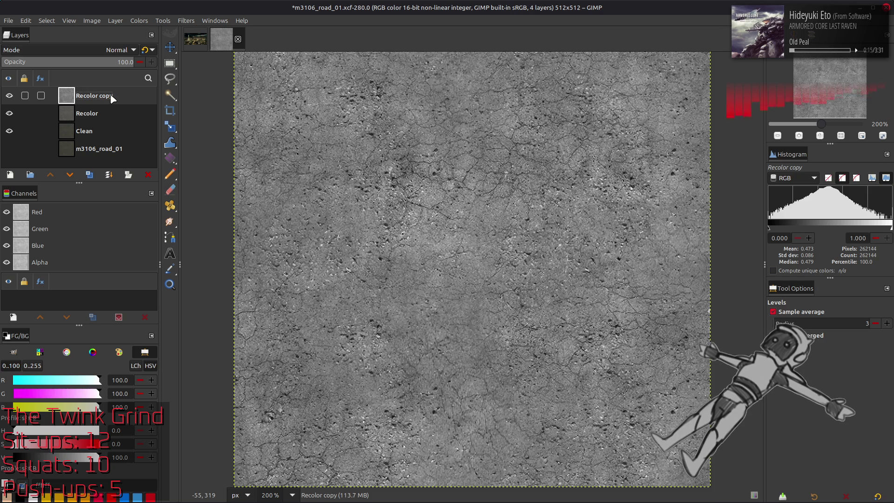
Rename the Recolor copy layer to 'FauxHeight'.
{"action": "double_click", "coordinate": [120, 100]}
{"action": "type", "text": "FauxH"}
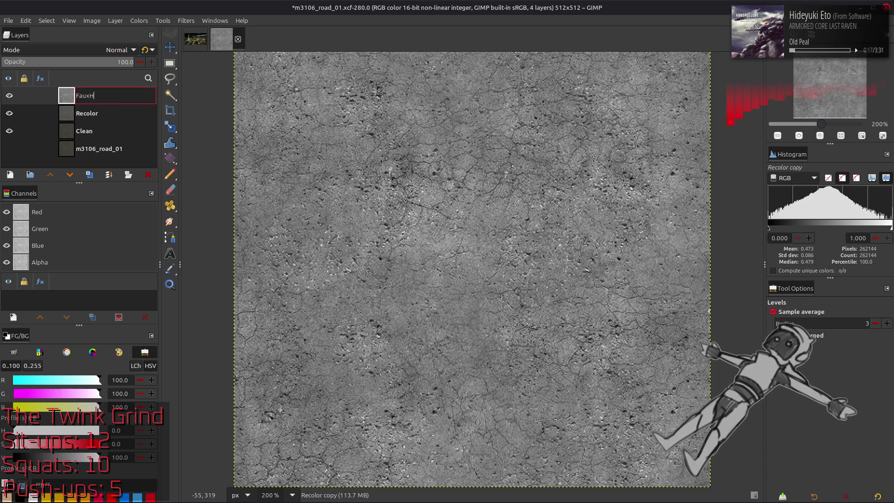
{"action": "type", "text": "eight"}
{"action": "key", "text": "Return"}
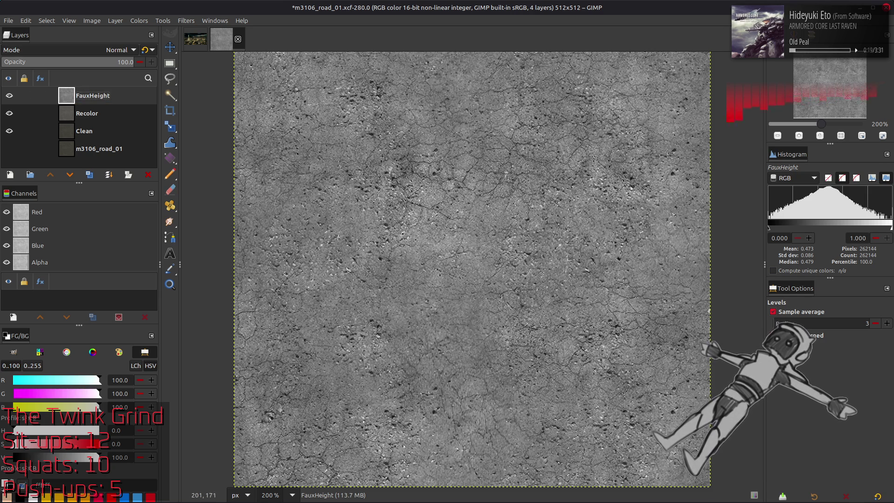
{"action": "key", "text": "m"}
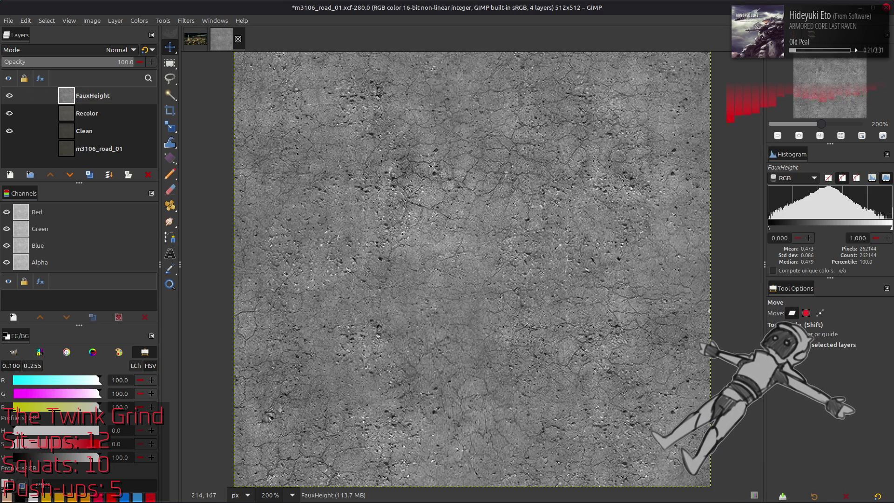
{"action": "scroll", "coordinate": [478, 342], "scroll_direction": "up", "scroll_amount": 2, "text": "ctrl"}
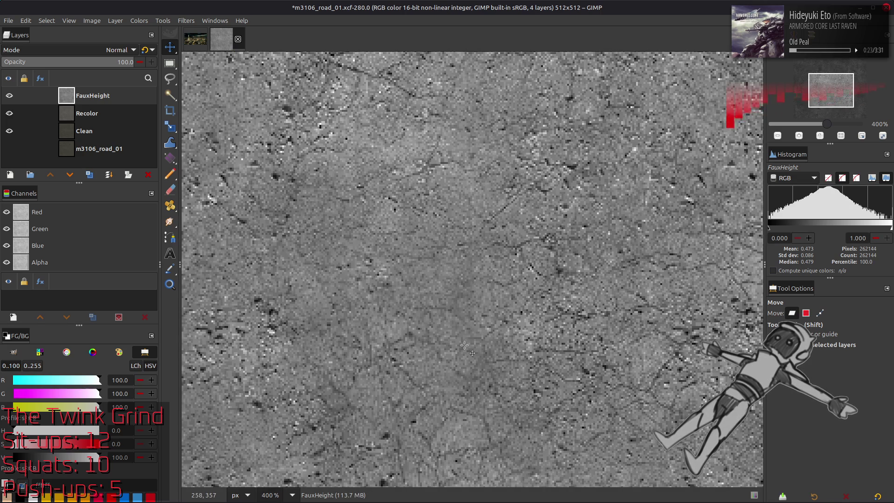
{"action": "scroll", "coordinate": [464, 345], "scroll_direction": "down", "scroll_amount": 4, "text": "ctrl"}
{"action": "scroll", "coordinate": [468, 333], "scroll_direction": "up", "scroll_amount": 2, "text": "ctrl"}
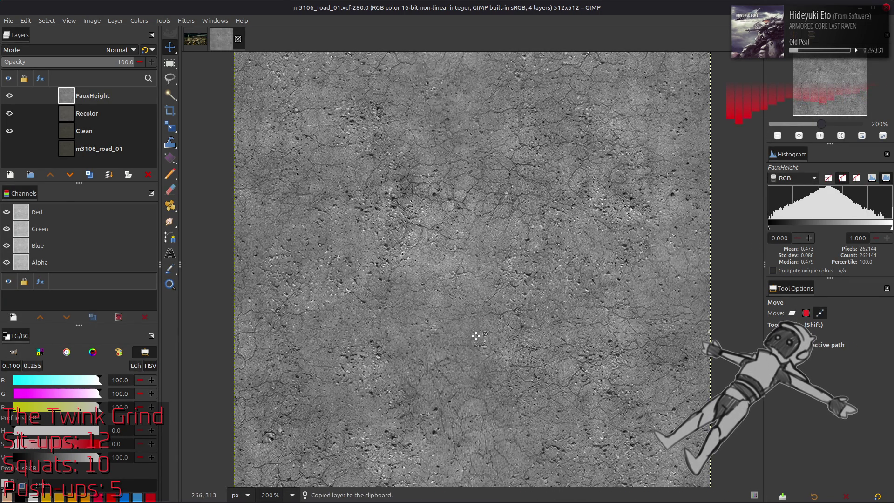
{"action": "mouse_move", "coordinate": [315, 500]}
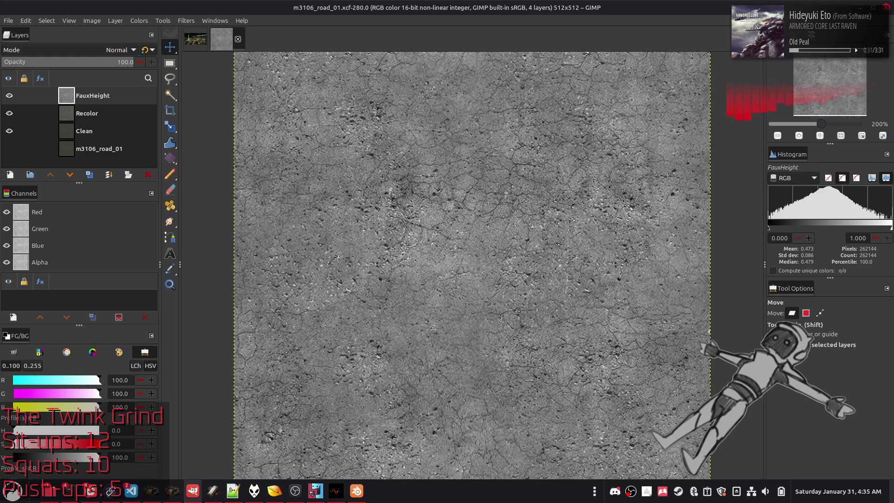
In chaiNNer, replace the Load Image node with the pasted texture wired to Upscale Image.
{"action": "left_click", "coordinate": [315, 491]}
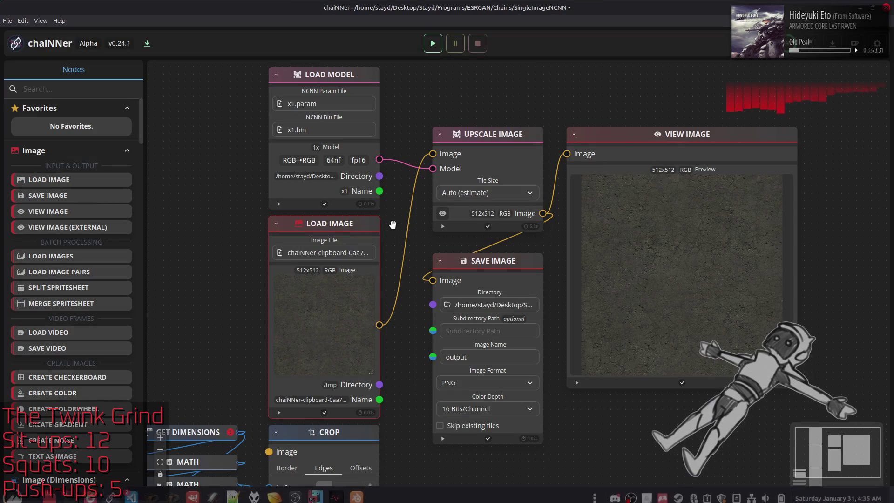
{"action": "key", "text": "Delete"}
{"action": "key", "text": "ctrl+v"}
{"action": "mouse_move", "coordinate": [533, 263]}
{"action": "left_mouse_down"}
{"action": "mouse_move", "coordinate": [473, 260]}
{"action": "mouse_move", "coordinate": [368, 228]}
{"action": "left_mouse_up"}
{"action": "mouse_move", "coordinate": [380, 325]}
{"action": "left_mouse_down"}
{"action": "mouse_move", "coordinate": [417, 177]}
{"action": "mouse_move", "coordinate": [432, 153]}
{"action": "left_mouse_up"}
Load the NormalMapGenerator-CX-Lite model, run the chain, and return to GIMP.
{"action": "left_click", "coordinate": [326, 104]}
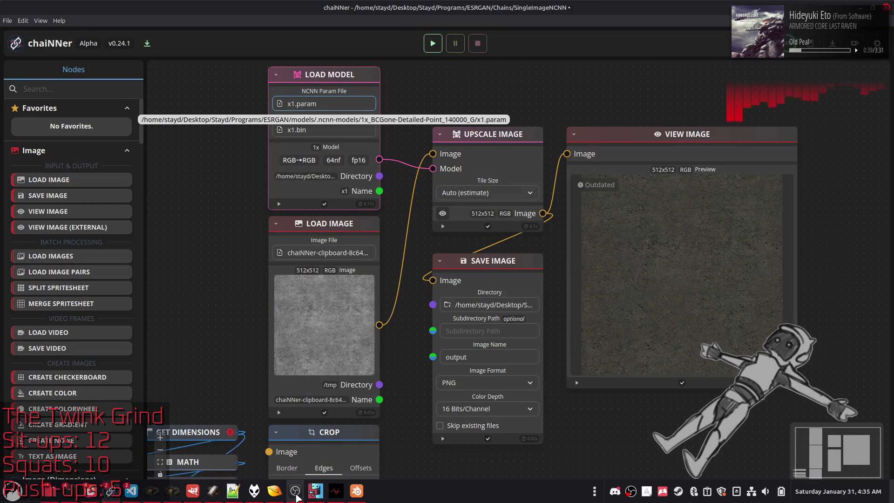
{"action": "mouse_move", "coordinate": [161, 457]}
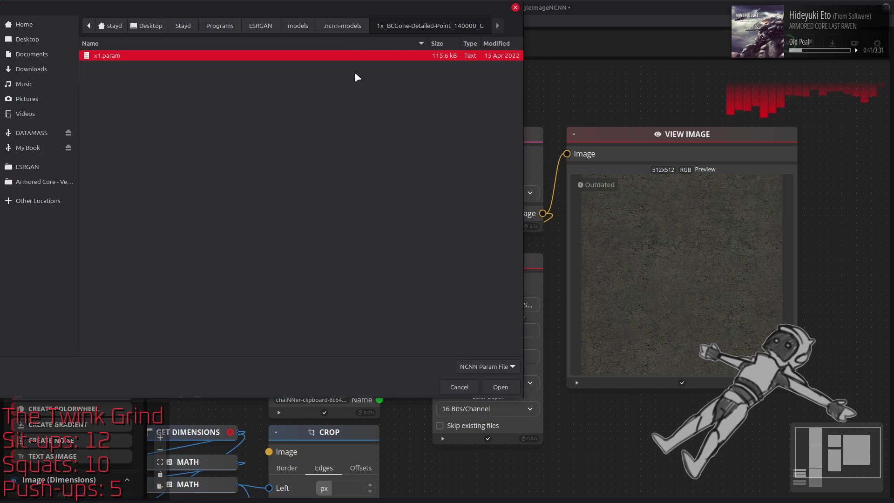
{"action": "left_click", "coordinate": [335, 29]}
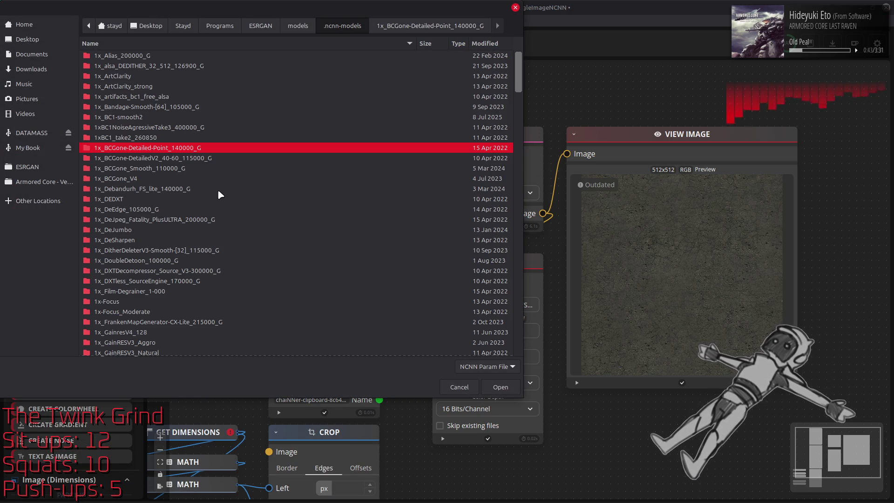
{"action": "scroll", "coordinate": [217, 189], "scroll_direction": "down", "scroll_amount": 10}
{"action": "double_click", "coordinate": [201, 210]}
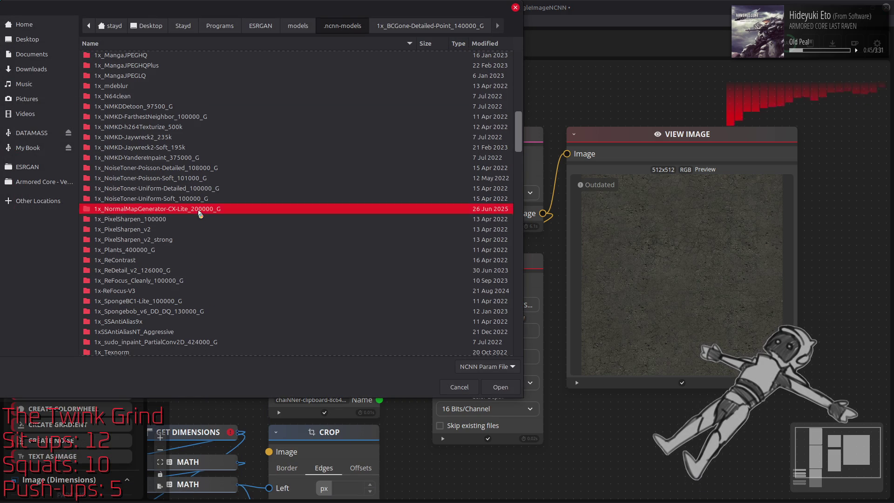
{"action": "left_click", "coordinate": [501, 387]}
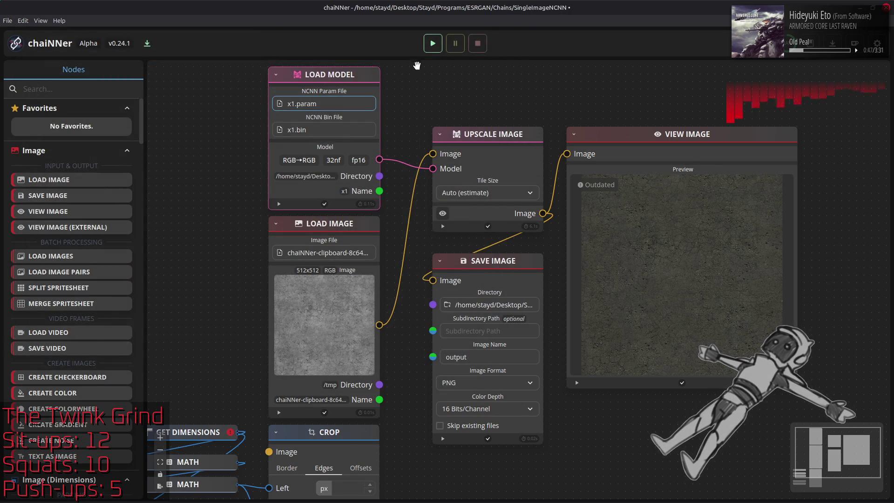
{"action": "left_click", "coordinate": [432, 43]}
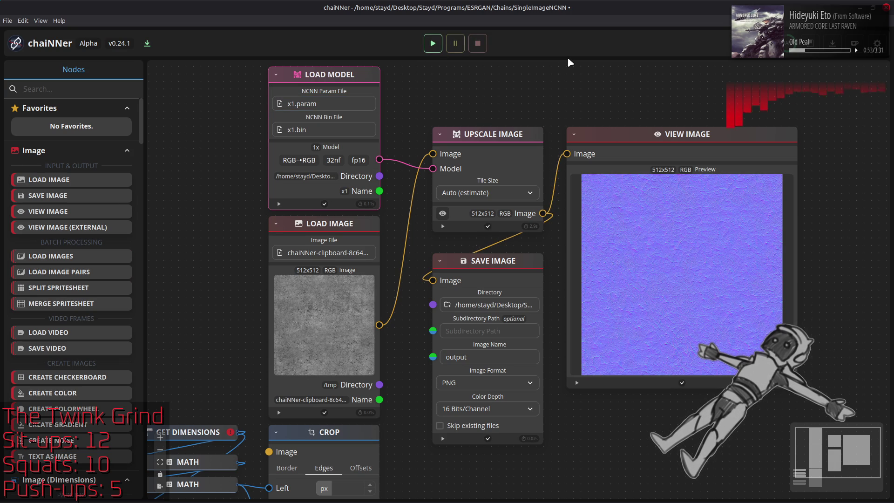
{"action": "key", "text": "alt+Tab"}
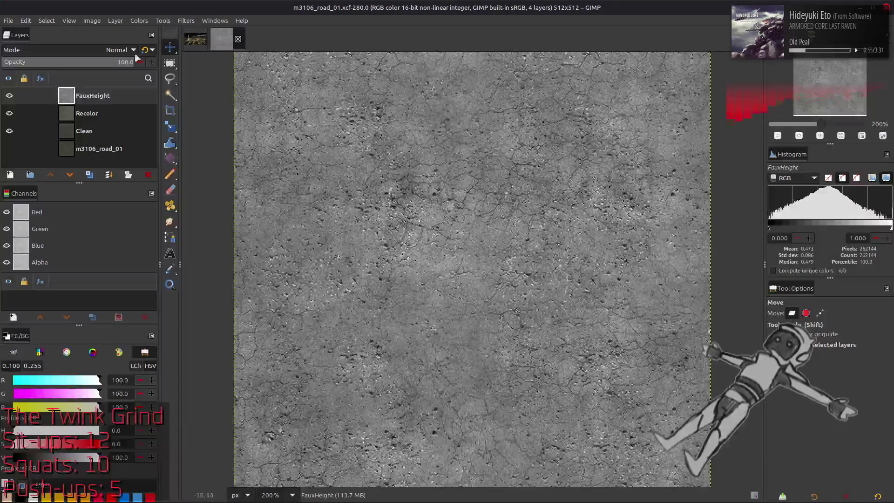
Offset FauxHeight by half its size with wrap-around.
{"action": "left_click", "coordinate": [115, 21]}
{"action": "mouse_move", "coordinate": [154, 135]}
{"action": "left_click", "coordinate": [258, 202]}
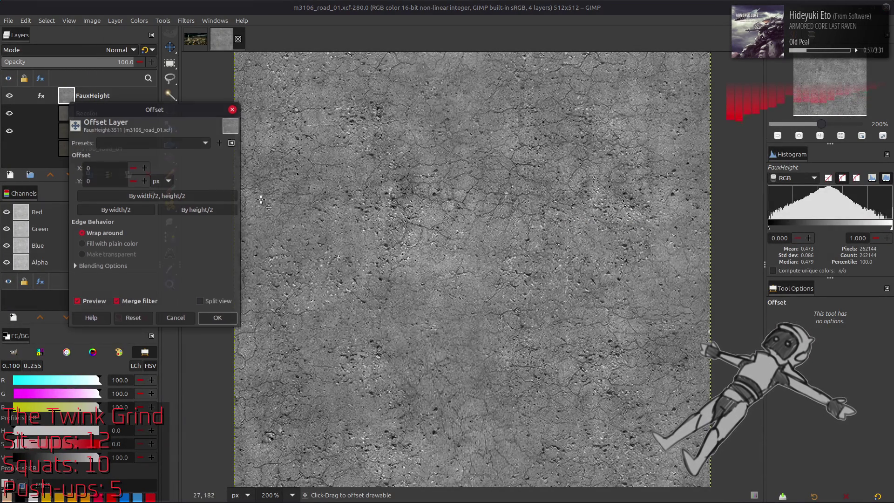
{"action": "left_click", "coordinate": [195, 196]}
{"action": "left_click", "coordinate": [217, 318]}
Tile FauxHeight by duplicating, aligning and merging copies down to fill the canvas.
{"action": "key", "text": "q"}
{"action": "left_click_drag", "start_coordinate": [551, 444], "coordinate": [312, 227]}
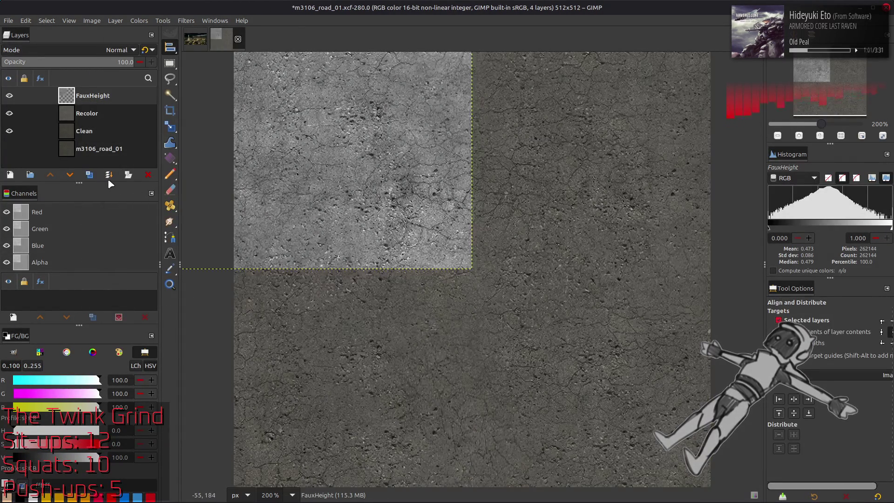
{"action": "key", "text": "shift+ctrl+d"}
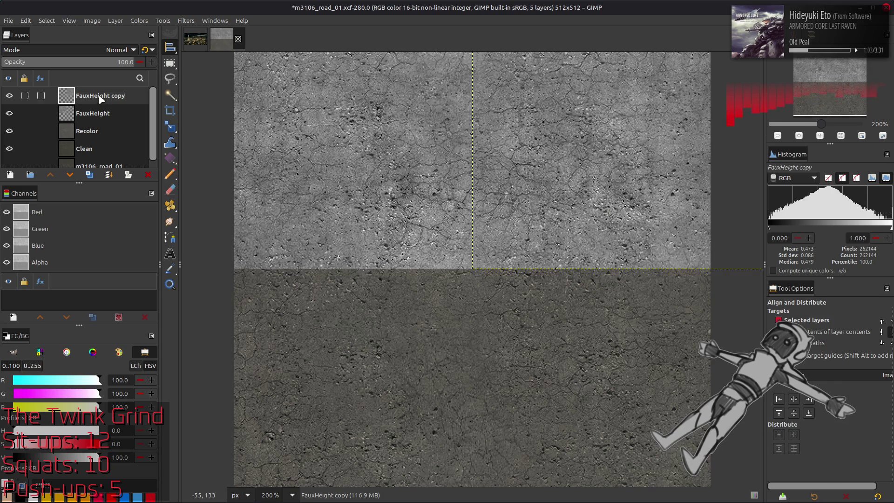
{"action": "left_click", "coordinate": [109, 174]}
{"action": "left_click", "coordinate": [89, 174]}
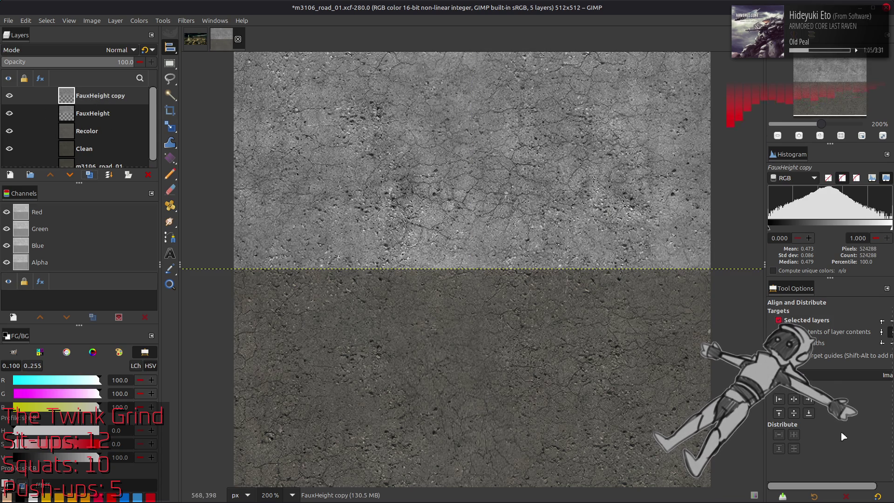
{"action": "left_click", "coordinate": [809, 413]}
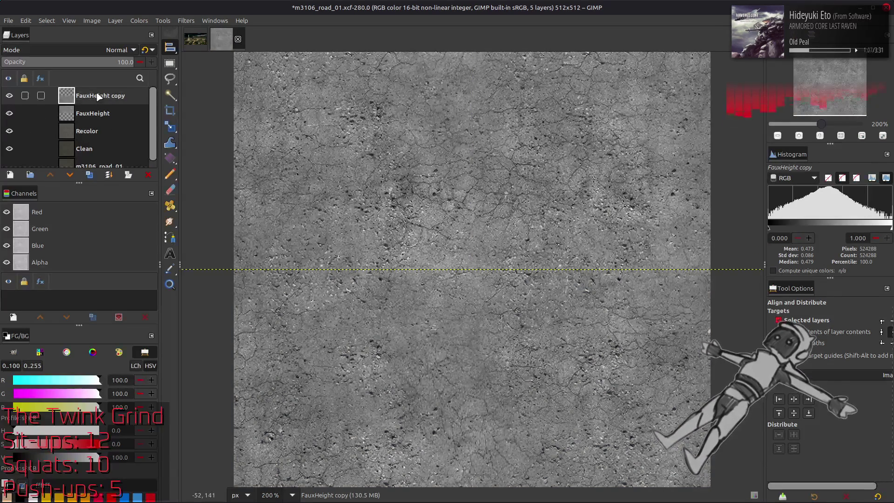
{"action": "left_click", "coordinate": [109, 175]}
{"action": "key", "text": "m"}
Copy FauxHeight to the clipboard and delete chaiNNer's old image-loading node.
{"action": "left_click", "coordinate": [92, 20]}
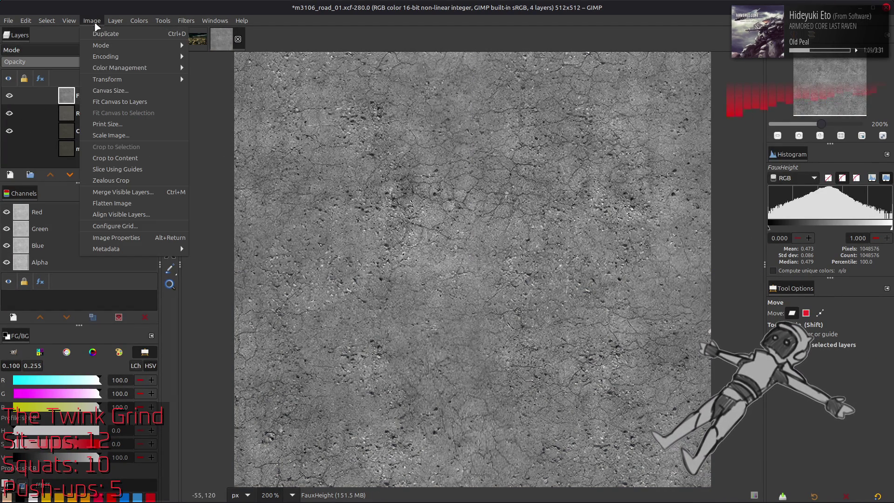
{"action": "left_click", "coordinate": [116, 97]}
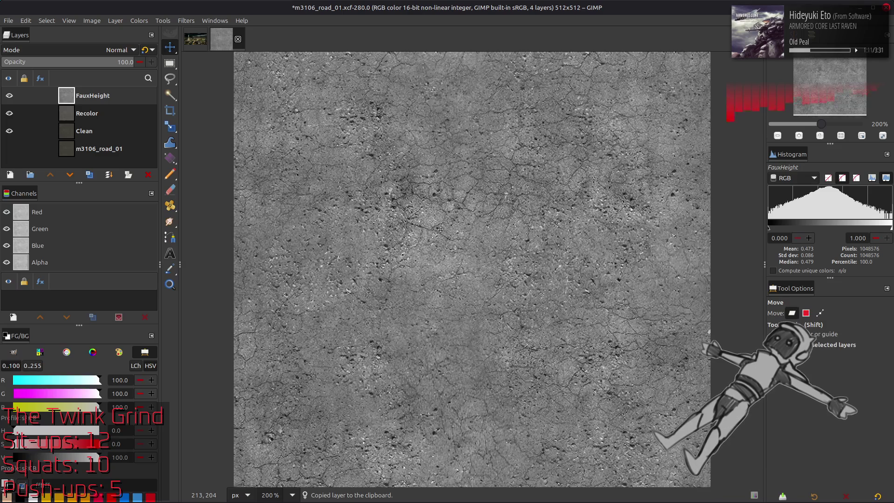
{"action": "key", "text": "alt+Tab"}
{"action": "left_click", "coordinate": [364, 225]}
{"action": "key", "text": "Delete"}
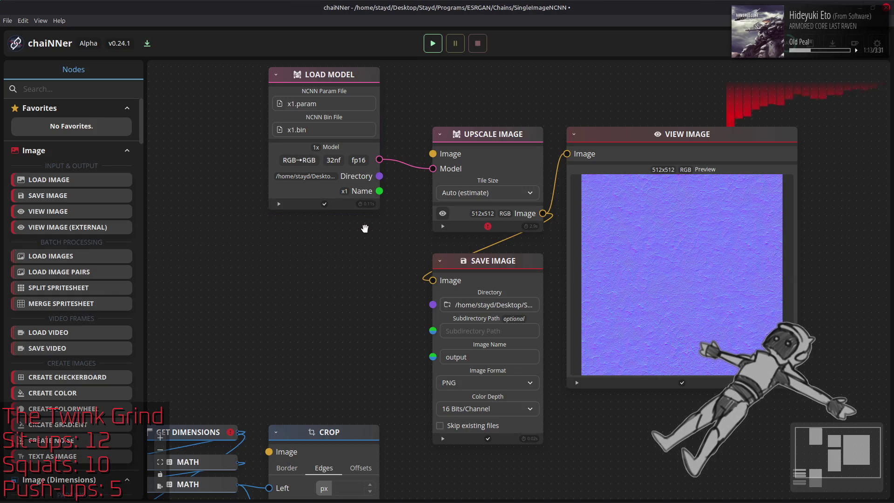
Paste the tiled height image into chaiNNer, connect it to Upscale Image, and run the chain.
{"action": "key", "text": "ctrl+v"}
{"action": "mouse_move", "coordinate": [542, 275]}
{"action": "left_mouse_down"}
{"action": "mouse_move", "coordinate": [361, 220]}
{"action": "mouse_move", "coordinate": [363, 230]}
{"action": "left_mouse_up"}
{"action": "left_click_drag", "start_coordinate": [380, 324], "coordinate": [433, 153]}
{"action": "left_click", "coordinate": [432, 43]}
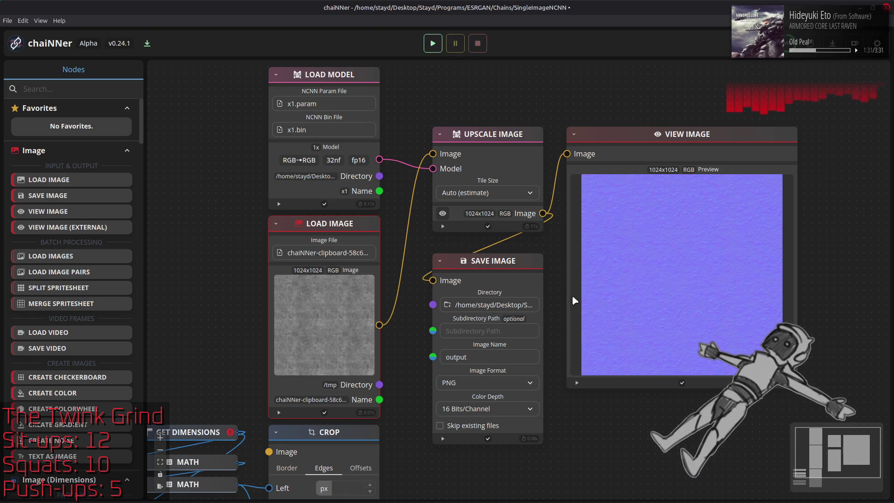
{"action": "key", "text": "alt+Tab"}
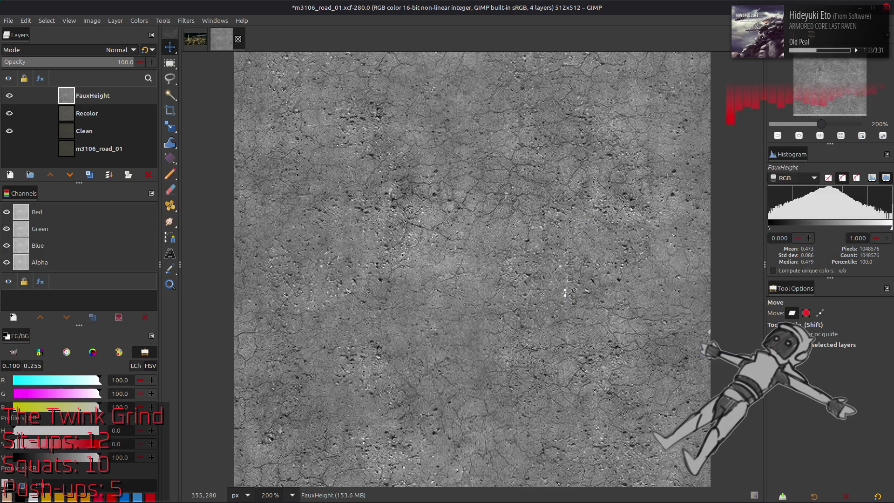
{"action": "key", "text": "alt+Tab"}
Add output.png from the file manager as a new layer and rename it Normal.
{"action": "key", "text": "Tab"}
{"action": "left_click_drag", "start_coordinate": [236, 148], "coordinate": [591, 233]}
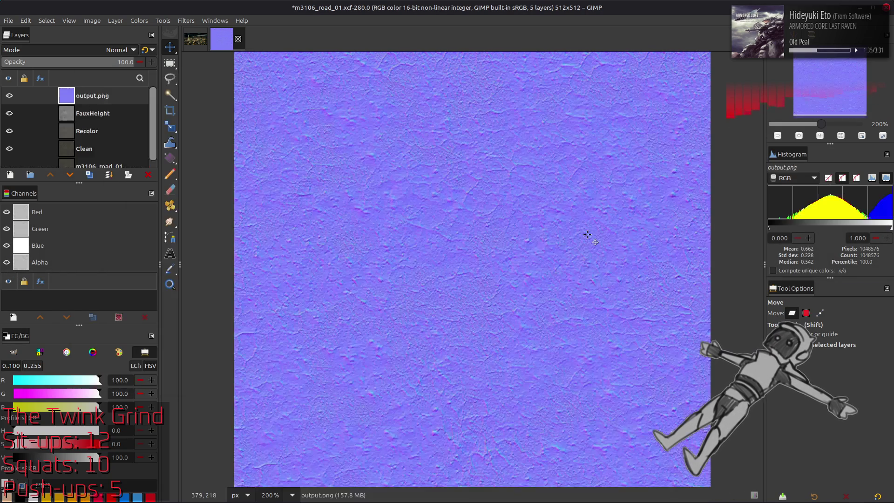
{"action": "key", "text": "q"}
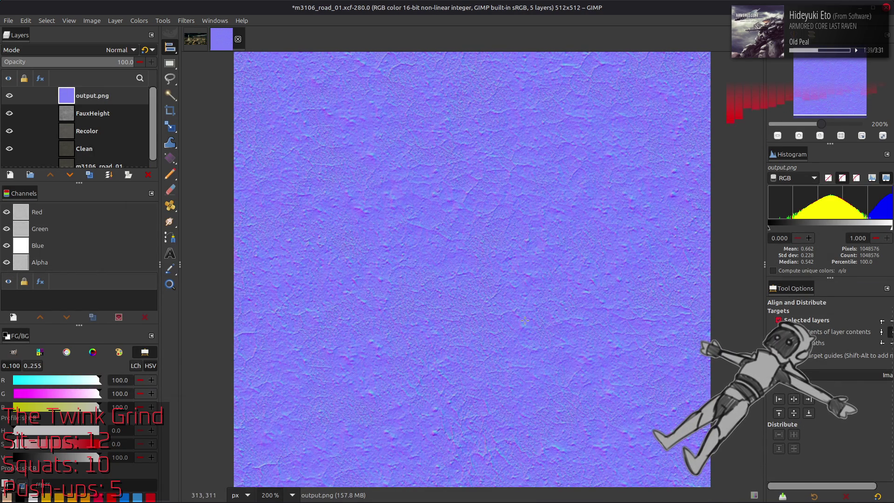
{"action": "key", "text": "m"}
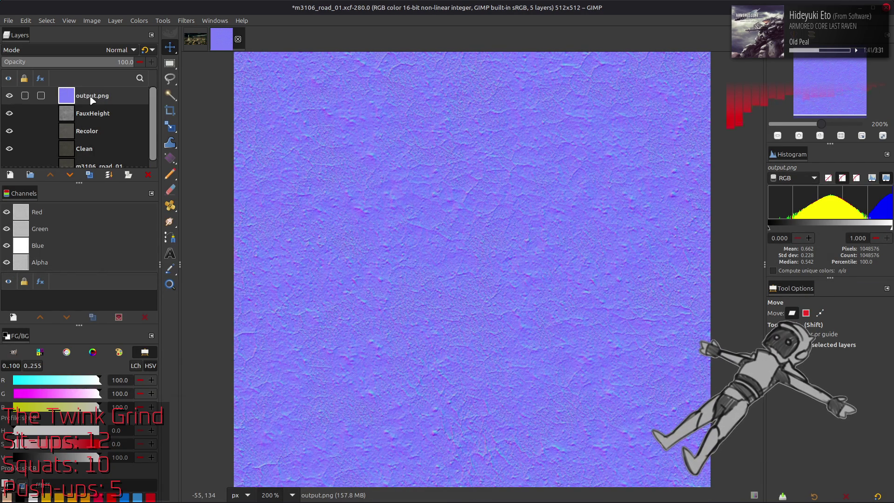
{"action": "double_click", "coordinate": [89, 96]}
{"action": "type", "text": "Normal"}
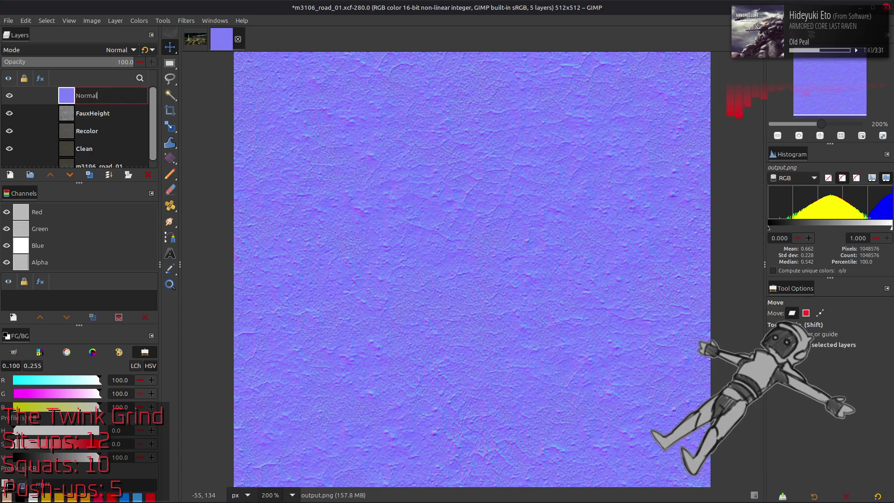
{"action": "key", "text": "Return"}
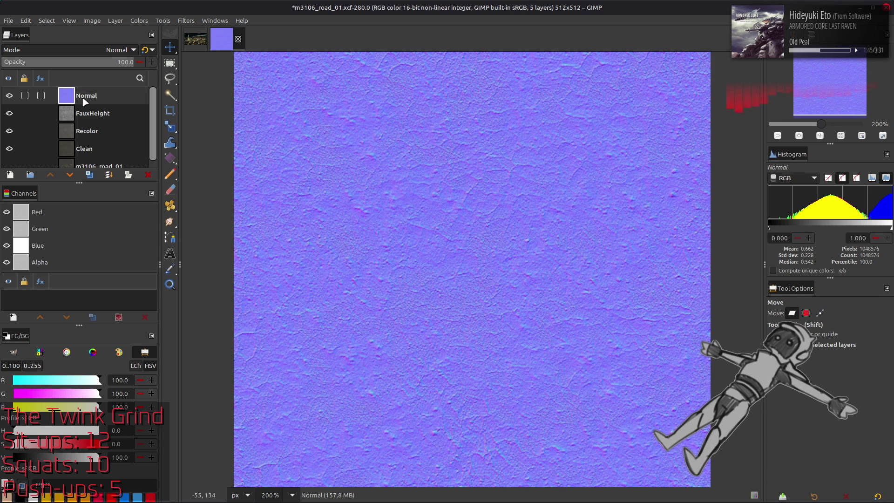
Set the Normal layer's Blue output level to 0 in Levels, then toggle it to compare.
{"action": "left_click", "coordinate": [9, 96]}
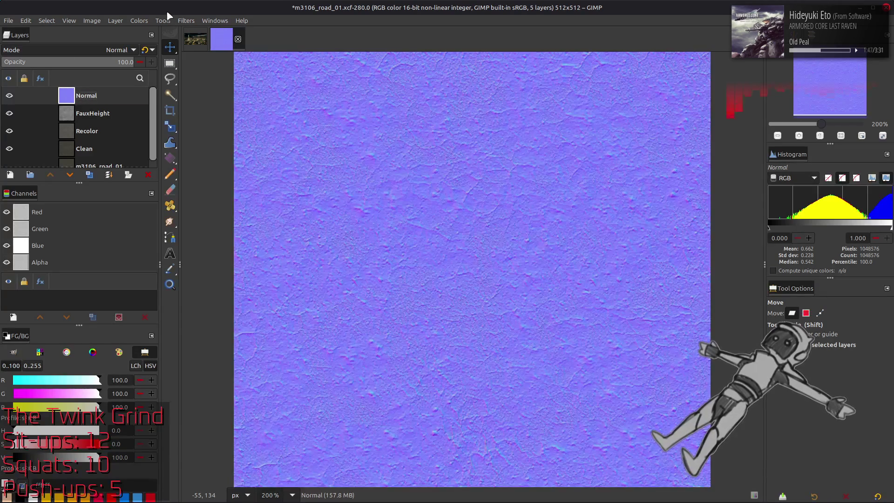
{"action": "left_click", "coordinate": [139, 20]}
{"action": "left_click", "coordinate": [161, 123]}
{"action": "scroll", "coordinate": [59, 229], "scroll_direction": "down", "scroll_amount": 3}
{"action": "left_click_drag", "start_coordinate": [248, 347], "coordinate": [18, 347]}
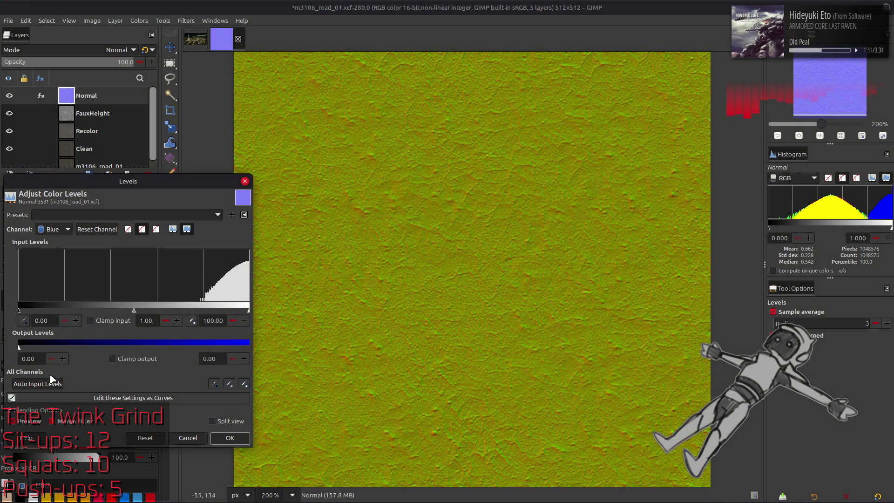
{"action": "left_click", "coordinate": [230, 438]}
{"action": "key", "text": "m"}
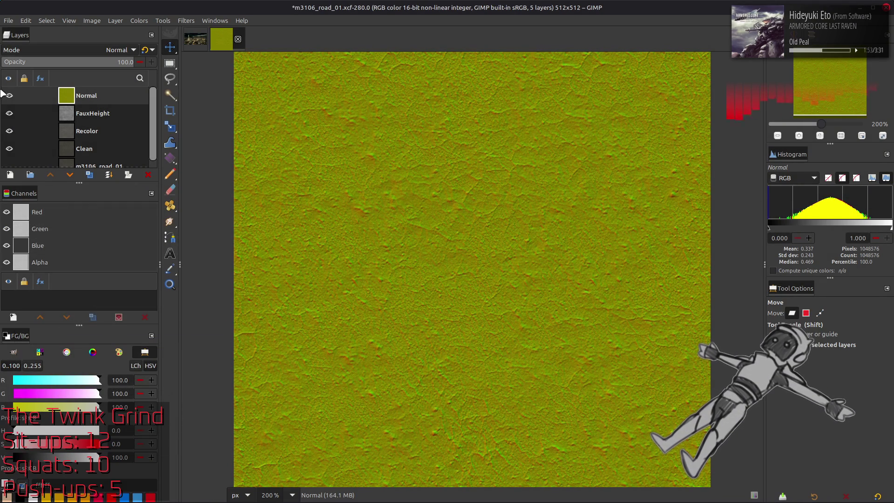
{"action": "left_click", "coordinate": [9, 96]}
{"action": "left_click", "coordinate": [9, 95]}
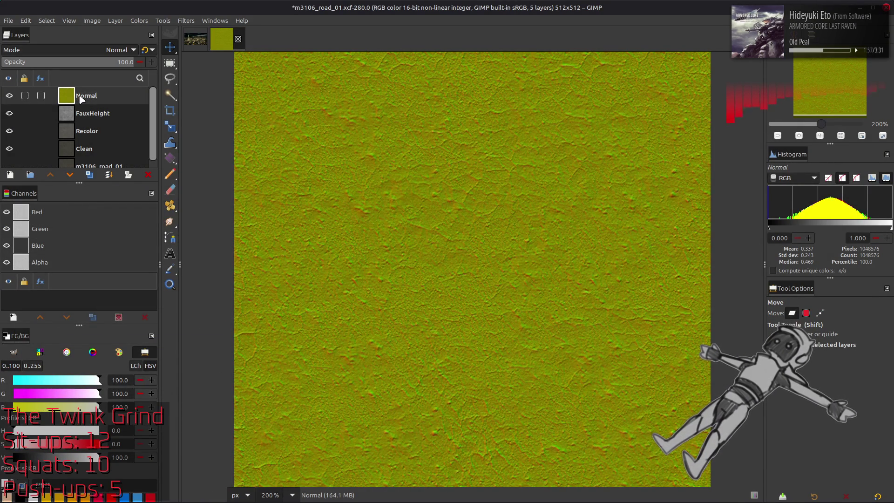
Hide the FauxHeight layer and toggle the Normal layer to compare it with the road texture.
{"action": "left_click", "coordinate": [10, 95]}
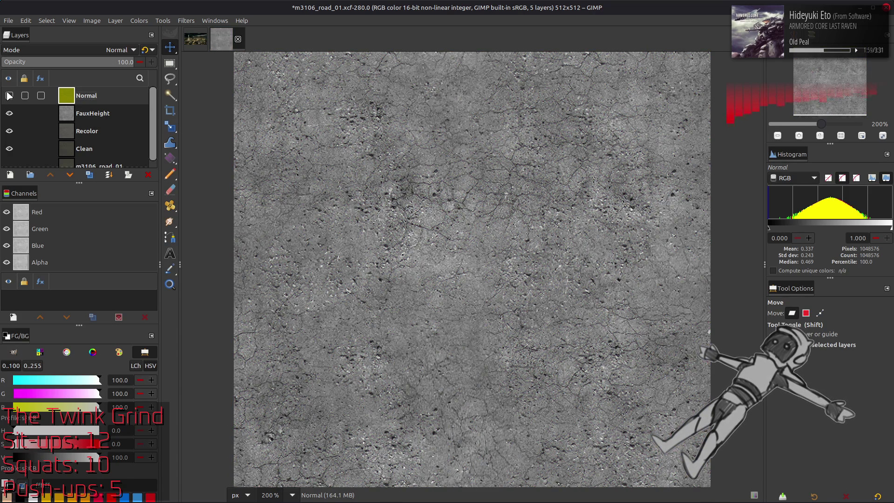
{"action": "left_click", "coordinate": [9, 95]}
{"action": "left_click", "coordinate": [9, 96]}
{"action": "left_click", "coordinate": [10, 113]}
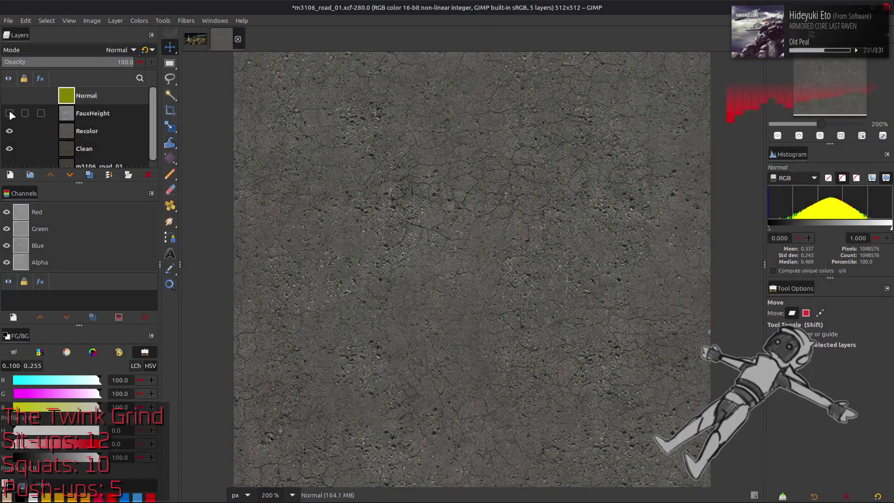
{"action": "left_click", "coordinate": [9, 99]}
{"action": "left_click", "coordinate": [9, 99]}
{"action": "left_click", "coordinate": [9, 98]}
Invert the Normal layer's colours with the Blue channel excluded.
{"action": "left_click", "coordinate": [56, 250]}
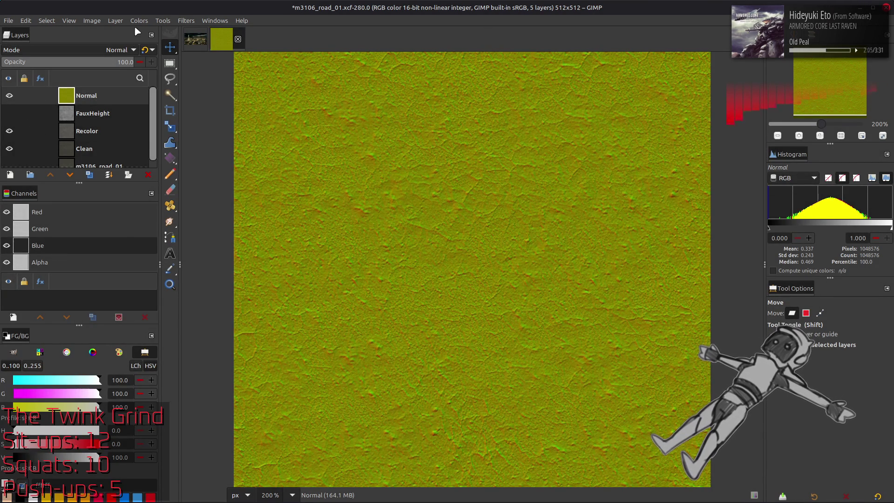
{"action": "left_click", "coordinate": [138, 21]}
{"action": "left_click", "coordinate": [160, 142]}
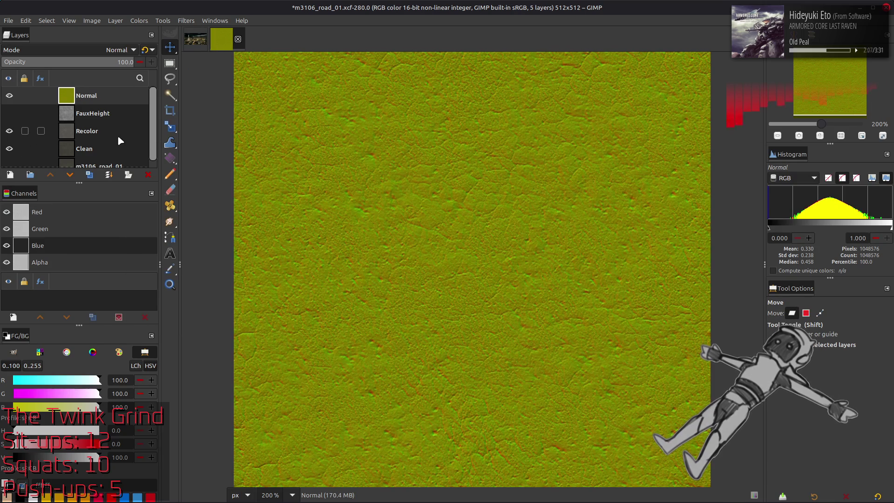
Toggle the inverted Normal layer repeatedly to compare, then restore its original relief.
{"action": "left_click", "coordinate": [9, 95]}
{"action": "left_click", "coordinate": [10, 97]}
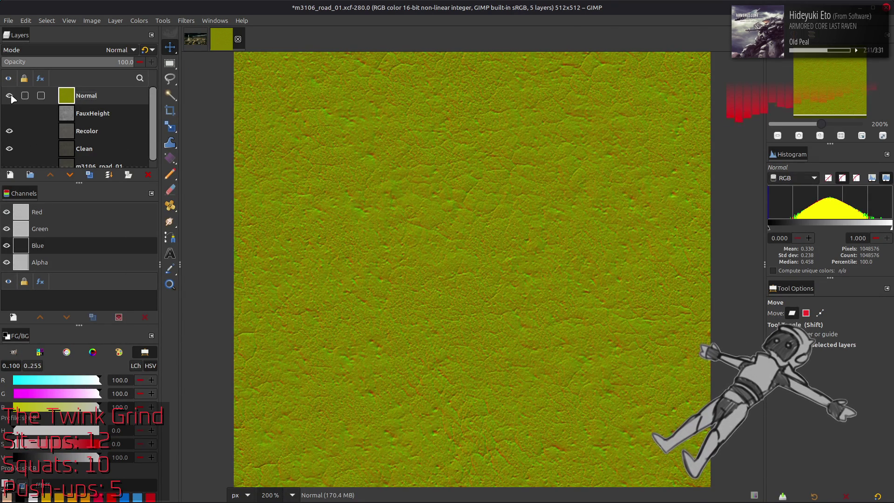
{"action": "left_click", "coordinate": [9, 95]}
{"action": "left_click", "coordinate": [10, 96]}
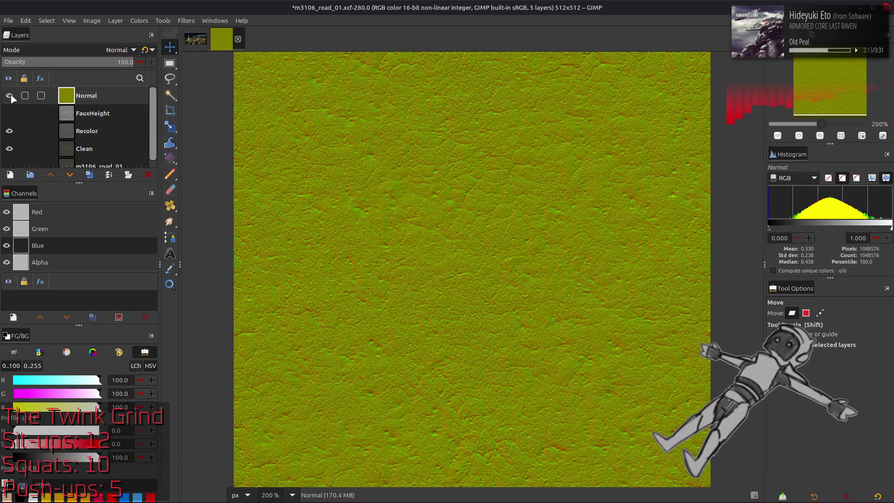
{"action": "left_click", "coordinate": [10, 95]}
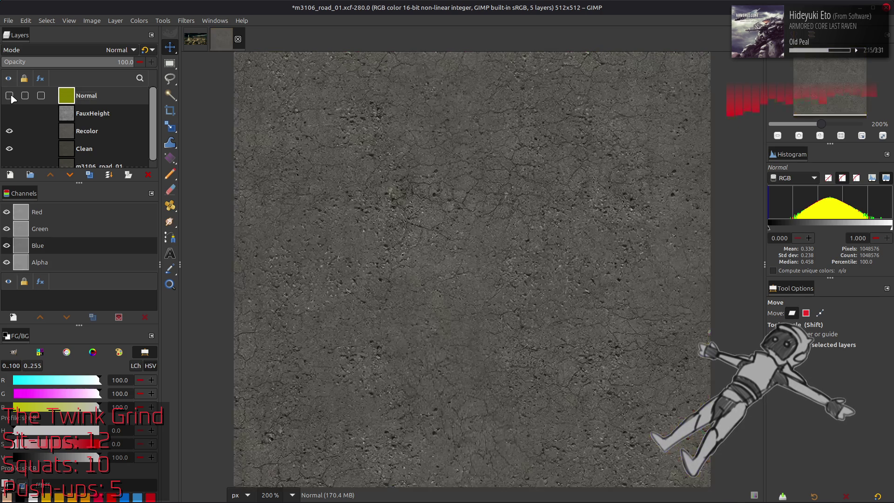
{"action": "left_click", "coordinate": [10, 96]}
{"action": "left_click", "coordinate": [10, 96]}
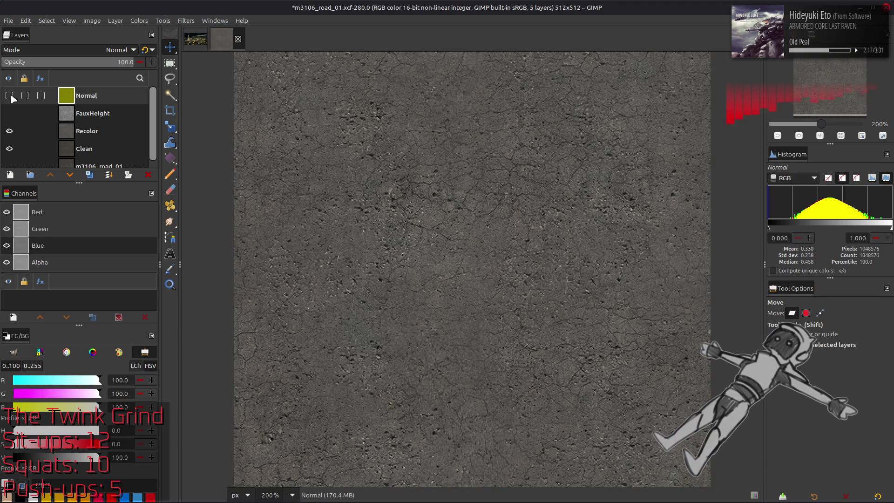
{"action": "left_click", "coordinate": [9, 96]}
{"action": "left_click", "coordinate": [10, 96]}
{"action": "left_click", "coordinate": [10, 96]}
{"action": "left_click", "coordinate": [10, 96]}
{"action": "left_click", "coordinate": [10, 96]}
{"action": "left_click", "coordinate": [10, 96]}
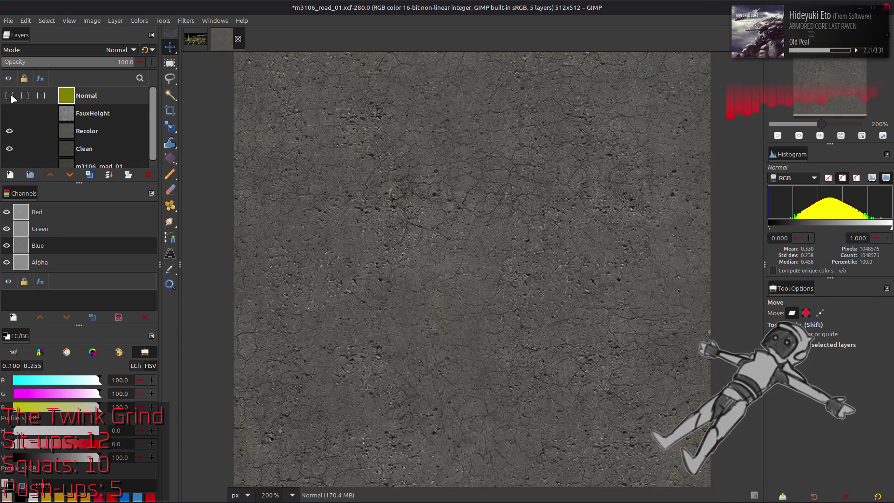
{"action": "left_click", "coordinate": [10, 96]}
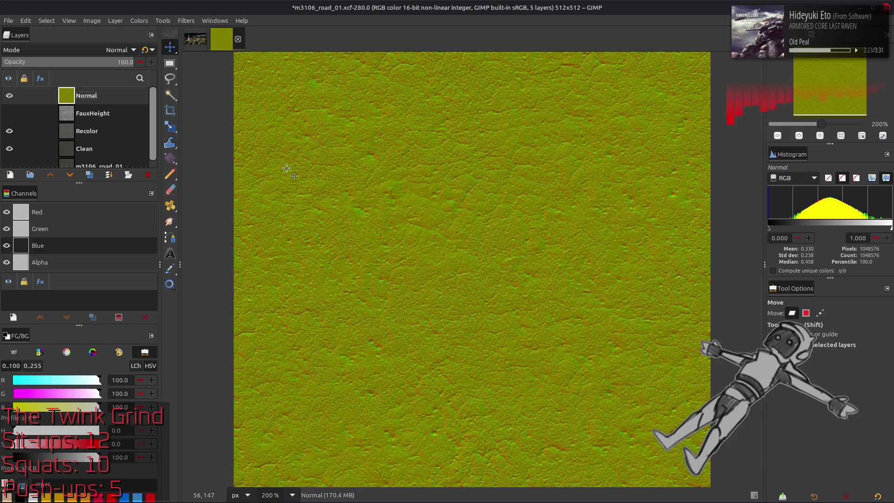
{"action": "left_click", "coordinate": [57, 241]}
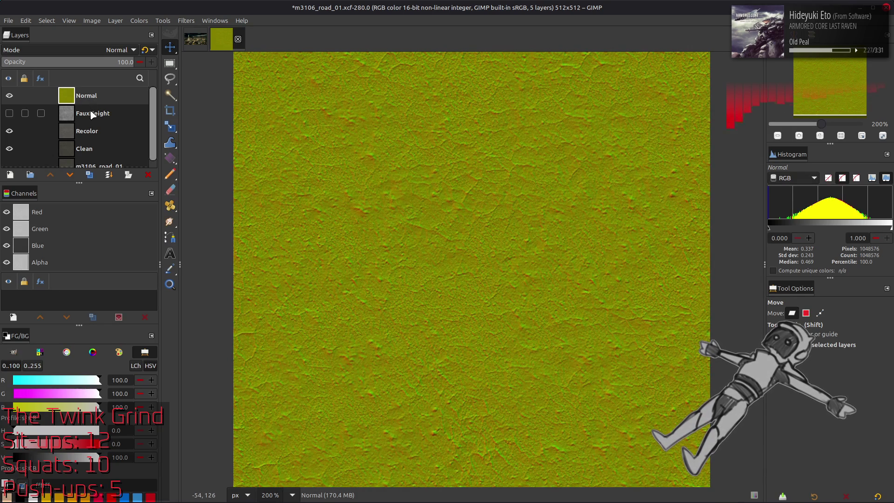
{"action": "right_click", "coordinate": [95, 92]}
Crop Normal to the 512x512 image and add an inverted Soft light duplicate.
{"action": "left_click", "coordinate": [120, 211]}
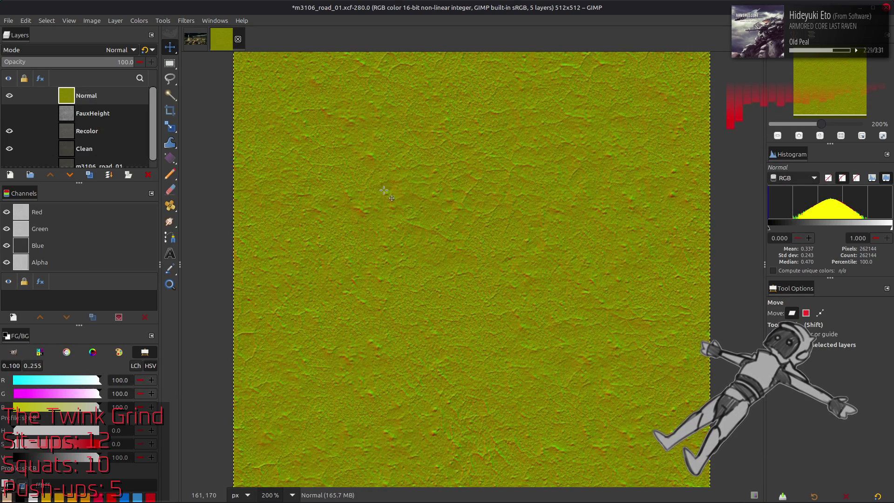
{"action": "left_click", "coordinate": [88, 175]}
{"action": "left_click", "coordinate": [89, 50]}
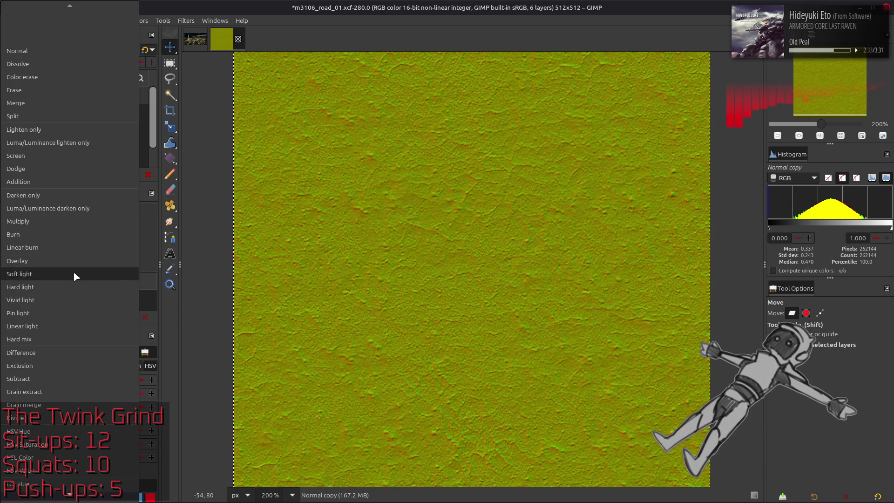
{"action": "left_click", "coordinate": [74, 272]}
{"action": "left_click", "coordinate": [137, 23]}
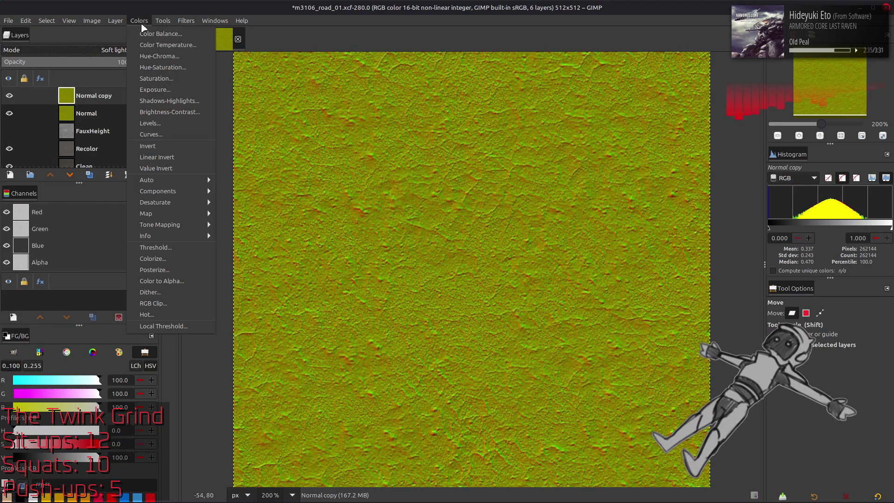
{"action": "left_click", "coordinate": [153, 145]}
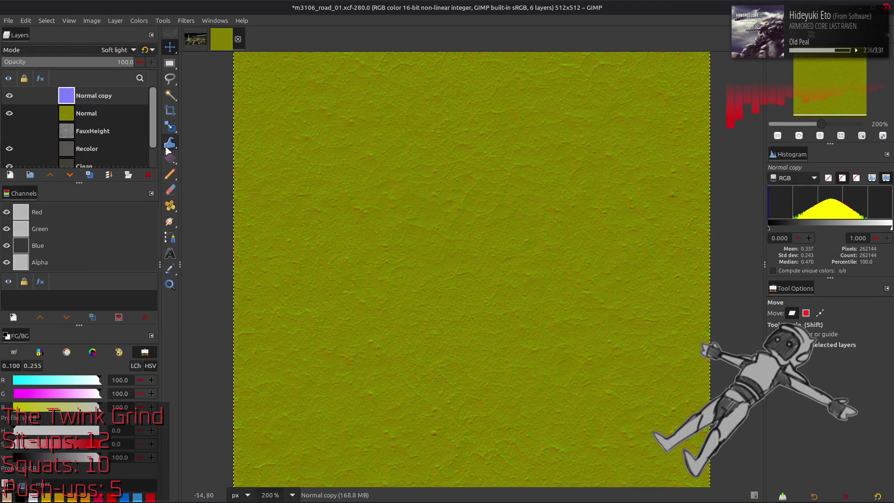
Merge the inverted copy down onto a fresh Normal duplicate.
{"action": "left_click", "coordinate": [43, 111]}
{"action": "left_click", "coordinate": [89, 175]}
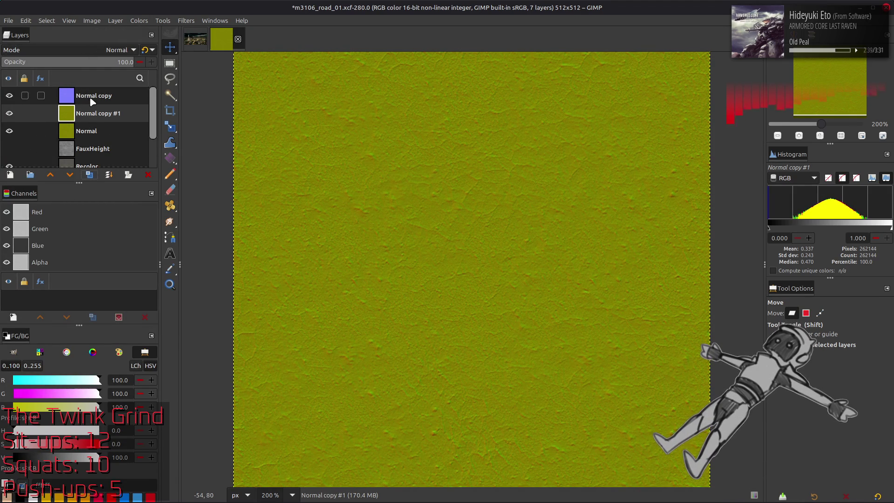
{"action": "left_click", "coordinate": [92, 98]}
{"action": "key", "text": "ctrl+m"}
Set the merged copy's Levels input to 25 low and 75 high.
{"action": "left_click", "coordinate": [139, 21]}
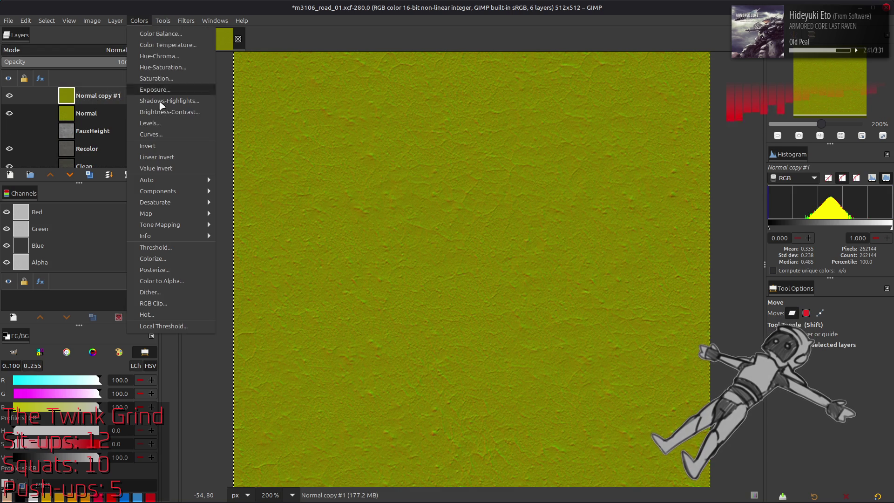
{"action": "left_click", "coordinate": [162, 119]}
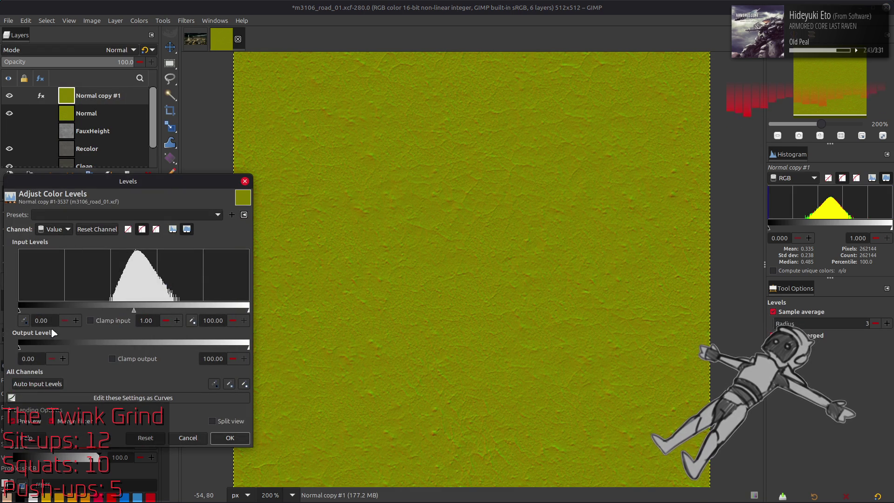
{"action": "key", "text": "Return"}
{"action": "triple_click", "coordinate": [210, 321]}
{"action": "type", "text": "75"}
{"action": "key", "text": "Return"}
{"action": "left_click", "coordinate": [230, 438]}
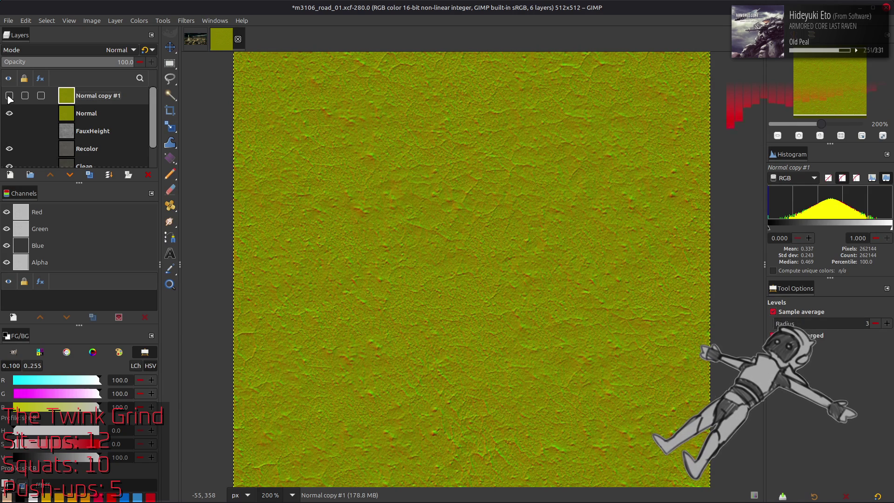
Compare the adjusted copy, then delete it and duplicate Normal again.
{"action": "left_click", "coordinate": [90, 116]}
{"action": "left_click", "coordinate": [105, 101]}
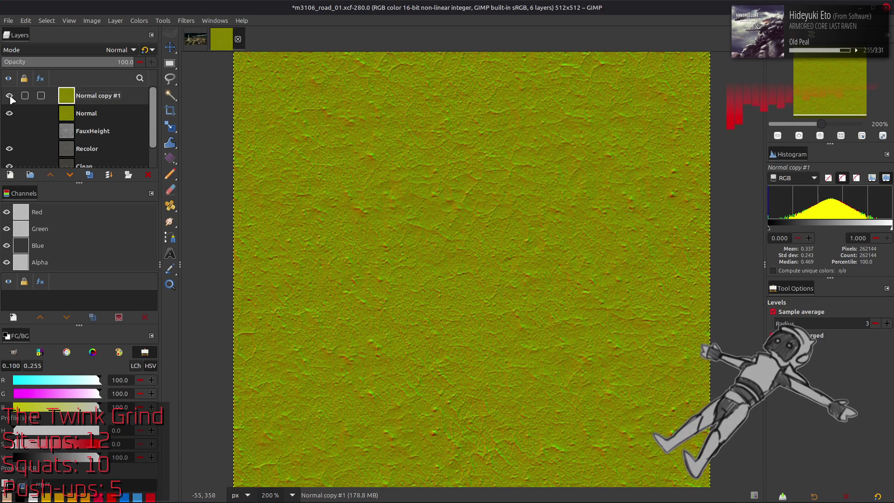
{"action": "left_click", "coordinate": [148, 174]}
{"action": "left_click", "coordinate": [90, 175]}
{"action": "left_click", "coordinate": [138, 21]}
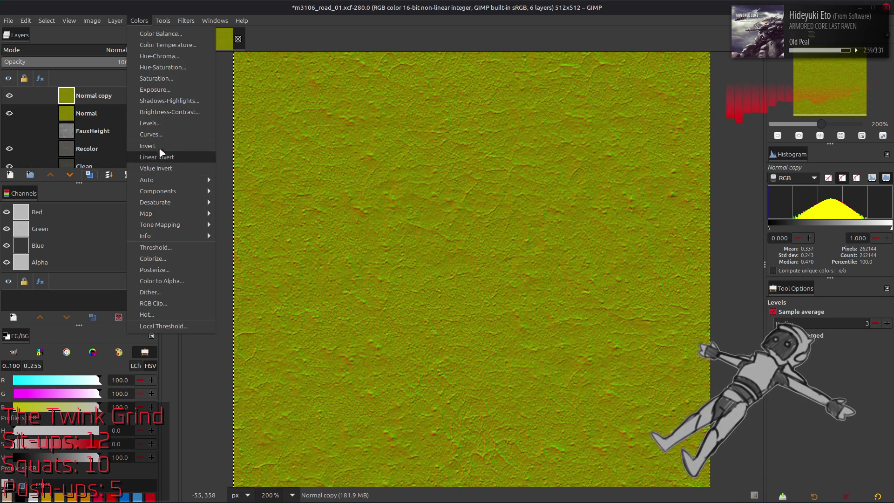
Invert the new copy, blend it as Overlay, and toggle it to compare.
{"action": "left_click", "coordinate": [153, 159]}
{"action": "left_click", "coordinate": [120, 50]}
{"action": "left_click", "coordinate": [65, 261]}
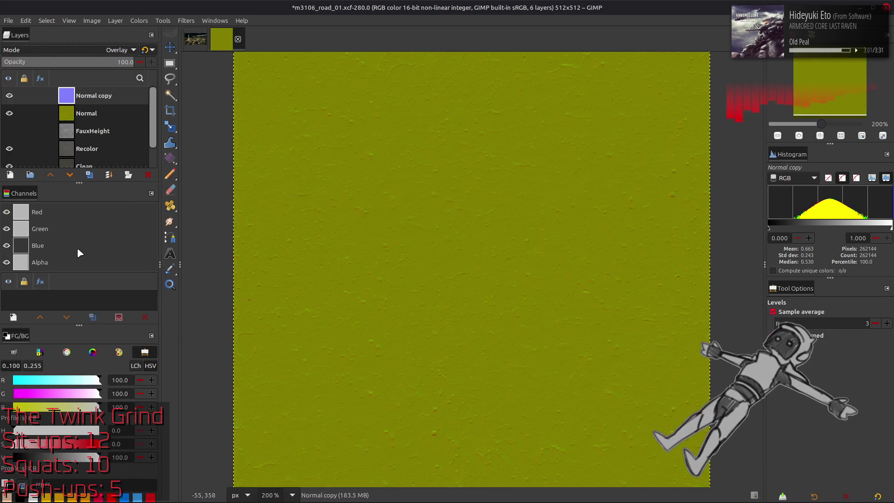
{"action": "left_click", "coordinate": [9, 95]}
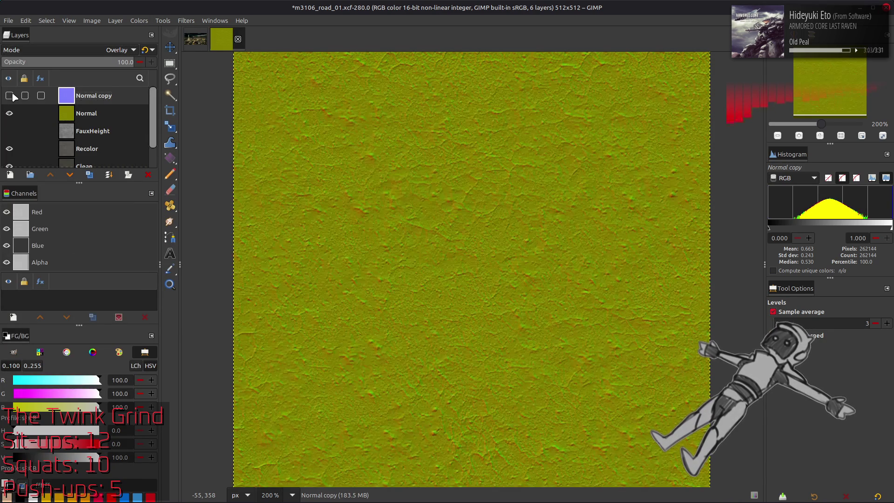
{"action": "left_click", "coordinate": [9, 95]}
{"action": "left_click", "coordinate": [9, 95]}
{"action": "left_click", "coordinate": [14, 96]}
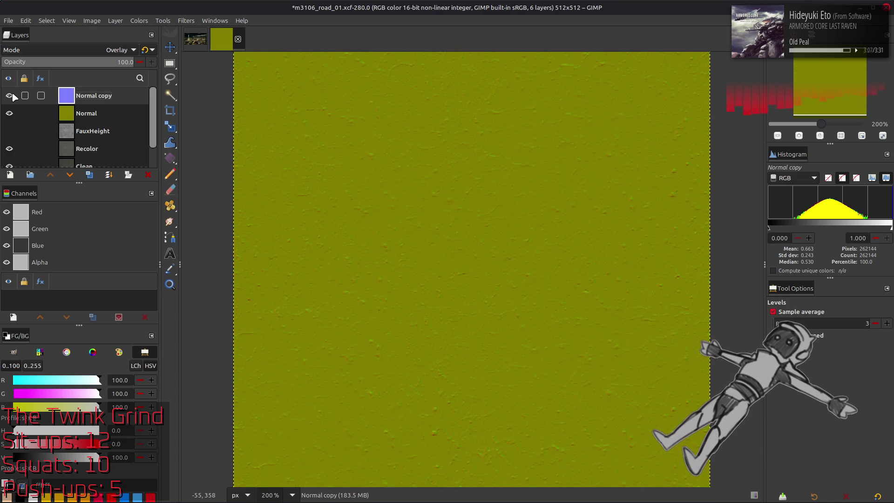
{"action": "left_click", "coordinate": [13, 95]}
{"action": "left_click", "coordinate": [13, 95]}
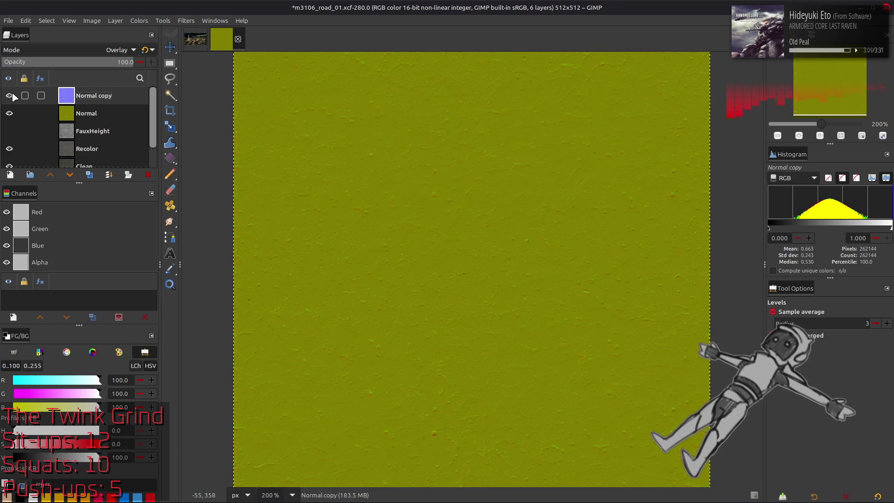
Merge the Overlay copy onto a fresh Normal duplicate, trying 50 opacity before undoing it.
{"action": "left_click", "coordinate": [93, 116]}
{"action": "left_click", "coordinate": [89, 174]}
{"action": "left_click", "coordinate": [87, 98]}
{"action": "key", "text": "ctrl+m"}
{"action": "type", "text": "50"}
{"action": "key", "text": "Return"}
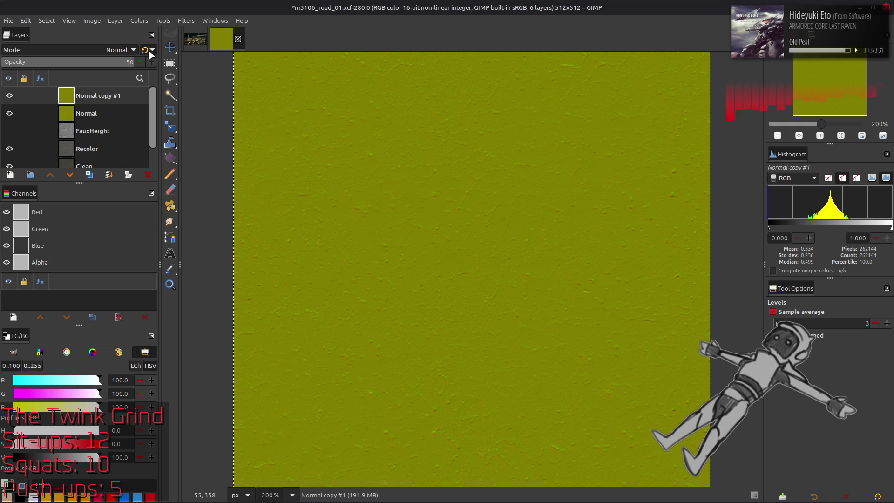
{"action": "key", "text": "Return"}
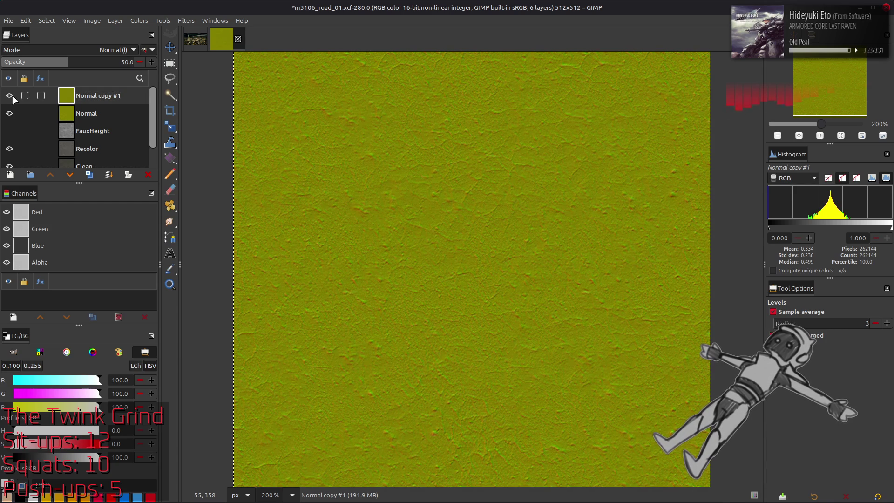
{"action": "key", "text": "ctrl+z"}
{"action": "key", "text": "ctrl+z"}
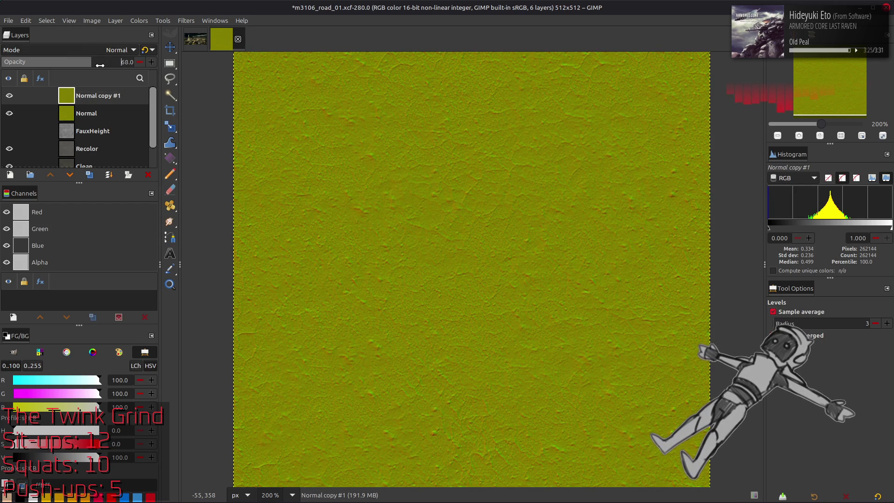
Set the top copy to Grain extract and merge it onto another Normal duplicate.
{"action": "left_click", "coordinate": [98, 51]}
{"action": "left_click", "coordinate": [48, 355]}
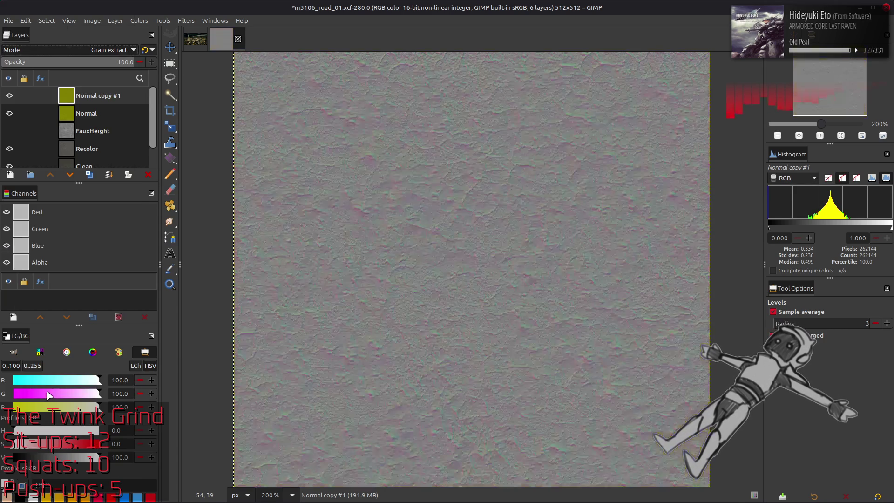
{"action": "left_click", "coordinate": [97, 113]}
{"action": "left_click", "coordinate": [89, 174]}
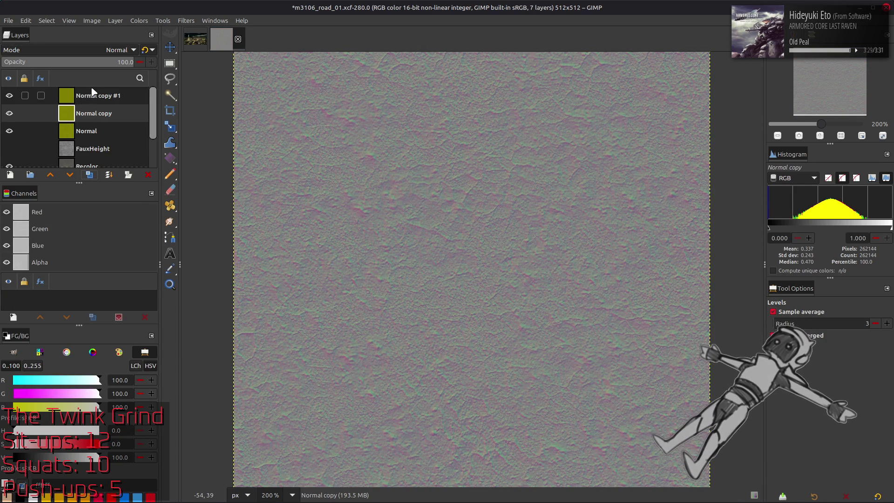
{"action": "left_click", "coordinate": [91, 97]}
{"action": "key", "text": "ctrl+m"}
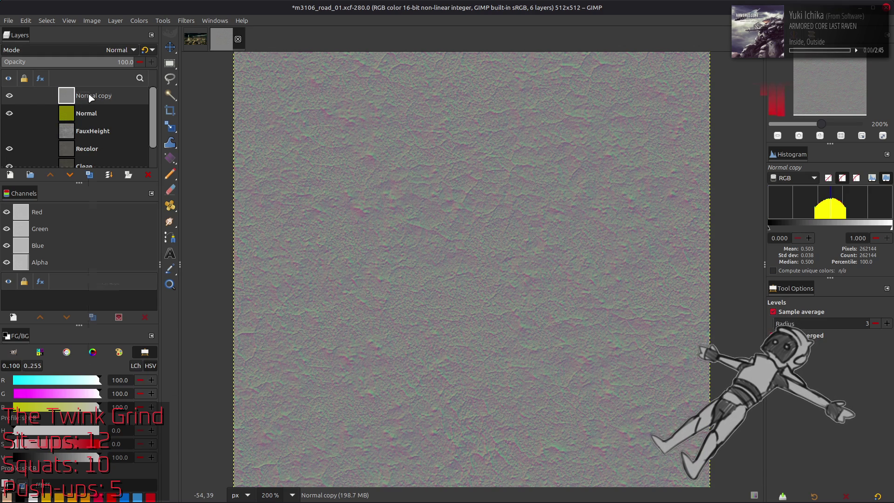
{"action": "left_click", "coordinate": [139, 20]}
Zero the Blue output level with Levels, then reapply the earlier Levels settings.
{"action": "left_click", "coordinate": [149, 124]}
{"action": "scroll", "coordinate": [53, 229], "scroll_direction": "down", "scroll_amount": 3}
{"action": "left_click_drag", "start_coordinate": [176, 347], "coordinate": [19, 347]}
{"action": "left_click", "coordinate": [230, 438]}
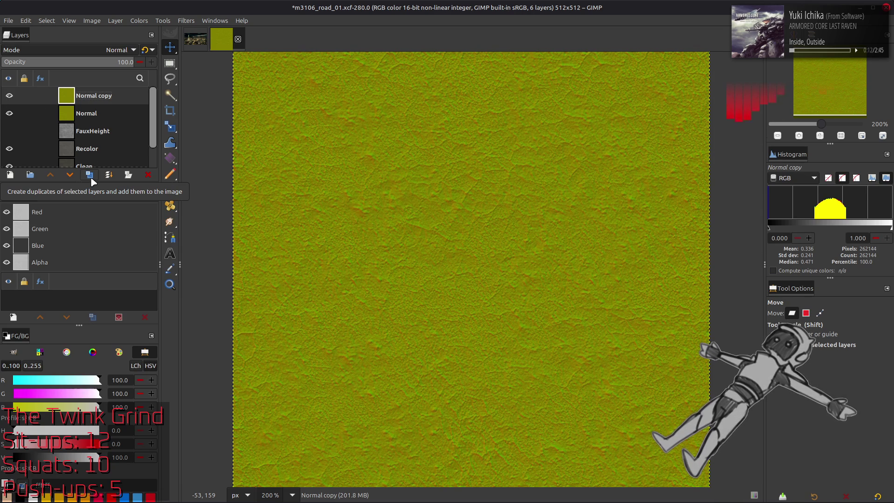
{"action": "left_click", "coordinate": [138, 20]}
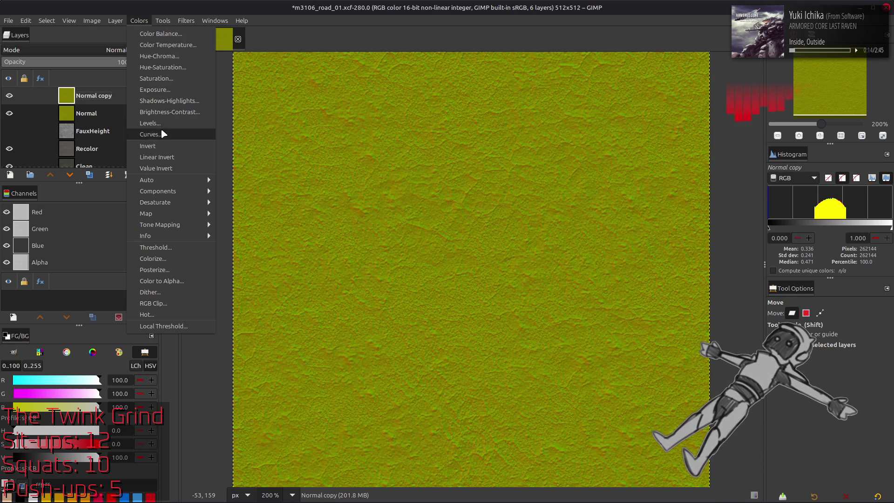
{"action": "left_click", "coordinate": [160, 129]}
{"action": "left_click", "coordinate": [102, 214]}
{"action": "left_click", "coordinate": [101, 229]}
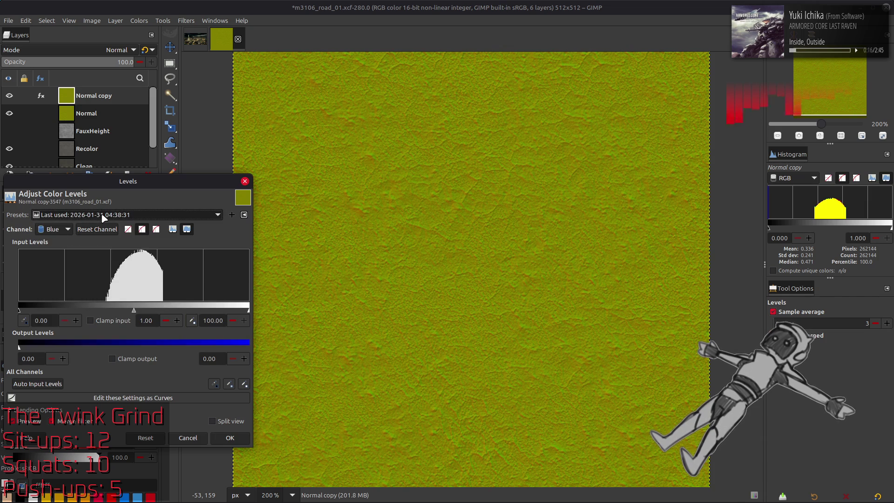
{"action": "left_click", "coordinate": [230, 438]}
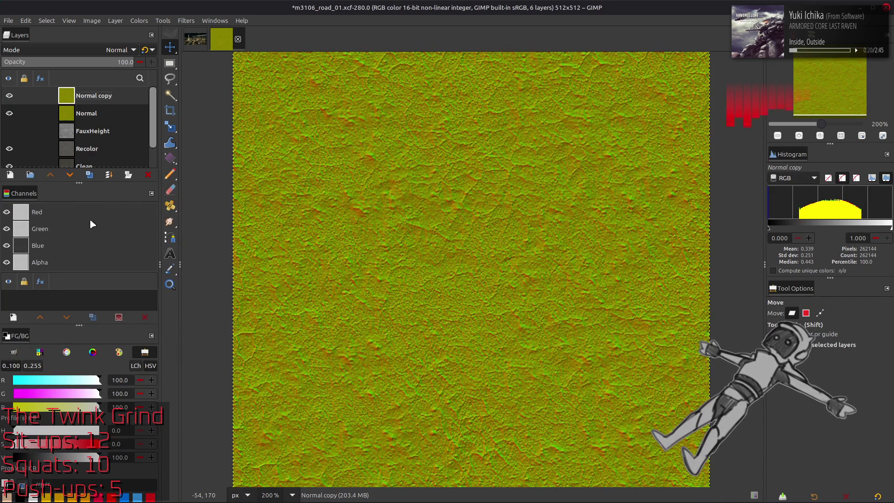
Try an inverted Overlay duplicate, undo it, and blend Normal copy as Soft light.
{"action": "left_click", "coordinate": [91, 178]}
{"action": "left_click", "coordinate": [139, 20]}
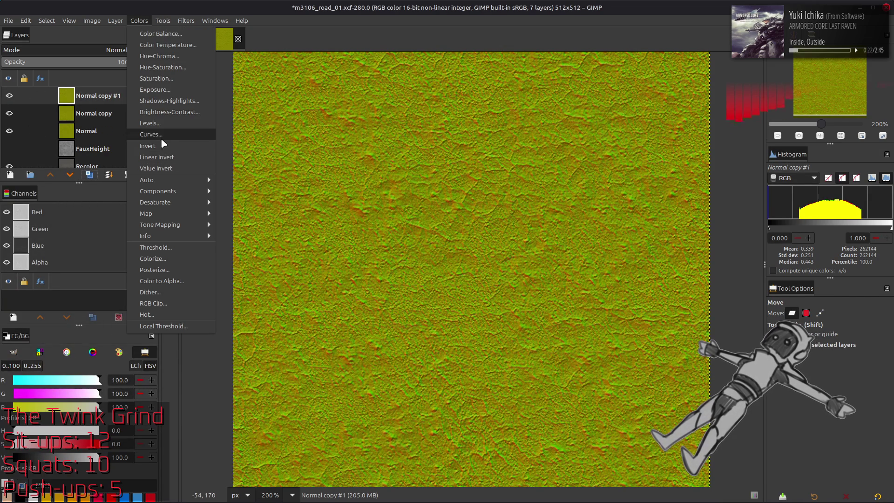
{"action": "left_click", "coordinate": [161, 137]}
{"action": "left_click", "coordinate": [100, 50]}
{"action": "left_click", "coordinate": [68, 250]}
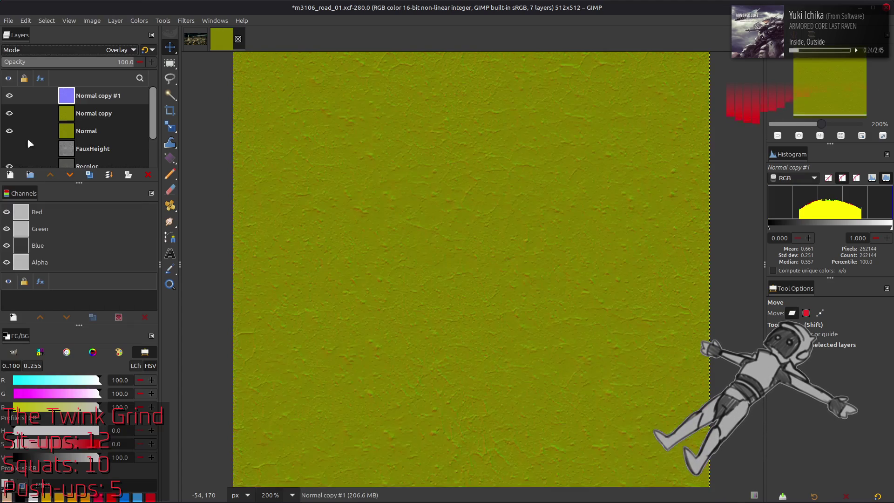
{"action": "scroll", "coordinate": [71, 54], "scroll_direction": "down", "scroll_amount": 1}
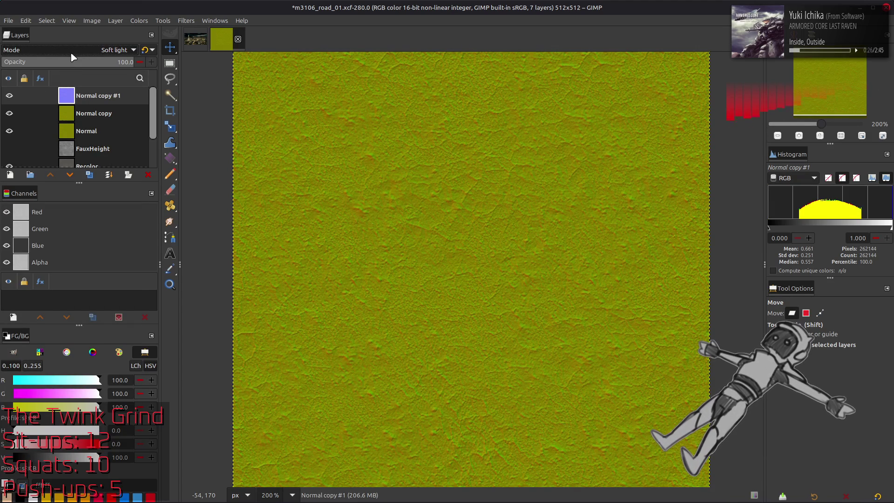
{"action": "key", "text": "ctrl+z"}
{"action": "key", "text": "ctrl+z"}
{"action": "key", "text": "ctrl+z"}
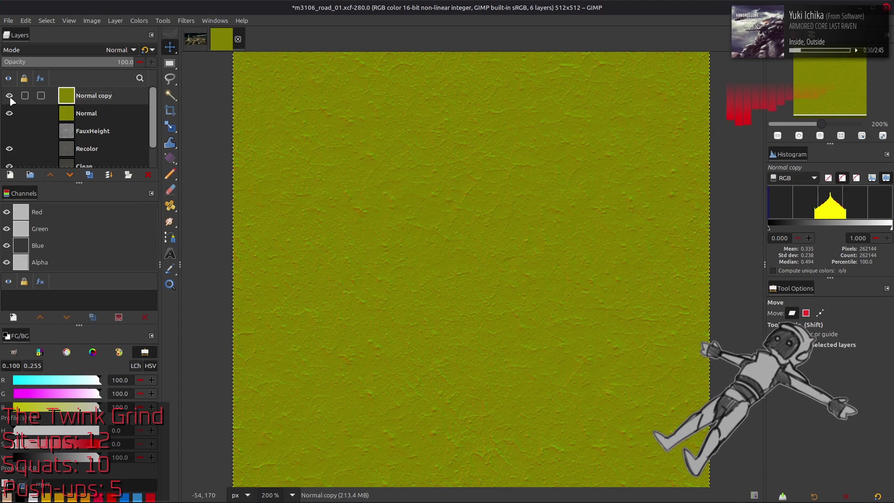
{"action": "left_click", "coordinate": [91, 49]}
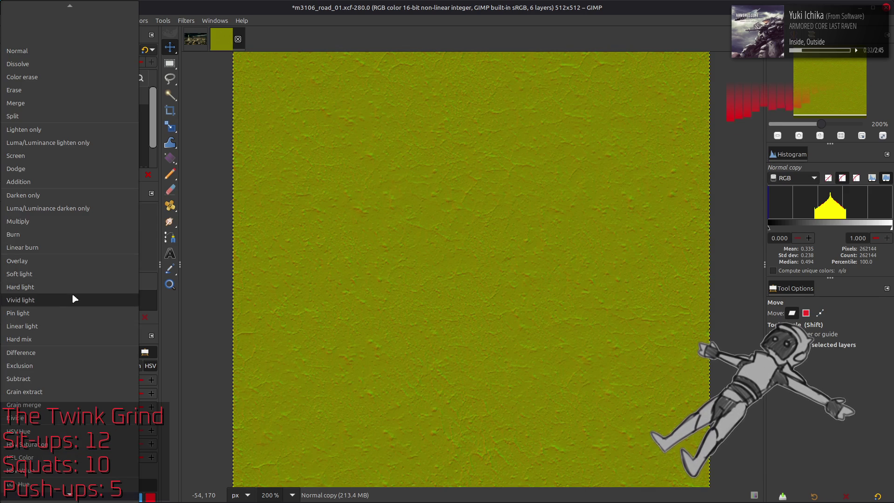
{"action": "left_click", "coordinate": [72, 273]}
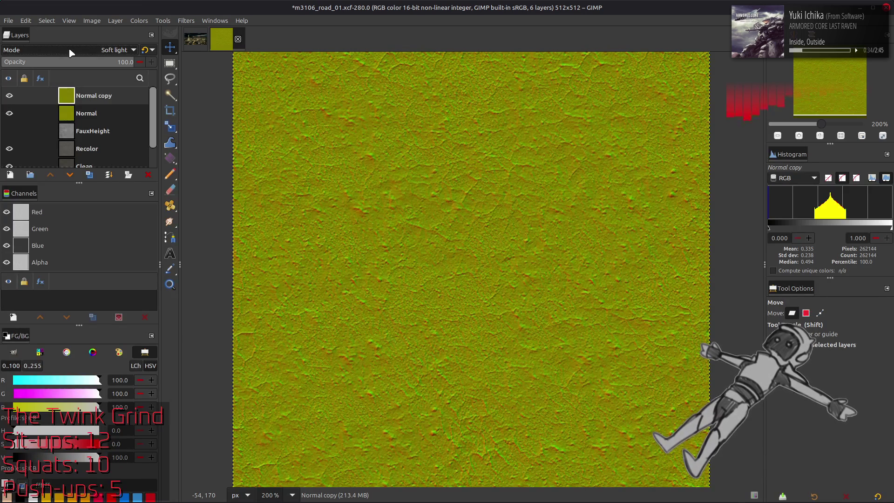
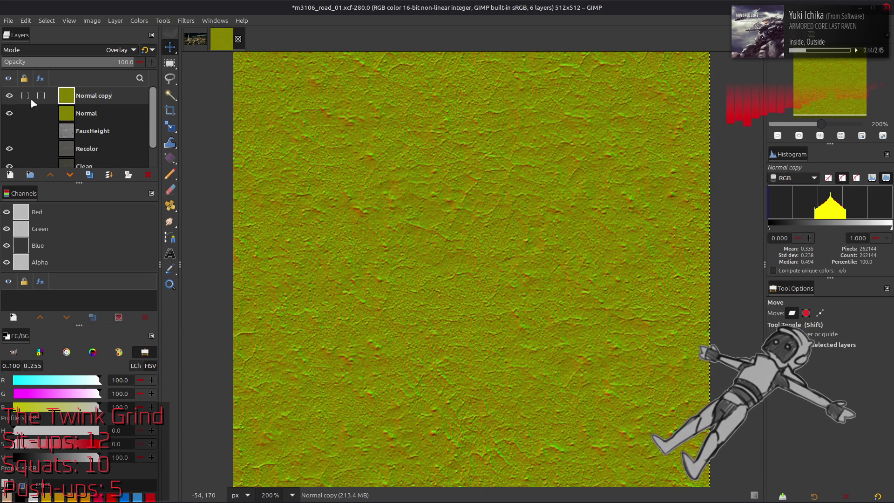
Show the Normal copy layer and set its opacity to 50.
{"action": "left_click", "coordinate": [81, 113]}
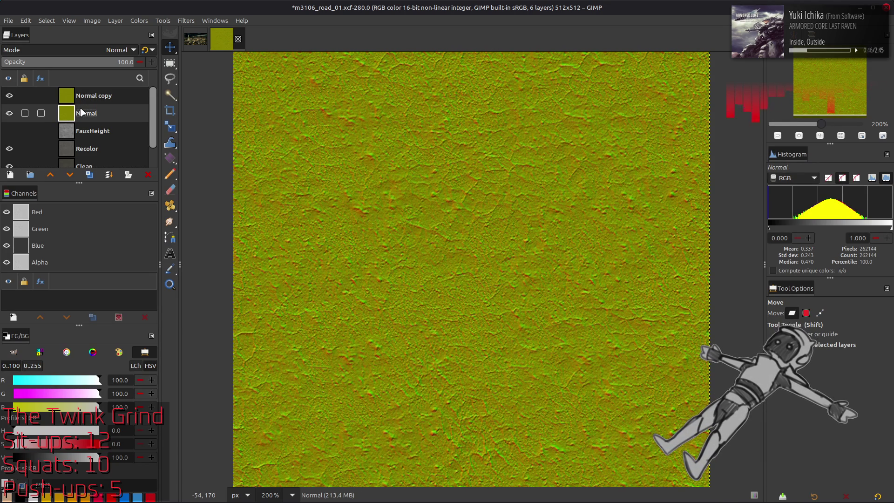
{"action": "left_click", "coordinate": [9, 96]}
{"action": "left_click", "coordinate": [94, 95]}
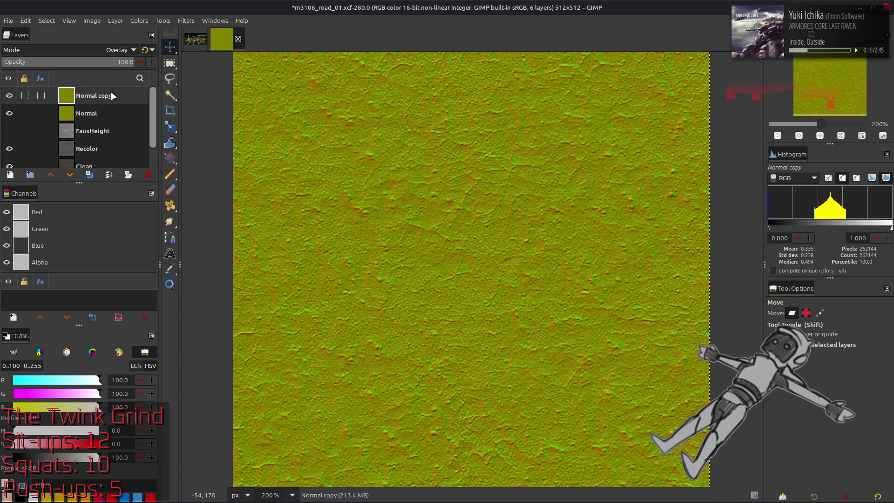
{"action": "scroll", "coordinate": [92, 52], "scroll_direction": "down", "scroll_amount": 1}
{"action": "scroll", "coordinate": [92, 53], "scroll_direction": "up", "scroll_amount": 1}
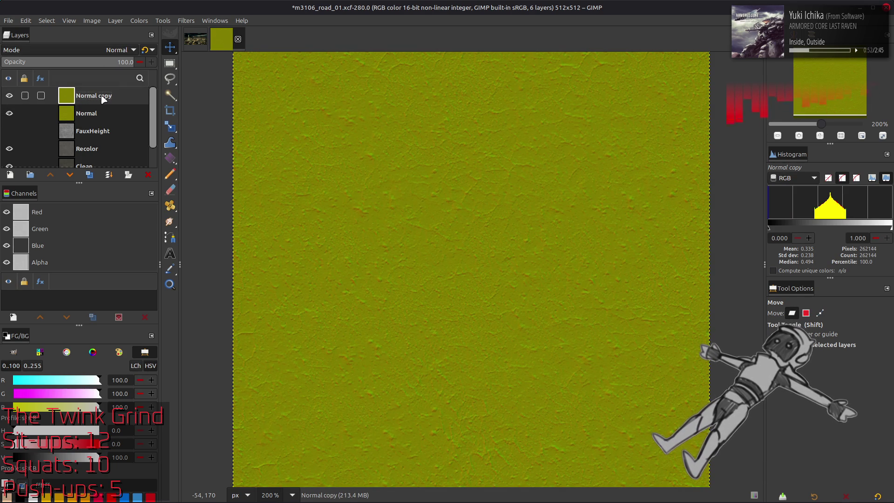
{"action": "left_click", "coordinate": [145, 50]}
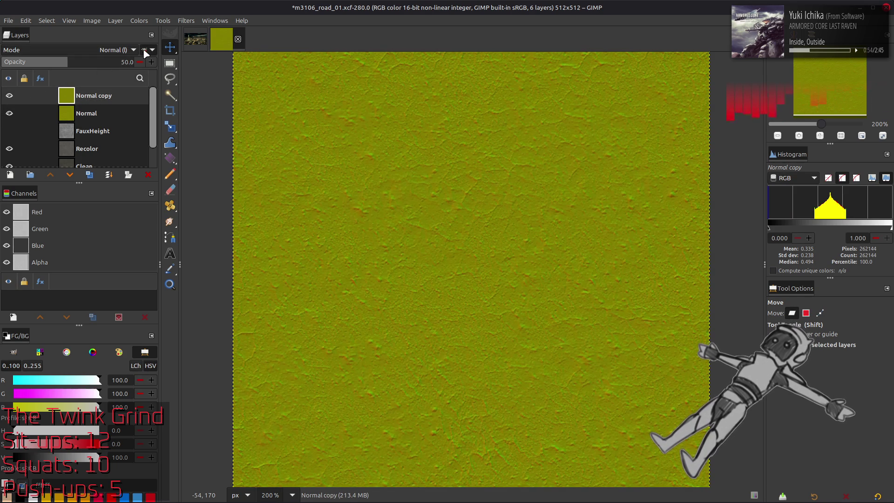
Reselect the Normal layer and save m3106_road_01.xcf.
{"action": "left_click", "coordinate": [48, 110]}
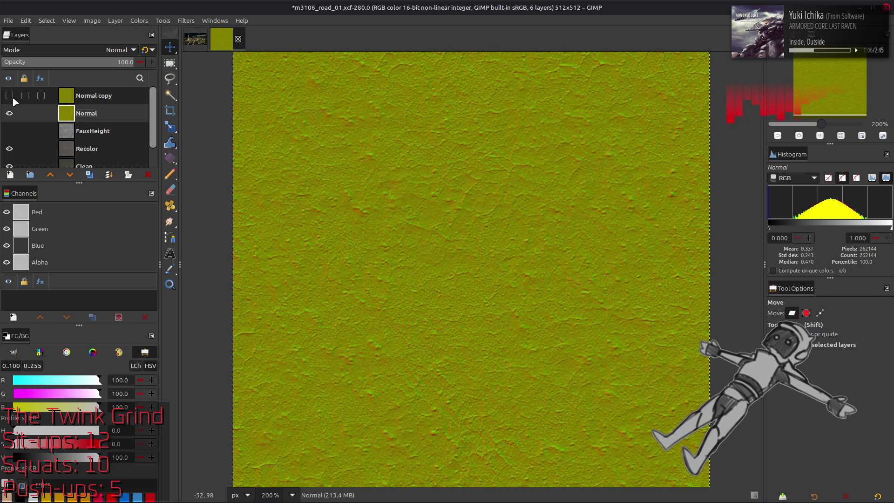
{"action": "key", "text": "ctrl+s"}
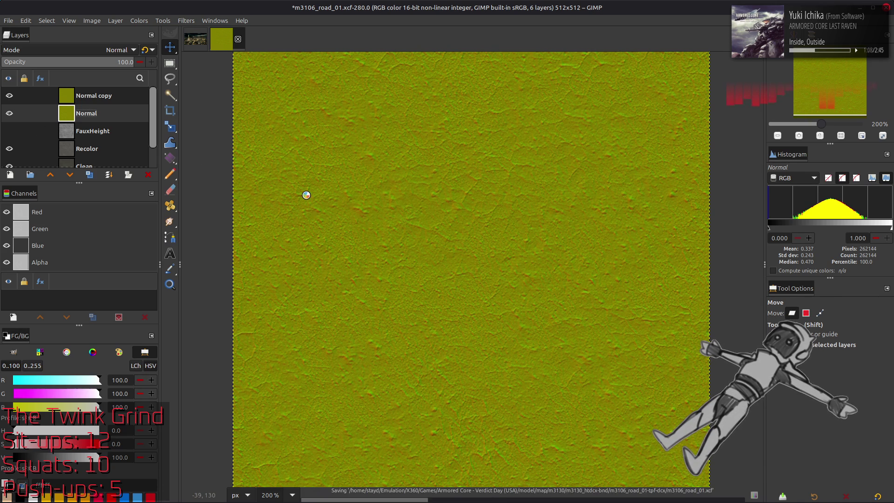
{"action": "key", "text": "alt+Tab"}
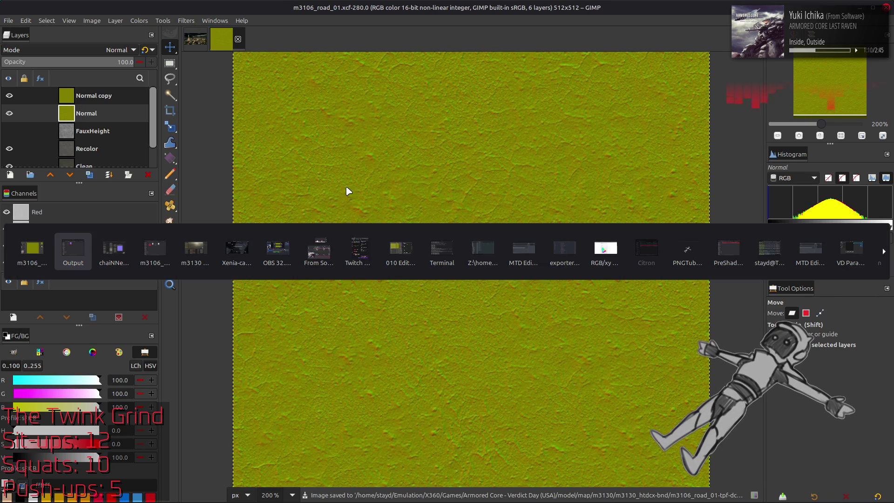
Duplicate the m3106_road_01_s-tpf-dcx folder inside m3130_htdcx-bnd.
{"action": "key", "text": "alt+Tab"}
{"action": "key", "text": "alt+Tab"}
{"action": "key", "text": "alt+Up"}
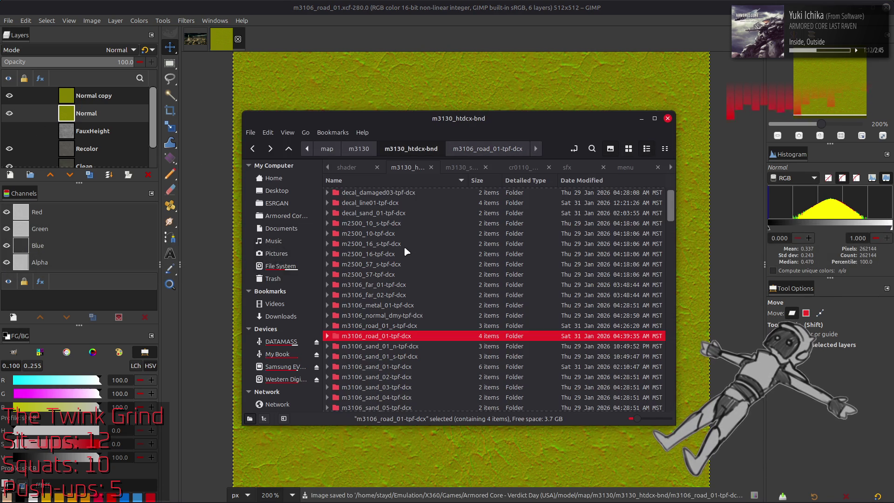
{"action": "left_click", "coordinate": [425, 327]}
{"action": "key", "text": "ctrl+c"}
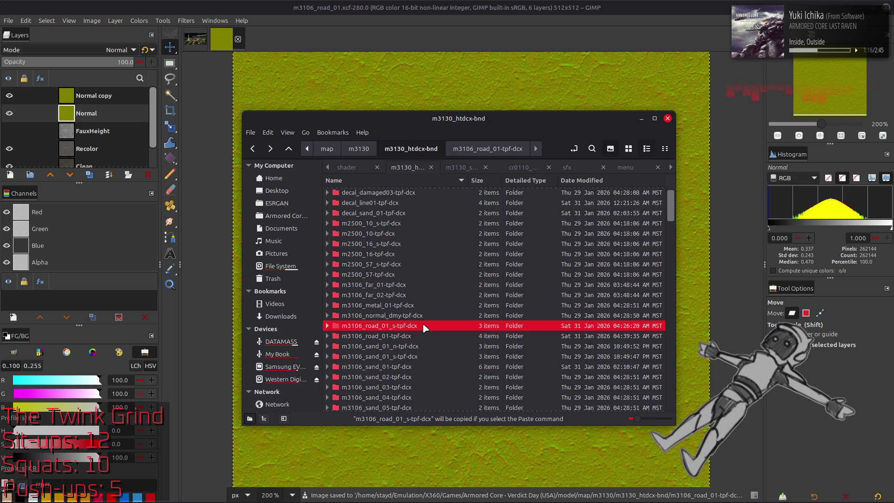
{"action": "key", "text": "ctrl+v"}
Rename the duplicated folder to m3106_road_01_n-tpf-dcx.
{"action": "right_click", "coordinate": [424, 335]}
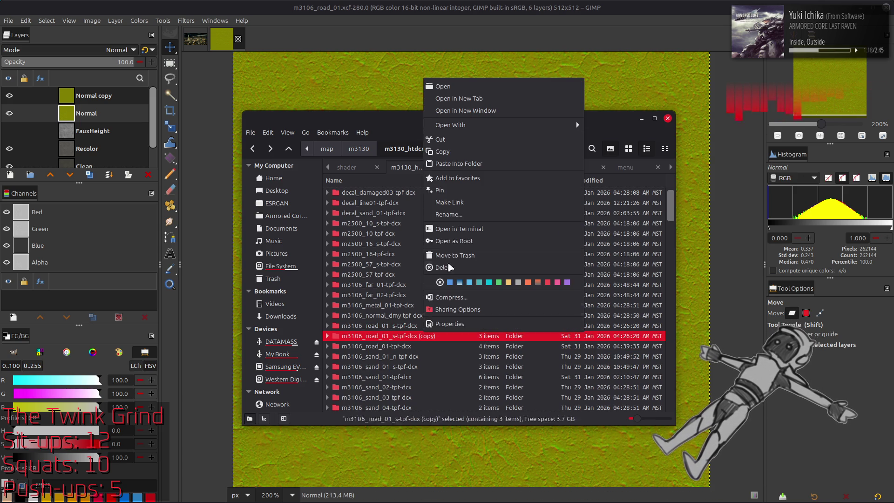
{"action": "left_click", "coordinate": [454, 215]}
{"action": "key", "text": "End"}
{"action": "key", "text": "BackSpace"}
{"action": "key", "text": "BackSpace"}
{"action": "key", "text": "BackSpace"}
{"action": "key", "text": "BackSpace"}
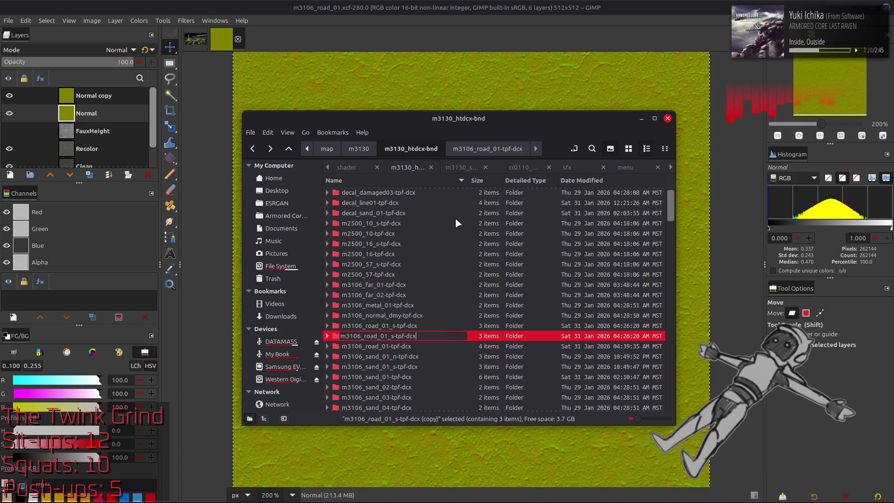
{"action": "key", "text": "Left"}
{"action": "key", "text": "Left"}
{"action": "key", "text": "Left"}
{"action": "key", "text": "BackSpace"}
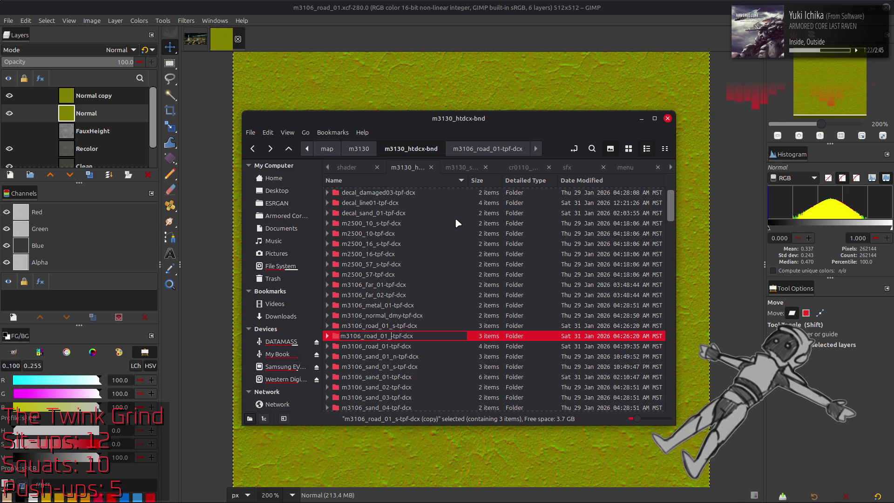
{"action": "type", "text": "n"}
{"action": "key", "text": "Return"}
Open m3106_road_01_n-tpf-dcx and delete the copied .dds texture.
{"action": "double_click", "coordinate": [413, 329]}
{"action": "left_click", "coordinate": [418, 209]}
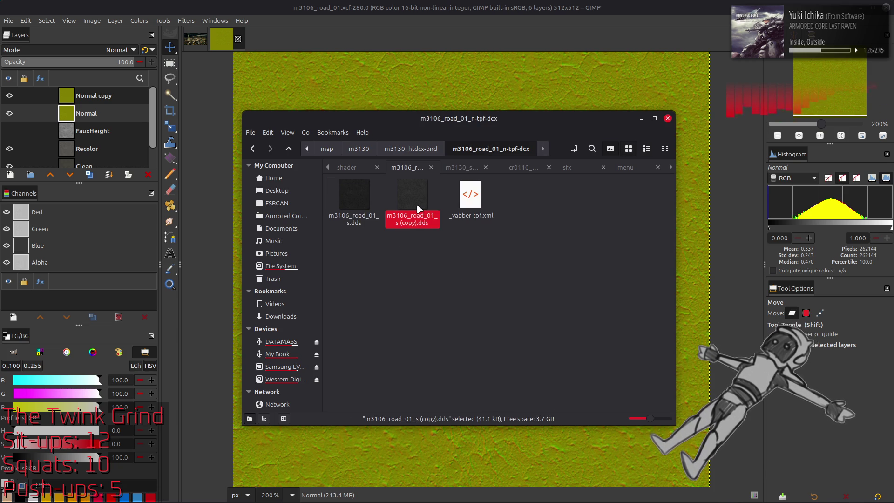
{"action": "key", "text": "Delete"}
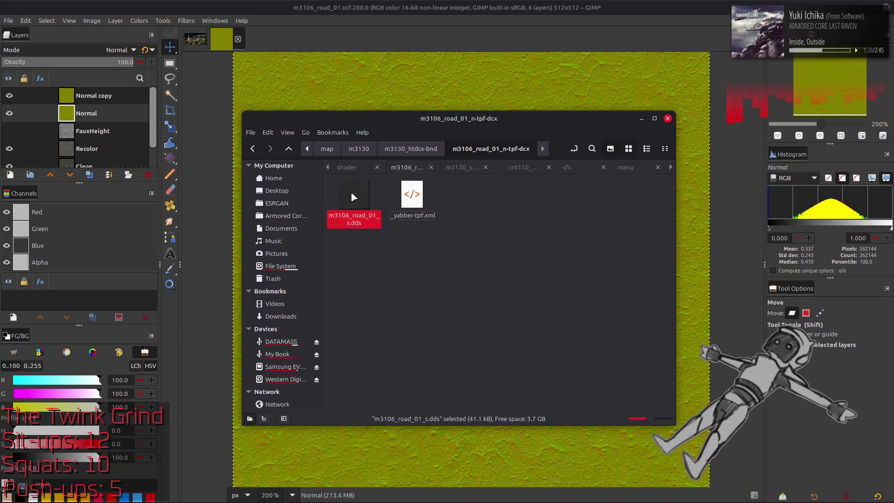
Rename m3106_road_01_s.dds to m3106_road_01_n.dds and open _yabber-tpf.xml for editing.
{"action": "right_click", "coordinate": [352, 197]}
{"action": "left_click", "coordinate": [399, 311]}
{"action": "key", "text": "BackSpace"}
{"action": "type", "text": "n"}
{"action": "key", "text": "Return"}
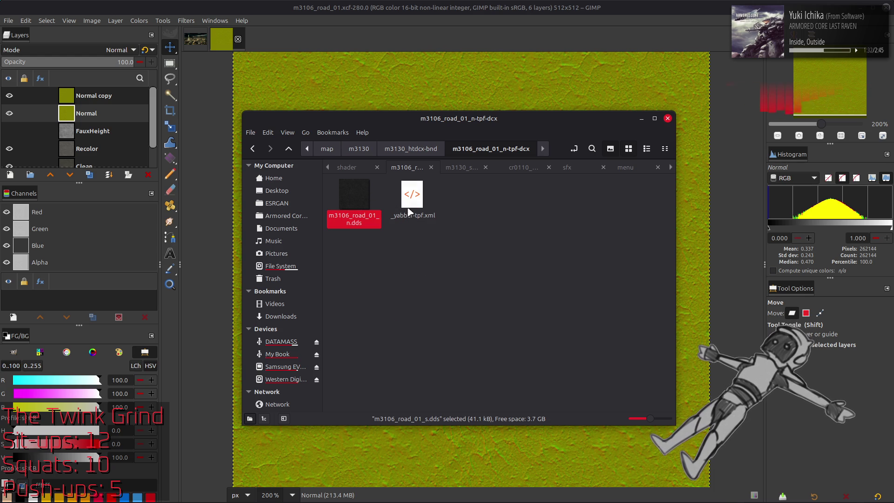
{"action": "left_click", "coordinate": [233, 494]}
{"action": "key", "text": "alt+Tab"}
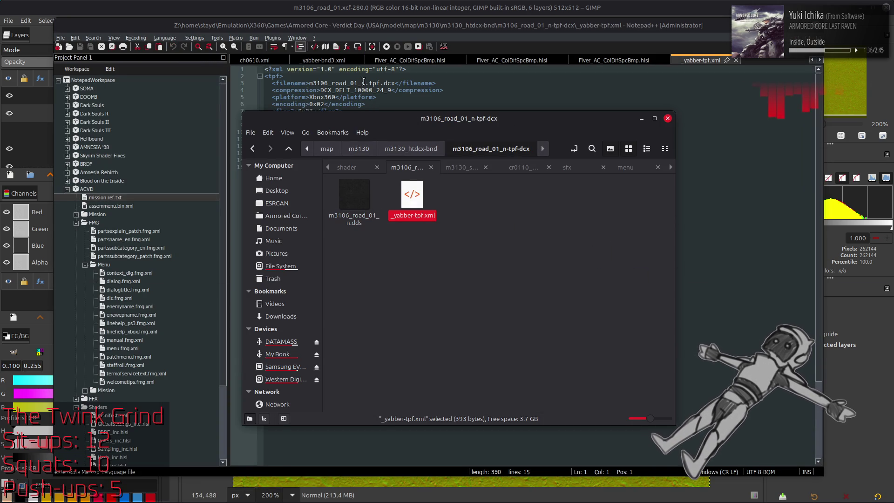
Change _s to _n in the xml's tpf filename and texture name.
{"action": "left_click", "coordinate": [365, 83]}
{"action": "key", "text": "BackSpace"}
{"action": "type", "text": "n"}
{"action": "left_click", "coordinate": [358, 132]}
{"action": "key", "text": "BackSpace"}
{"action": "type", "text": "name>m3106_road_0n_s.dds</name>"}
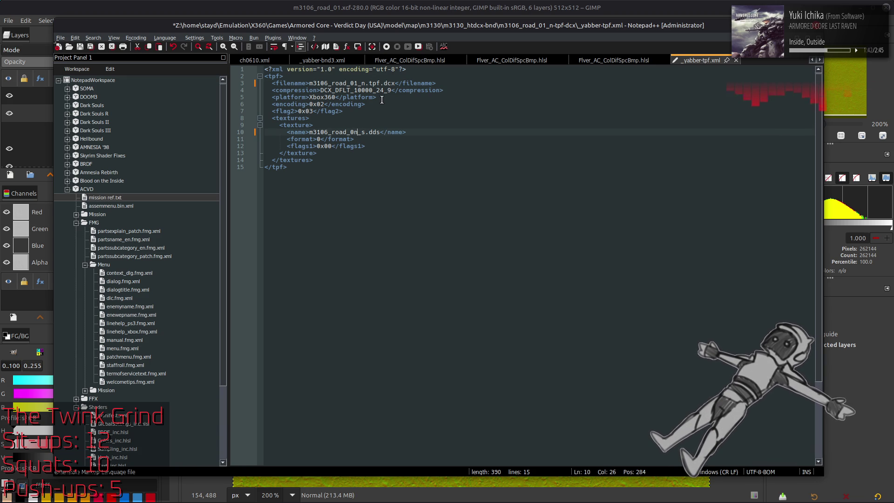
{"action": "key", "text": "BackSpace"}
{"action": "type", "text": "1"}
{"action": "key", "text": "Right"}
{"action": "key", "text": "Delete"}
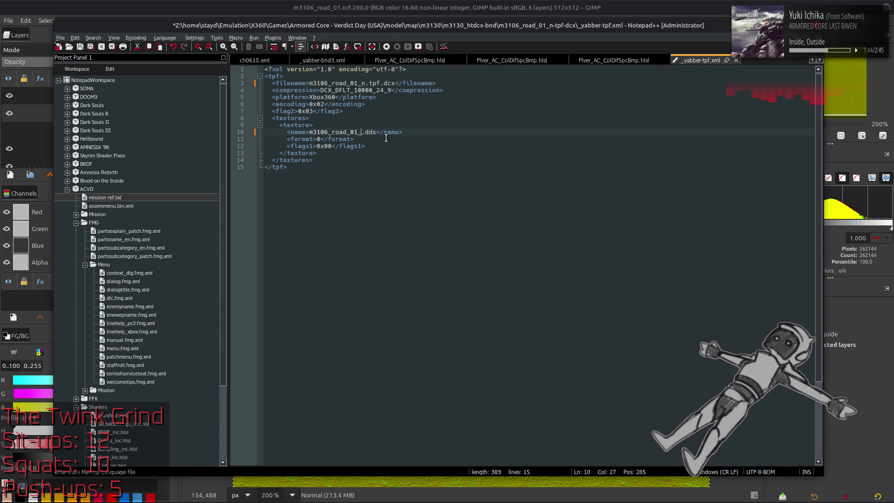
{"action": "type", "text": "n"}
Set the texture format to 23, save and close the xml, and return to GIMP.
{"action": "double_click", "coordinate": [318, 138]}
{"action": "type", "text": "23"}
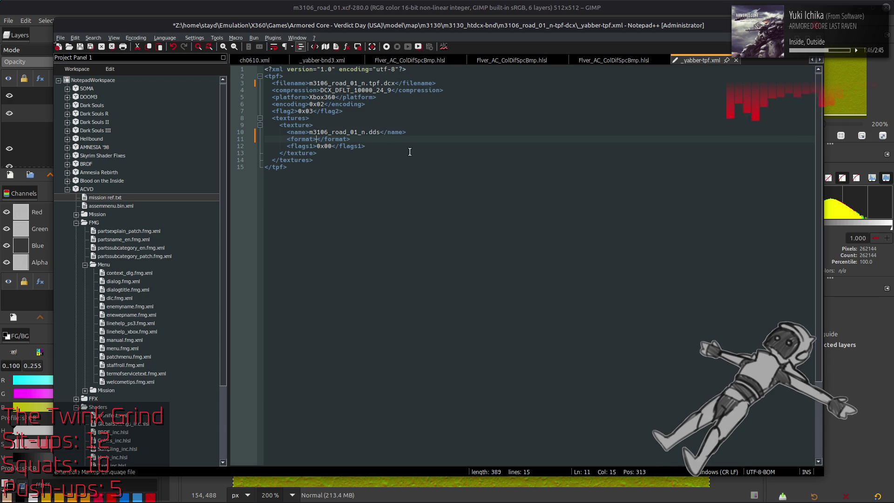
{"action": "left_click", "coordinate": [462, 148]}
{"action": "key", "text": "ctrl+s"}
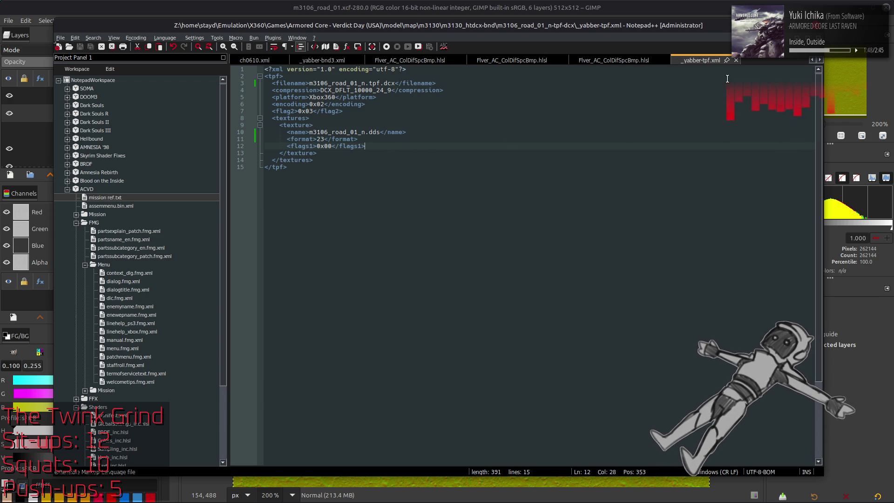
{"action": "key", "text": "ctrl+w"}
{"action": "key", "text": "alt+Tab"}
{"action": "left_click", "coordinate": [485, 264]}
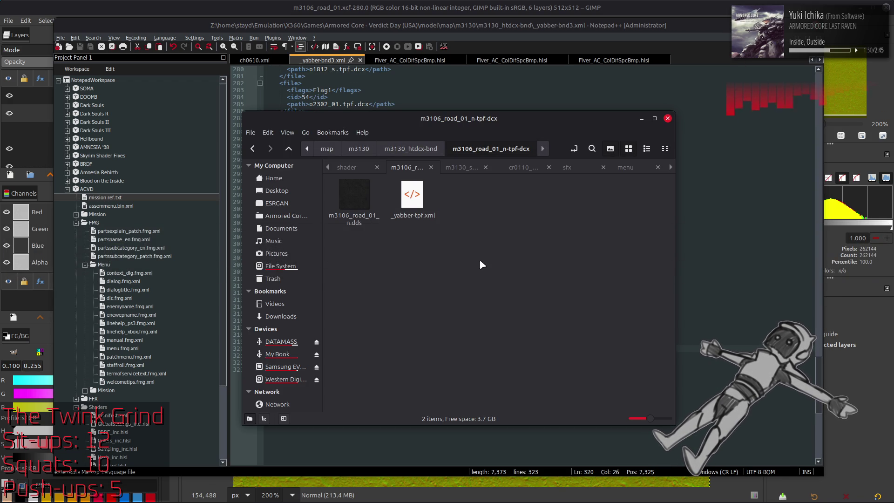
{"action": "key", "text": "alt+Up"}
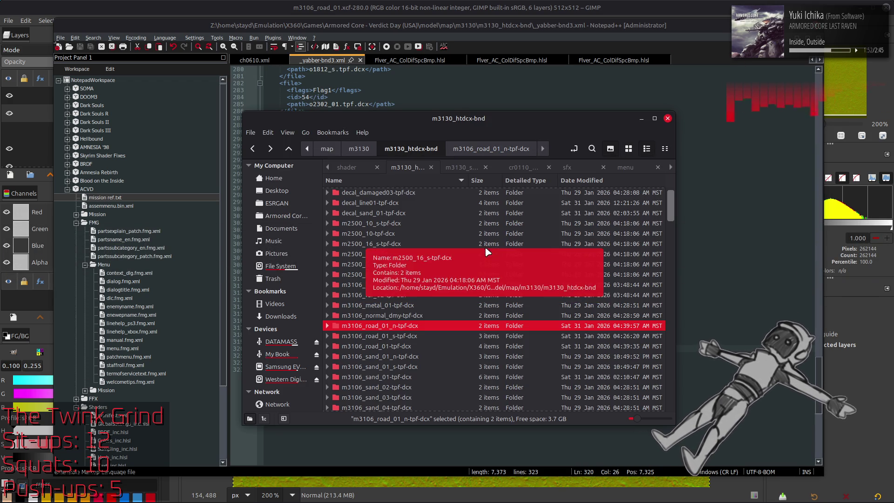
{"action": "key", "text": "alt+Tab"}
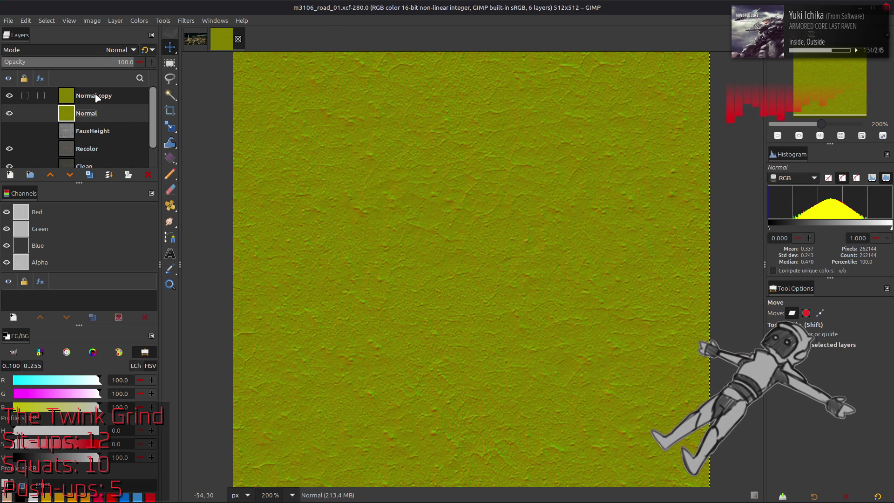
Merge the Normal copy layer down into the Normal layer.
{"action": "key", "text": "ctrl+shift+m"}
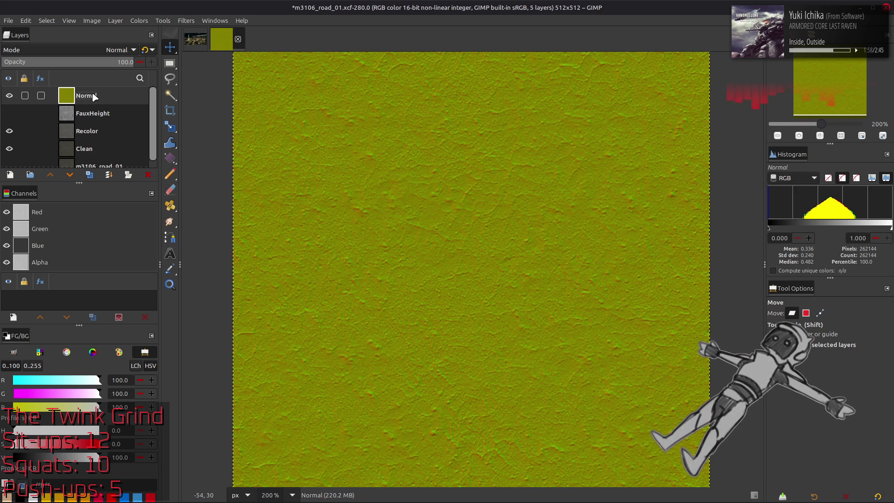
{"action": "right_click", "coordinate": [85, 93]}
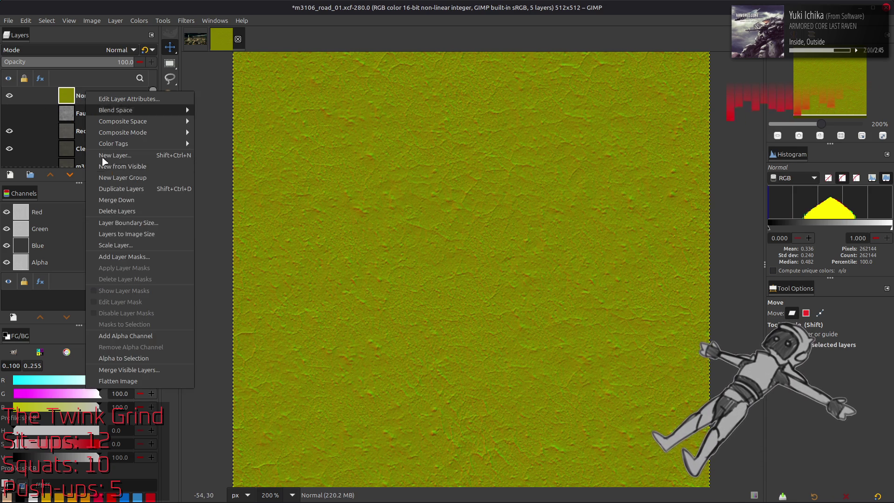
{"action": "left_click", "coordinate": [271, 185]}
Export over m3106_road_01_n.dds in the m3106_road_01_n-tpf-dcx folder, replacing the existing file.
{"action": "left_click", "coordinate": [8, 21]}
{"action": "left_click", "coordinate": [63, 179]}
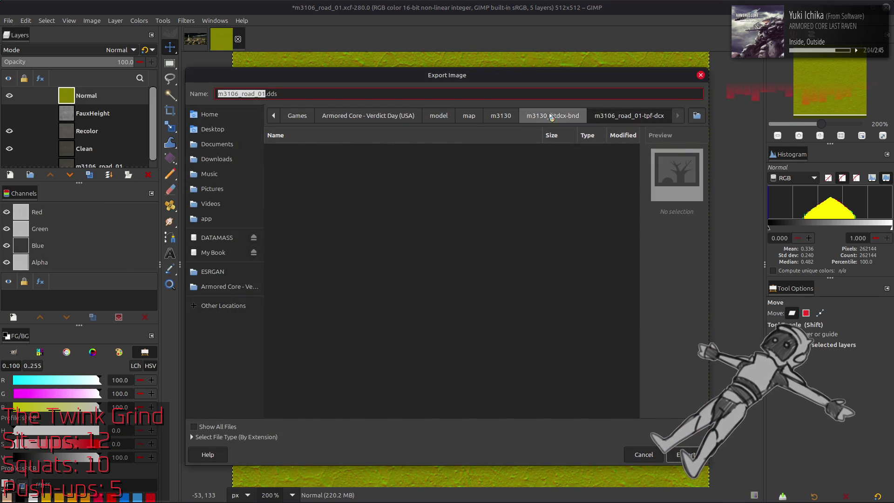
{"action": "left_click", "coordinate": [552, 116]}
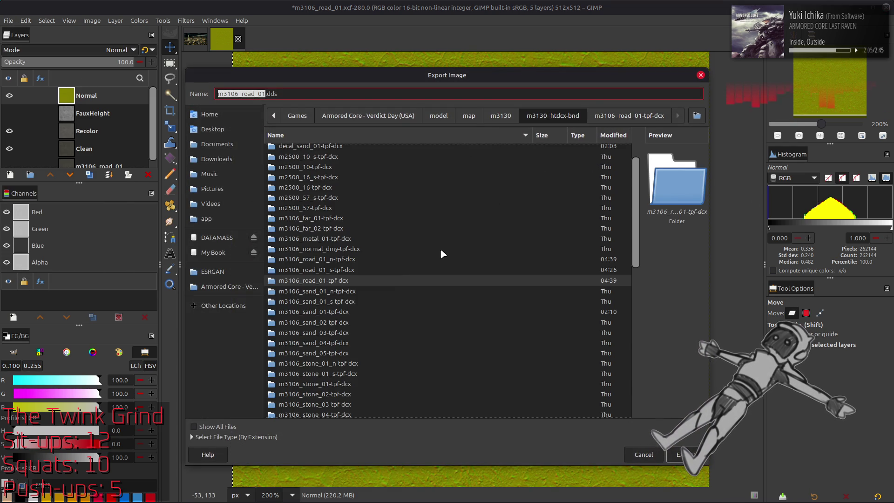
{"action": "double_click", "coordinate": [335, 261]}
{"action": "left_click", "coordinate": [339, 151]}
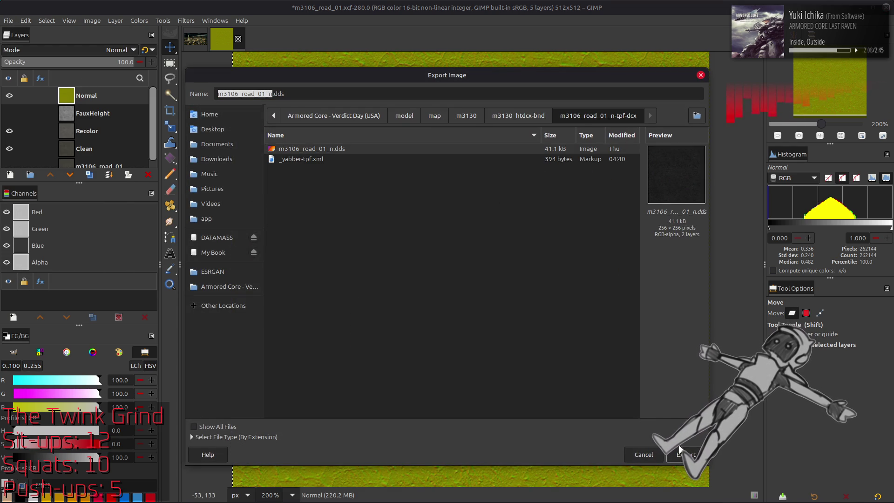
{"action": "key", "text": "Return"}
{"action": "left_click", "coordinate": [516, 315]}
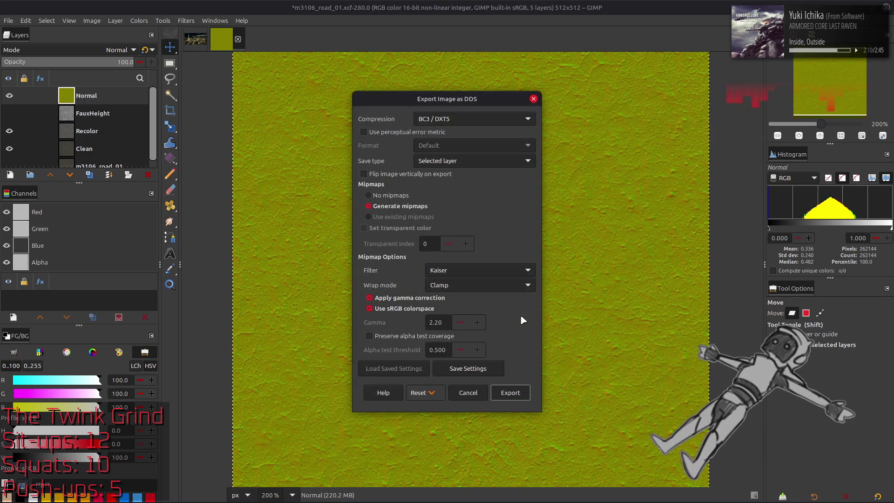
Choose BC5 / ATI2 (3Dc) compression with gamma correction off and export the DDS.
{"action": "left_click", "coordinate": [445, 119]}
{"action": "left_click", "coordinate": [463, 161]}
{"action": "left_click", "coordinate": [428, 300]}
{"action": "scroll", "coordinate": [460, 284], "scroll_direction": "up", "scroll_amount": 1}
{"action": "scroll", "coordinate": [463, 270], "scroll_direction": "up", "scroll_amount": 1}
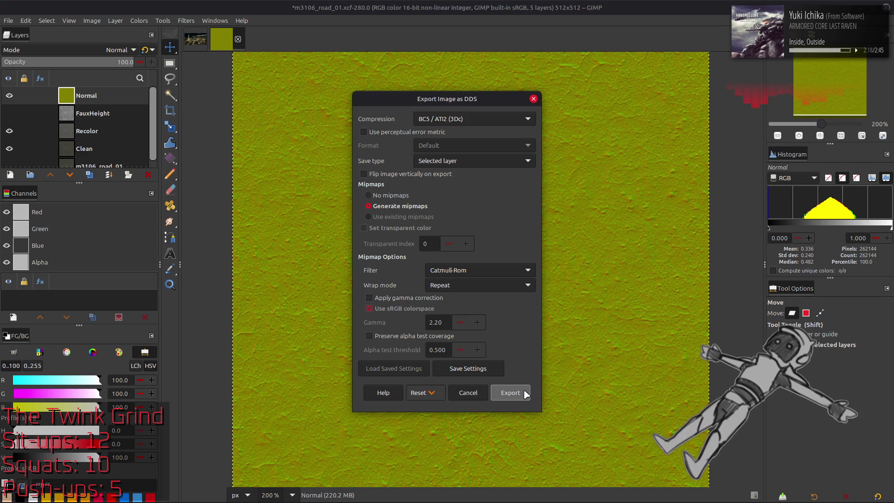
{"action": "left_click", "coordinate": [526, 394]}
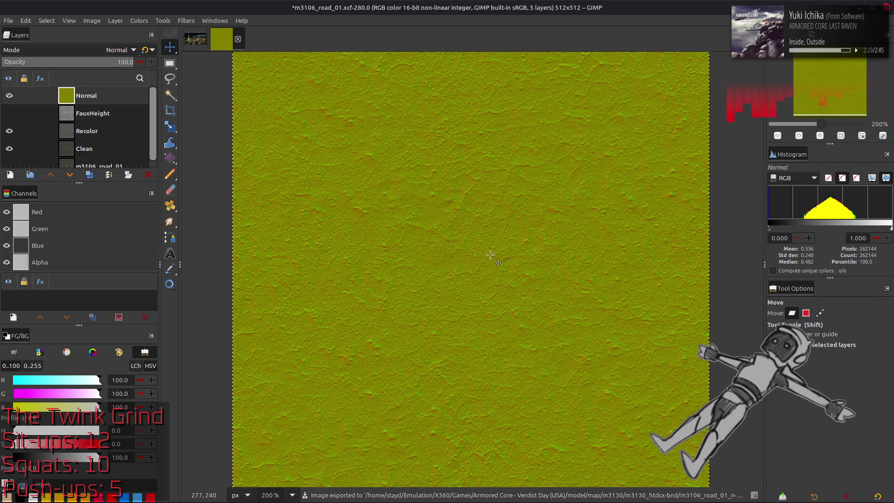
{"action": "mouse_move", "coordinate": [445, 501]}
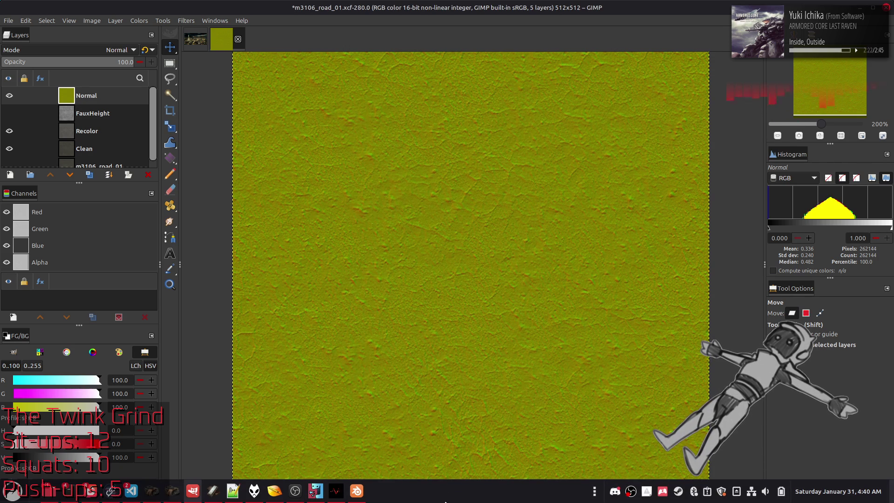
Select the bridge deck mesh and copy its g_BumpmapTexture nodes.
{"action": "left_click", "coordinate": [363, 498]}
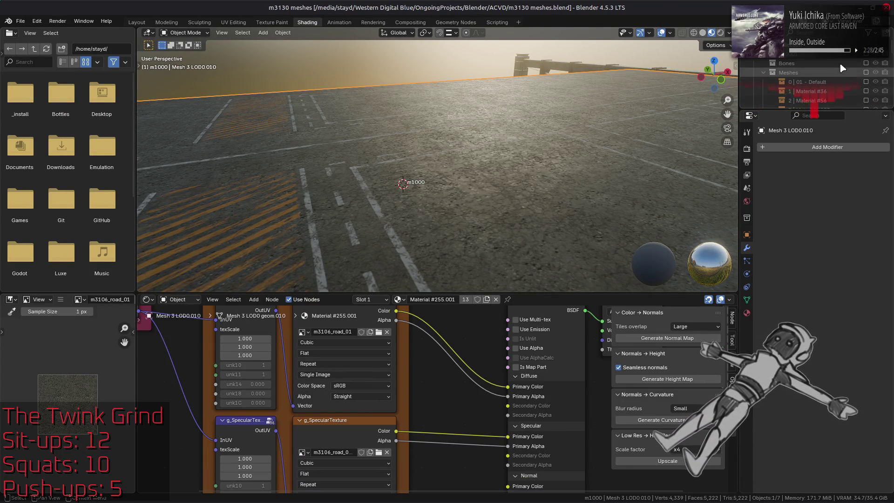
{"action": "scroll", "coordinate": [558, 182], "scroll_direction": "down", "scroll_amount": 5}
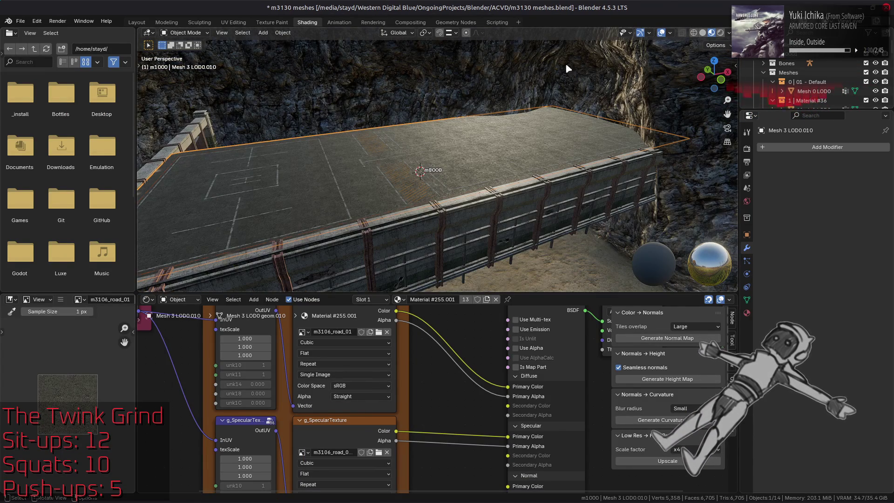
{"action": "left_click", "coordinate": [468, 275]}
{"action": "scroll", "coordinate": [302, 475], "scroll_direction": "down", "scroll_amount": 5}
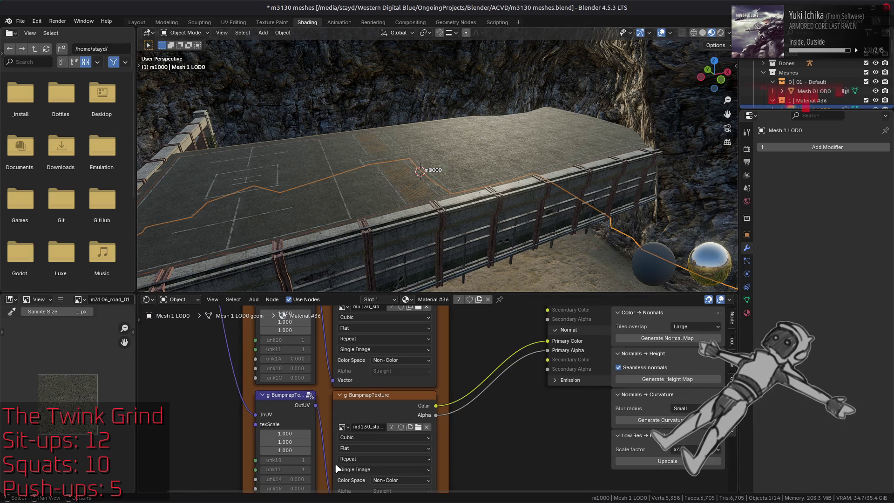
{"action": "left_click", "coordinate": [373, 400]}
{"action": "right_click", "coordinate": [356, 351]}
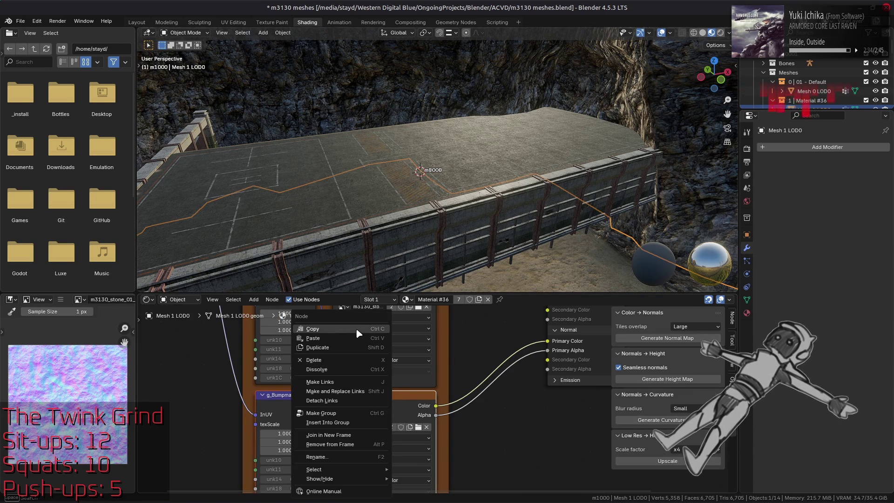
Hide the cliff, paste the bumpmap nodes into the road material, and link UV to InUV.
{"action": "left_click", "coordinate": [866, 72]}
{"action": "scroll", "coordinate": [433, 161], "scroll_direction": "up", "scroll_amount": 4}
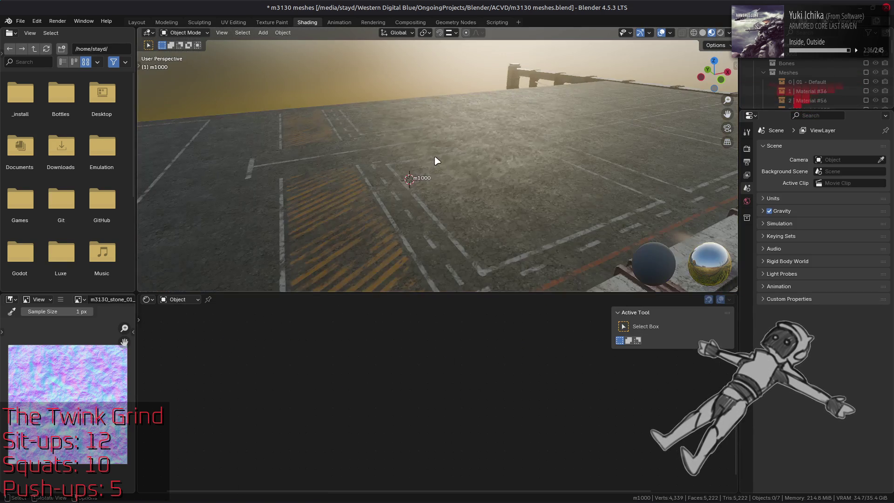
{"action": "left_click", "coordinate": [529, 188]}
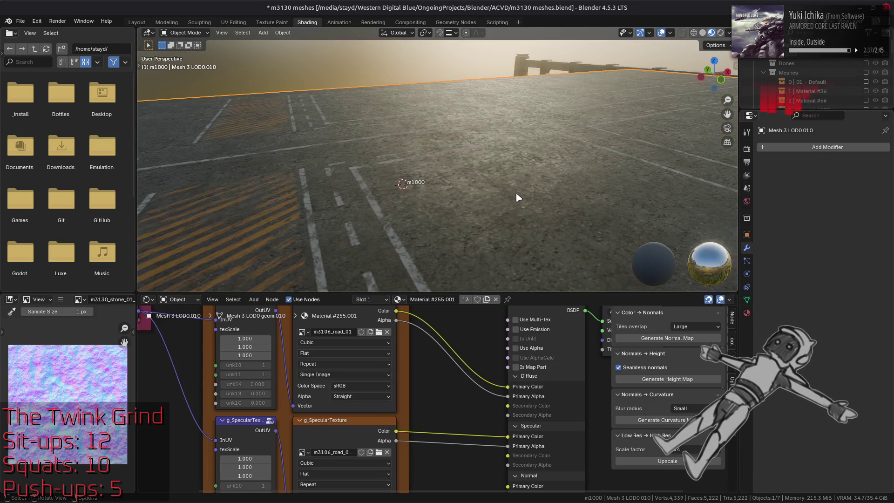
{"action": "right_click", "coordinate": [463, 384]}
{"action": "middle_click_drag", "start_coordinate": [175, 356], "coordinate": [208, 360]}
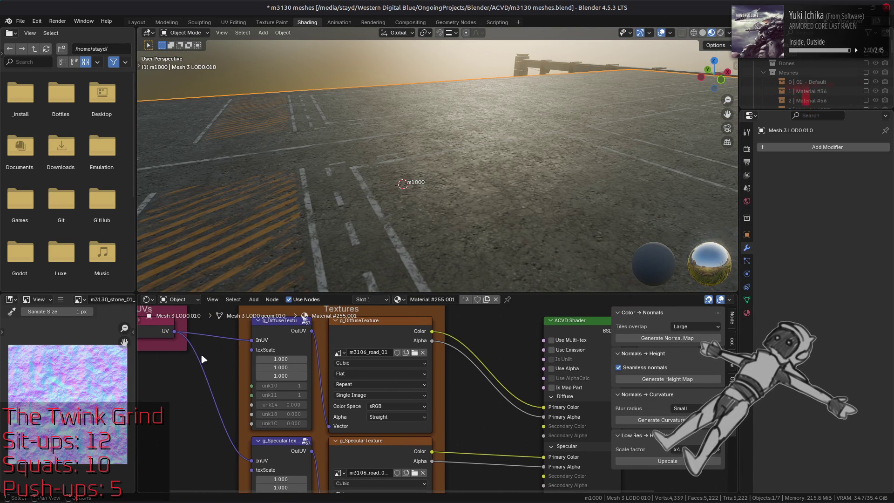
{"action": "mouse_move", "coordinate": [174, 331]}
{"action": "left_mouse_down"}
{"action": "mouse_move", "coordinate": [254, 484]}
{"action": "mouse_move", "coordinate": [256, 394]}
{"action": "left_mouse_up"}
Place the bumpmap nodes below the specular ones and link Alpha to the Normal inputs.
{"action": "left_click_drag", "start_coordinate": [382, 389], "coordinate": [382, 381]}
{"action": "left_click", "coordinate": [381, 381]}
{"action": "middle_click_drag", "start_coordinate": [374, 377], "coordinate": [283, 437]}
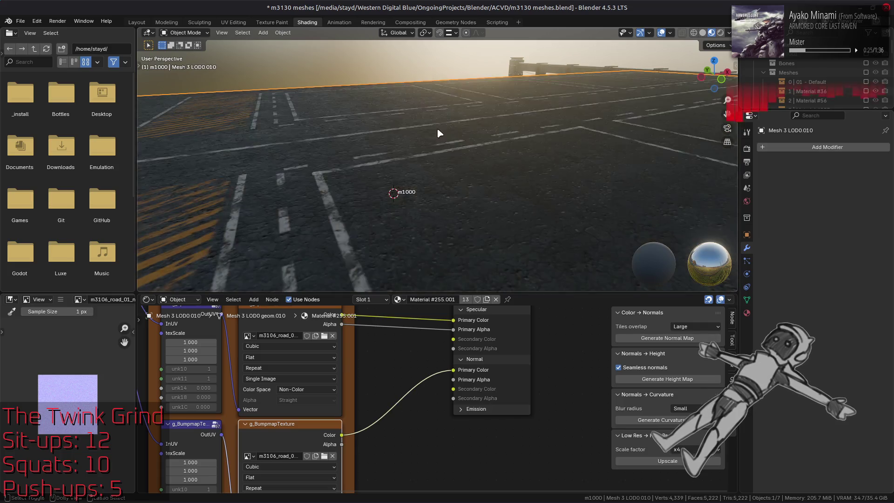
{"action": "key", "text": "ctrl+shift+z"}
{"action": "key", "text": "ctrl+z"}
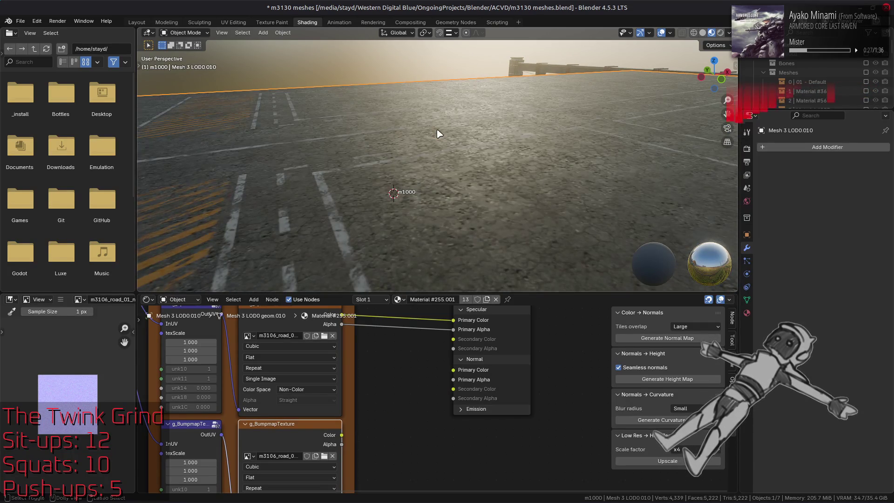
{"action": "key", "text": "ctrl+shift+z"}
{"action": "key", "text": "ctrl+z"}
{"action": "key", "text": "ctrl+shift+z"}
{"action": "key", "text": "ctrl+z"}
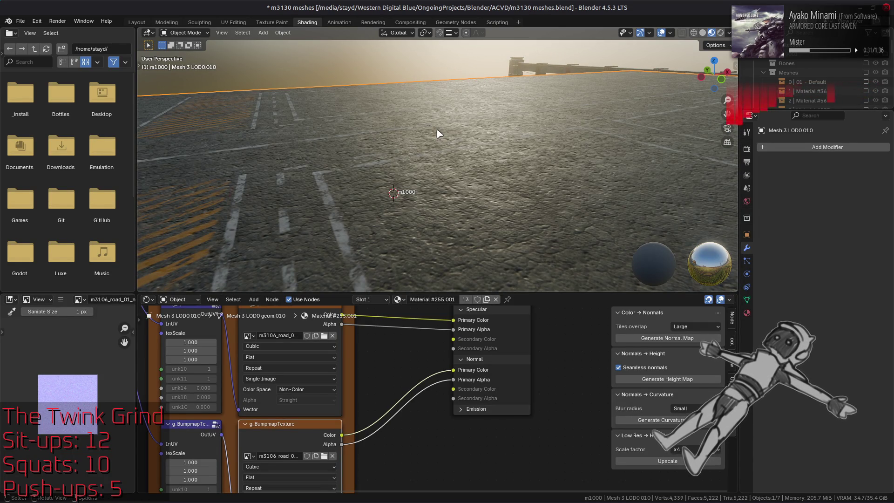
Save the blend file and preview the road's specular texture node.
{"action": "mouse_move", "coordinate": [481, 193]}
{"action": "middle_mouse_down"}
{"action": "mouse_move", "coordinate": [459, 255]}
{"action": "mouse_move", "coordinate": [452, 236]}
{"action": "mouse_move", "coordinate": [459, 171]}
{"action": "middle_mouse_up"}
{"action": "key", "text": "ctrl+s"}
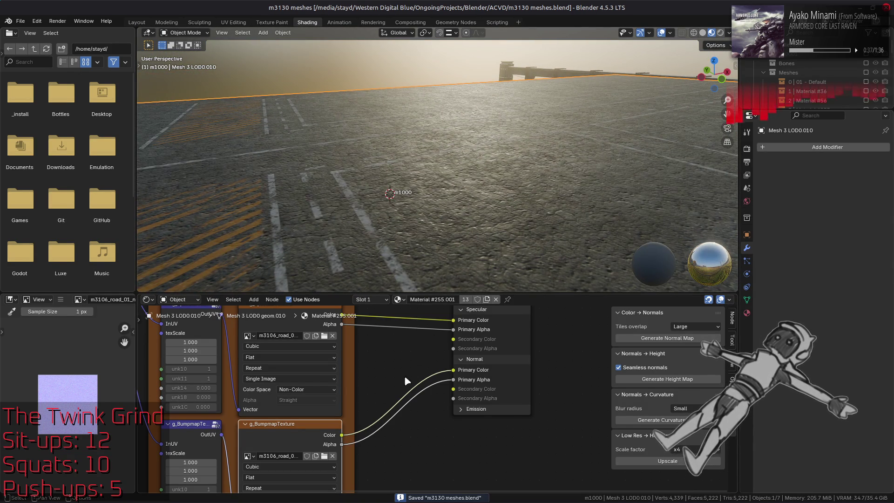
{"action": "middle_click_drag", "start_coordinate": [398, 391], "coordinate": [415, 326]}
{"action": "scroll", "coordinate": [416, 330], "scroll_direction": "up", "scroll_amount": 5, "text": "shift"}
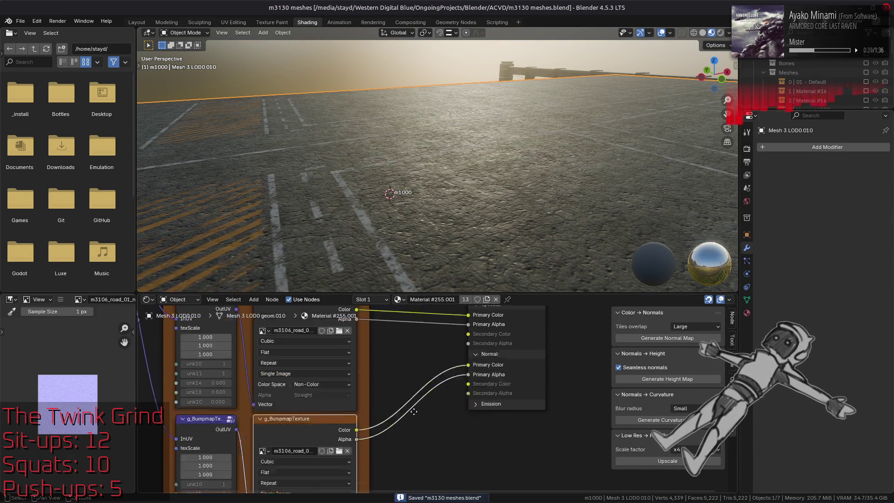
{"action": "left_click", "coordinate": [343, 342]}
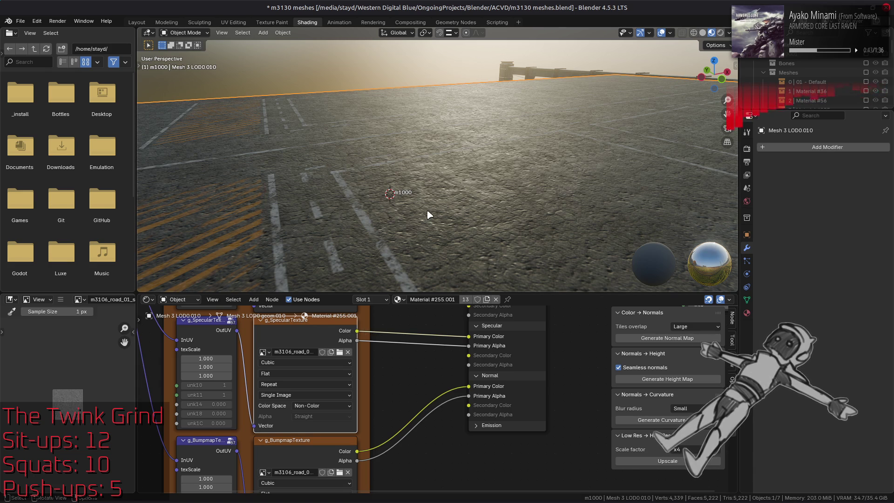
{"action": "scroll", "coordinate": [370, 362], "scroll_direction": "up", "scroll_amount": 7, "text": "shift"}
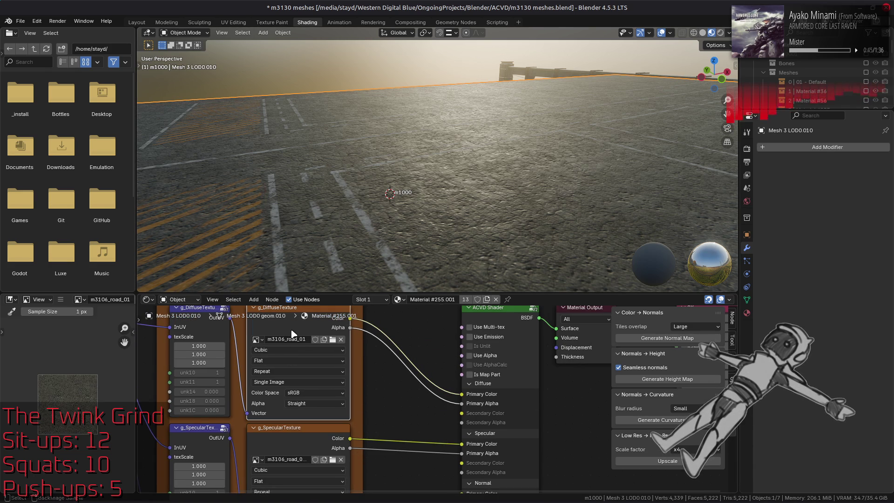
{"action": "key", "text": "alt+Tab"}
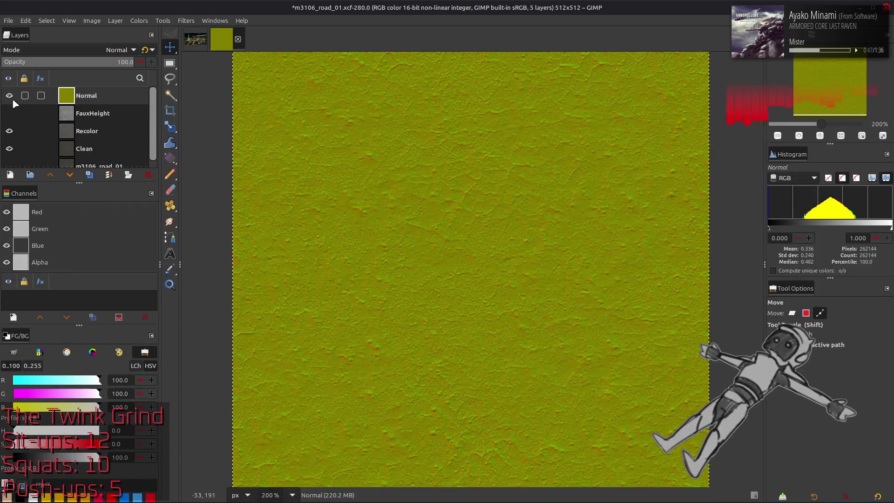
Duplicate the Normal layer, hide it, and select the Recolor layer.
{"action": "key", "text": "ctrl+z"}
{"action": "left_click", "coordinate": [9, 114]}
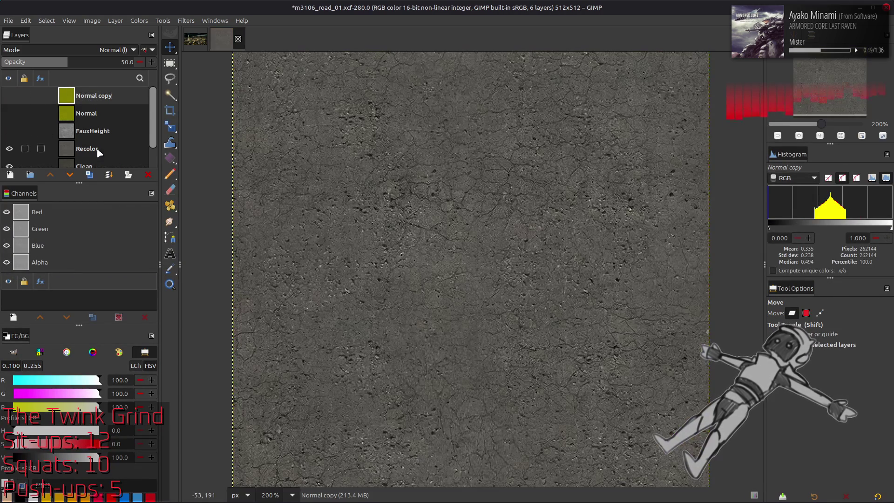
{"action": "left_click", "coordinate": [88, 149]}
Export over m3106_road_01.dds in the m3106_road_01-tpf-dcx folder, replacing the file.
{"action": "left_click", "coordinate": [9, 21]}
{"action": "left_click", "coordinate": [66, 180]}
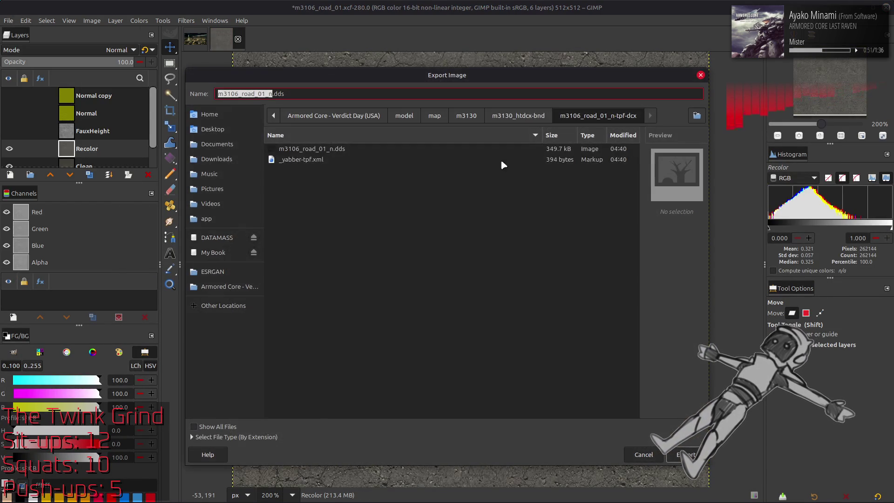
{"action": "left_click", "coordinate": [519, 116]}
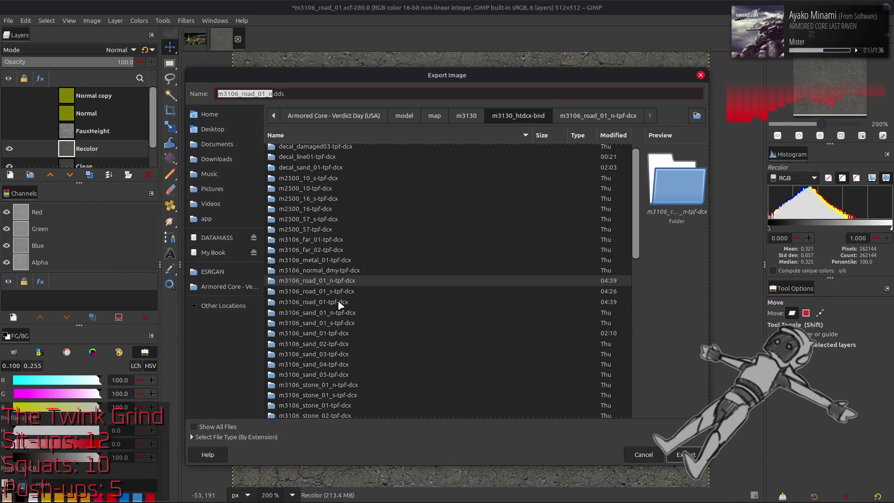
{"action": "double_click", "coordinate": [355, 302]}
{"action": "left_click", "coordinate": [337, 149]}
{"action": "left_click", "coordinate": [688, 454]}
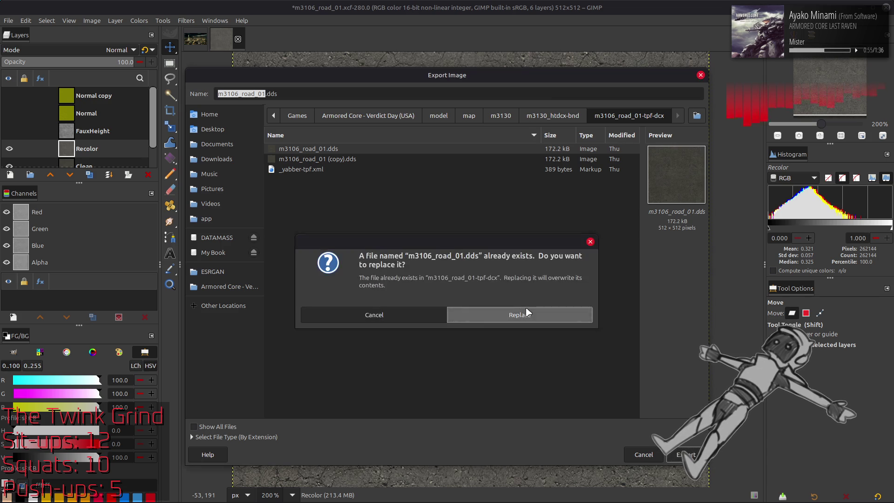
{"action": "left_click", "coordinate": [529, 311]}
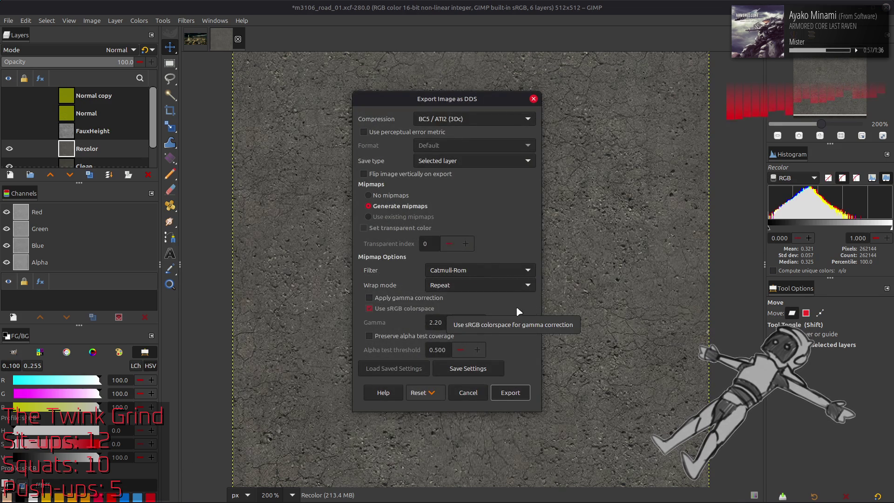
Export as BC1 / DXT1 with gamma correction turned on.
{"action": "left_click", "coordinate": [405, 298]}
{"action": "scroll", "coordinate": [457, 270], "scroll_direction": "down", "scroll_amount": 2}
{"action": "scroll", "coordinate": [457, 112], "scroll_direction": "up", "scroll_amount": 5}
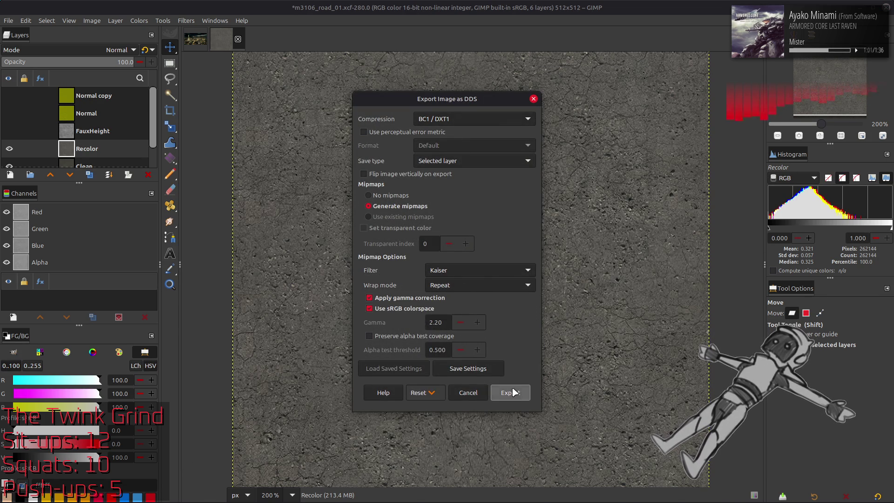
{"action": "left_click", "coordinate": [509, 392]}
{"action": "key", "text": "alt+Tab"}
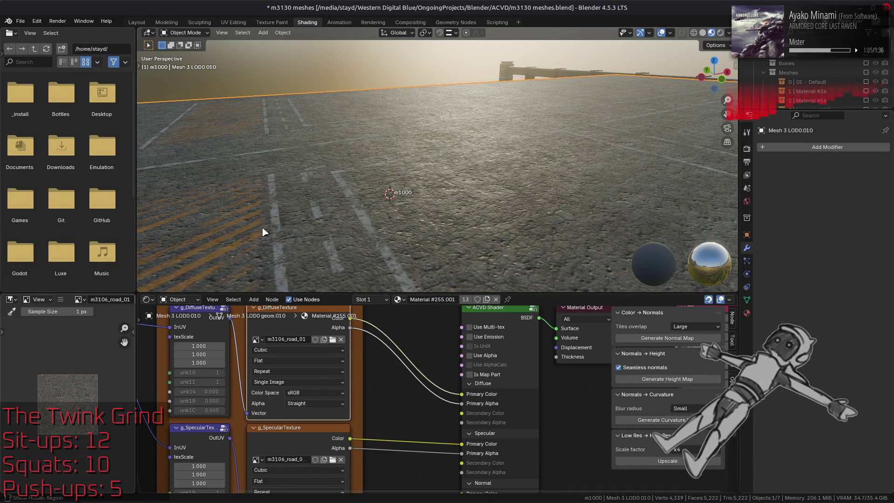
Try different viewport environment lights while looking down at the road.
{"action": "mouse_move", "coordinate": [423, 152]}
{"action": "middle_mouse_down"}
{"action": "mouse_move", "coordinate": [457, 137]}
{"action": "mouse_move", "coordinate": [414, 231]}
{"action": "mouse_move", "coordinate": [363, 95]}
{"action": "mouse_move", "coordinate": [357, 115]}
{"action": "mouse_move", "coordinate": [351, 100]}
{"action": "middle_mouse_up"}
{"action": "left_click", "coordinate": [730, 33]}
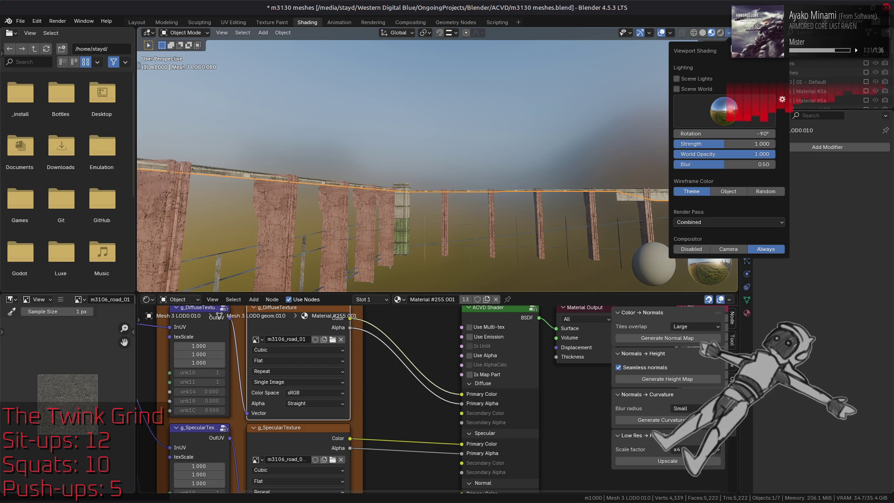
{"action": "left_click", "coordinate": [593, 146]}
{"action": "middle_click_drag", "start_coordinate": [355, 145], "coordinate": [457, 201]}
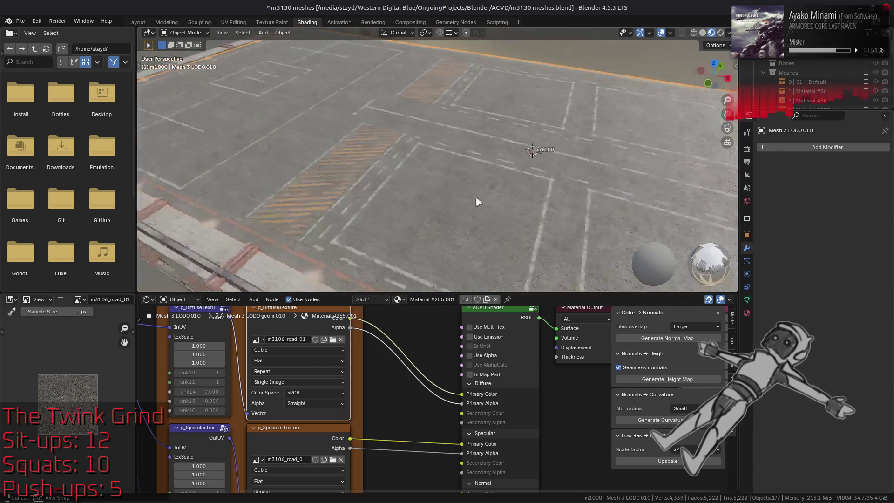
{"action": "left_click", "coordinate": [729, 32]}
{"action": "left_click", "coordinate": [724, 110]}
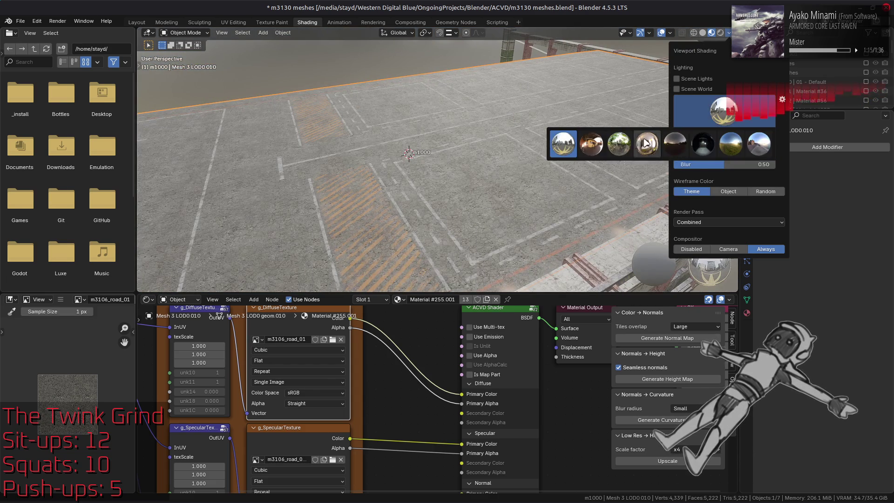
{"action": "left_click", "coordinate": [620, 152]}
Lower the environment light strength to 0.5 and inspect the road surface.
{"action": "left_click", "coordinate": [729, 33]}
{"action": "double_click", "coordinate": [753, 143]}
{"action": "type", "text": "0.5"}
{"action": "key", "text": "Return"}
{"action": "mouse_move", "coordinate": [536, 149]}
{"action": "middle_mouse_down"}
{"action": "mouse_move", "coordinate": [455, 161]}
{"action": "mouse_move", "coordinate": [466, 136]}
{"action": "mouse_move", "coordinate": [483, 143]}
{"action": "mouse_move", "coordinate": [451, 162]}
{"action": "mouse_move", "coordinate": [332, 80]}
{"action": "mouse_move", "coordinate": [343, 132]}
{"action": "mouse_move", "coordinate": [467, 142]}
{"action": "mouse_move", "coordinate": [477, 185]}
{"action": "mouse_move", "coordinate": [475, 171]}
{"action": "middle_mouse_up"}
{"action": "scroll", "coordinate": [476, 185], "scroll_direction": "up", "scroll_amount": 2}
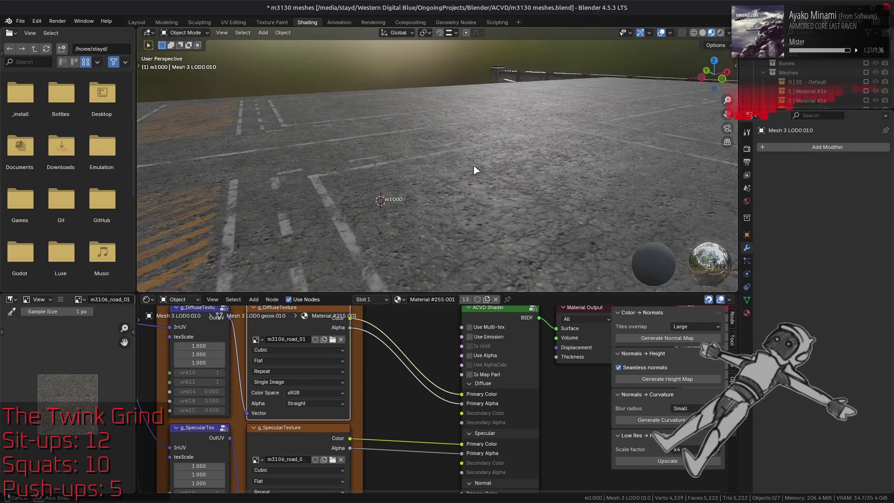
{"action": "scroll", "coordinate": [476, 169], "scroll_direction": "up", "scroll_amount": 2}
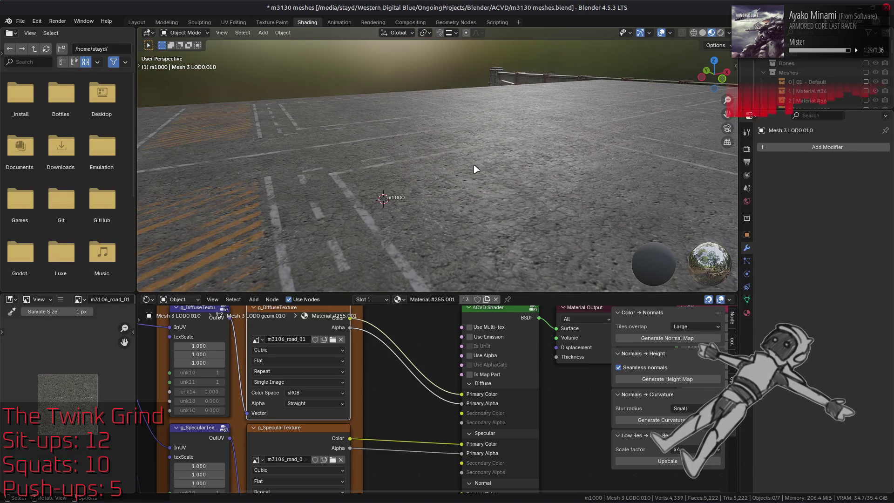
Save m3130 meshes.blend and return to GIMP.
{"action": "key", "text": "ctrl+s"}
{"action": "left_click", "coordinate": [323, 432]}
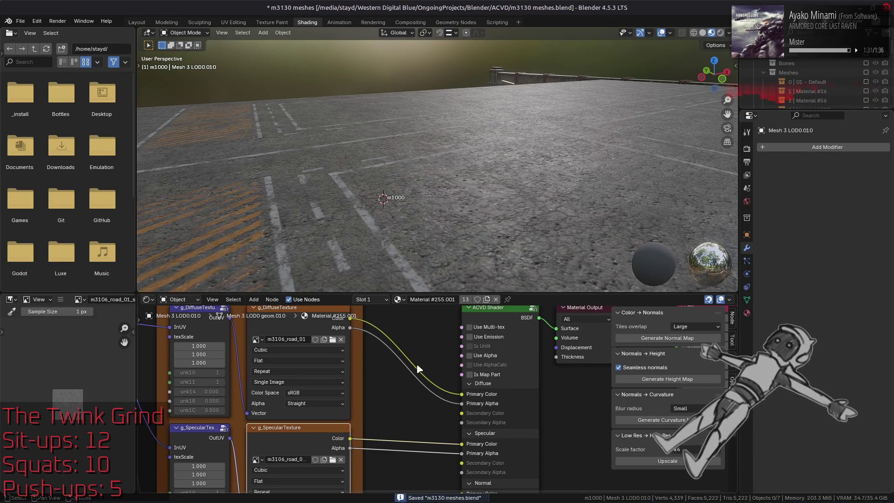
{"action": "key", "text": "alt+Tab"}
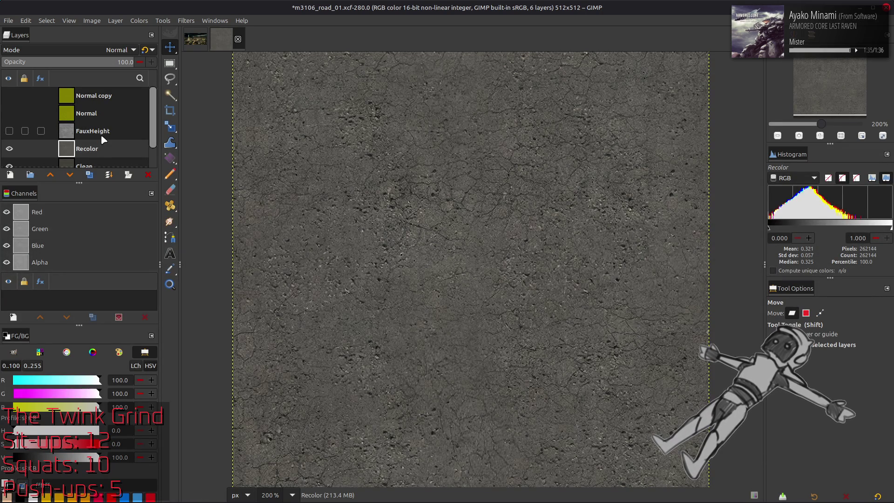
Compare the Recolor layer on and off, then duplicate the Clean layer.
{"action": "left_click", "coordinate": [10, 150]}
{"action": "left_click", "coordinate": [9, 150]}
{"action": "left_click", "coordinate": [9, 150]}
{"action": "left_click", "coordinate": [10, 150]}
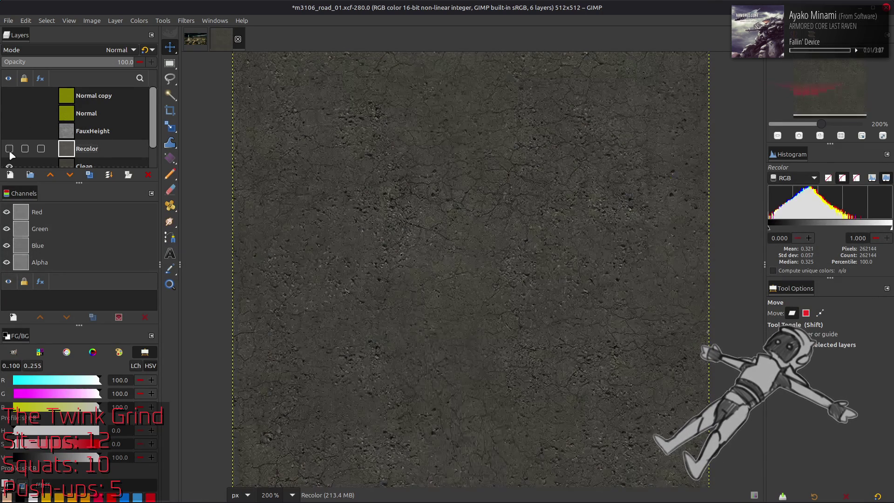
{"action": "left_click", "coordinate": [9, 150]}
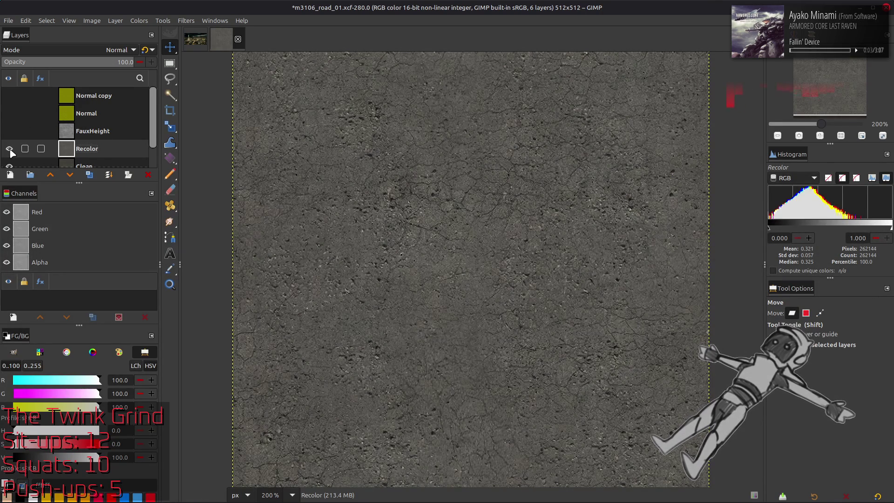
{"action": "left_click", "coordinate": [10, 149]}
{"action": "scroll", "coordinate": [52, 135], "scroll_direction": "down", "scroll_amount": 1}
{"action": "left_click", "coordinate": [77, 141]}
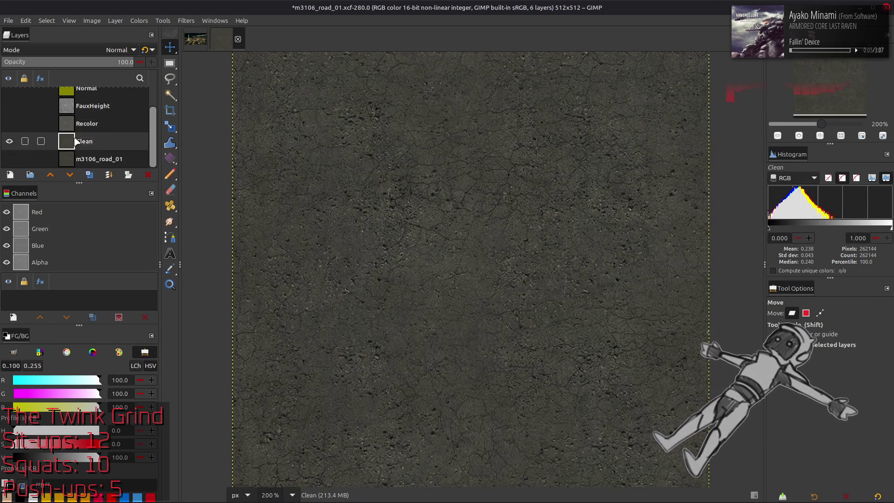
{"action": "left_click", "coordinate": [89, 176]}
Stretch the Clean copy's contrast and apply Levels with an output value of 5.
{"action": "left_click", "coordinate": [139, 21]}
{"action": "mouse_move", "coordinate": [181, 180]}
{"action": "left_click", "coordinate": [230, 202]}
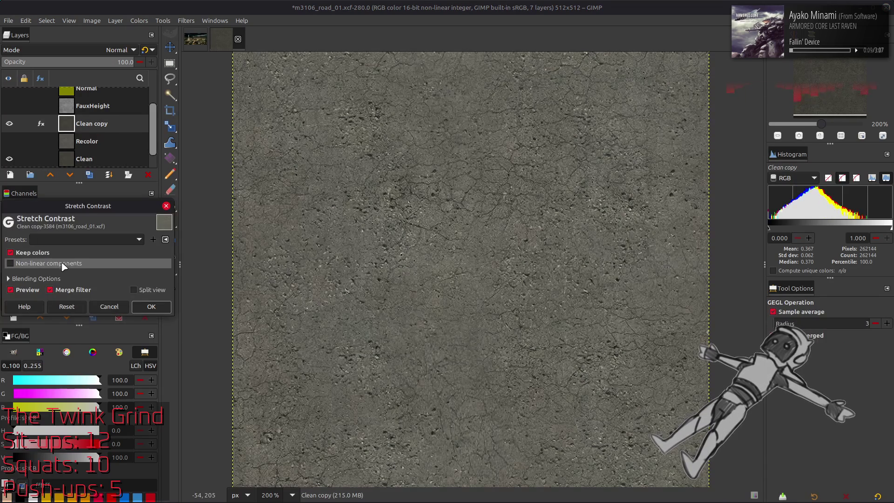
{"action": "left_click", "coordinate": [151, 306]}
{"action": "left_click", "coordinate": [139, 20]}
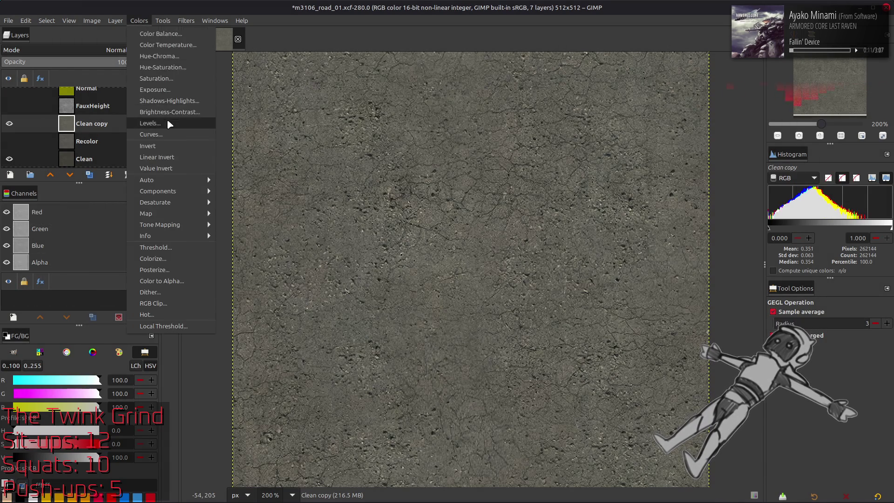
{"action": "left_click", "coordinate": [168, 124]}
{"action": "type", "text": "5"}
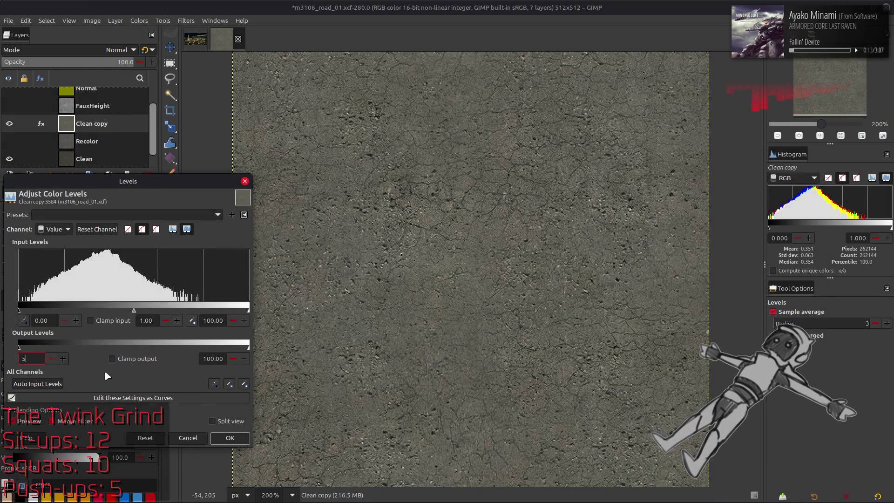
{"action": "left_click", "coordinate": [230, 438]}
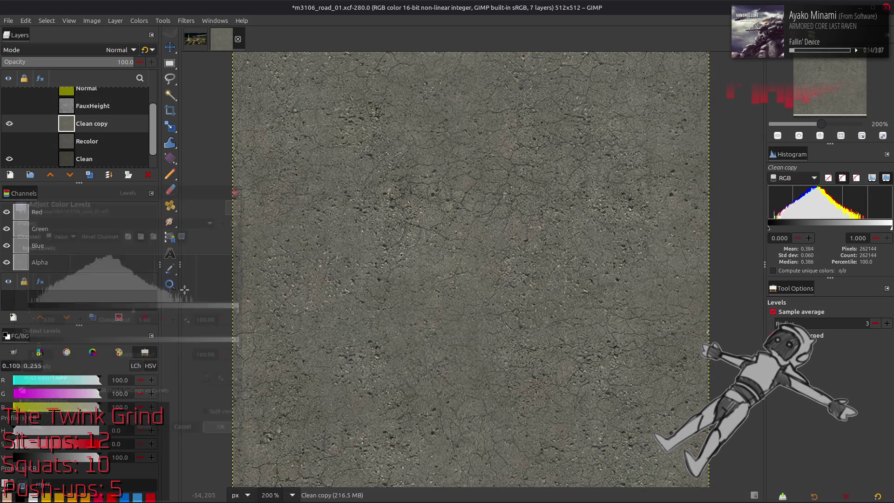
Duplicate the Clean copy and extract its inverted CMYK Magenta component.
{"action": "left_click", "coordinate": [90, 177]}
{"action": "left_click", "coordinate": [139, 21]}
{"action": "mouse_move", "coordinate": [195, 192]}
{"action": "left_click", "coordinate": [230, 210]}
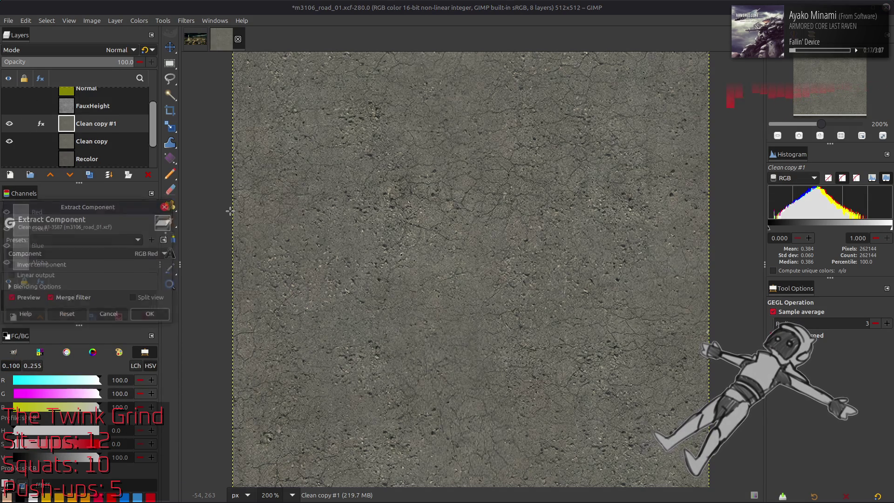
{"action": "left_click", "coordinate": [139, 255]}
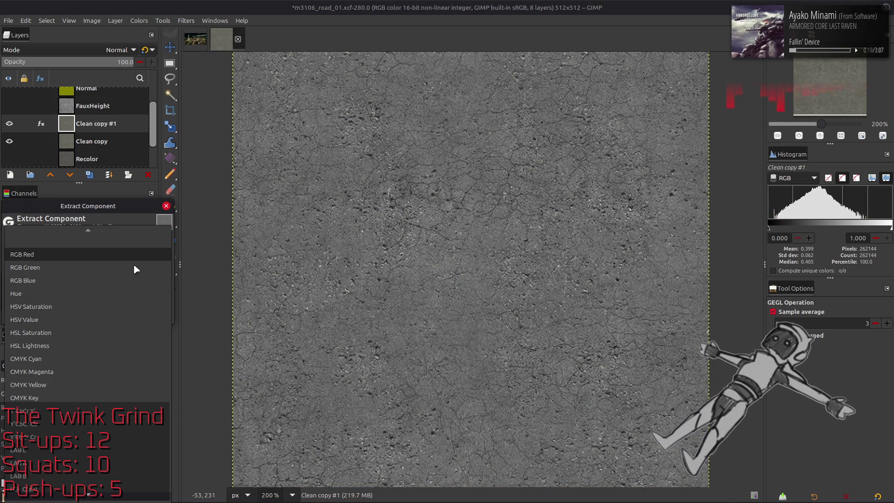
{"action": "left_click", "coordinate": [93, 372]}
{"action": "scroll", "coordinate": [120, 257], "scroll_direction": "down", "scroll_amount": 1}
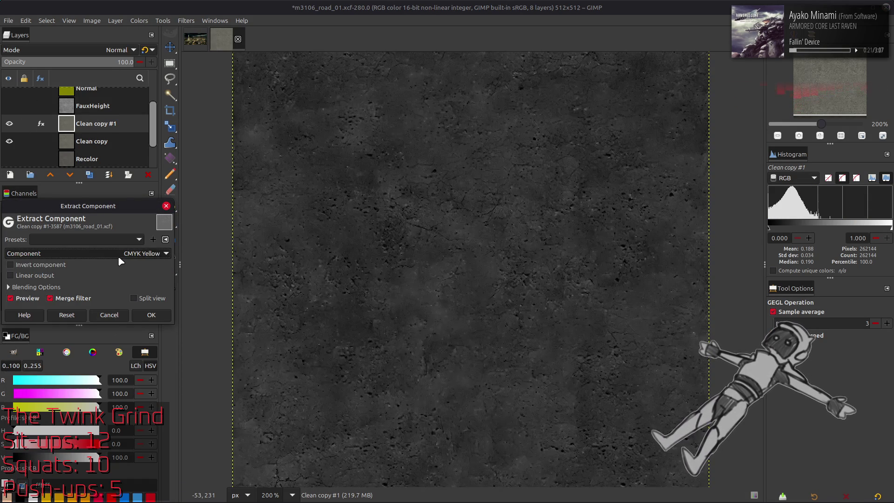
{"action": "left_click", "coordinate": [51, 264]}
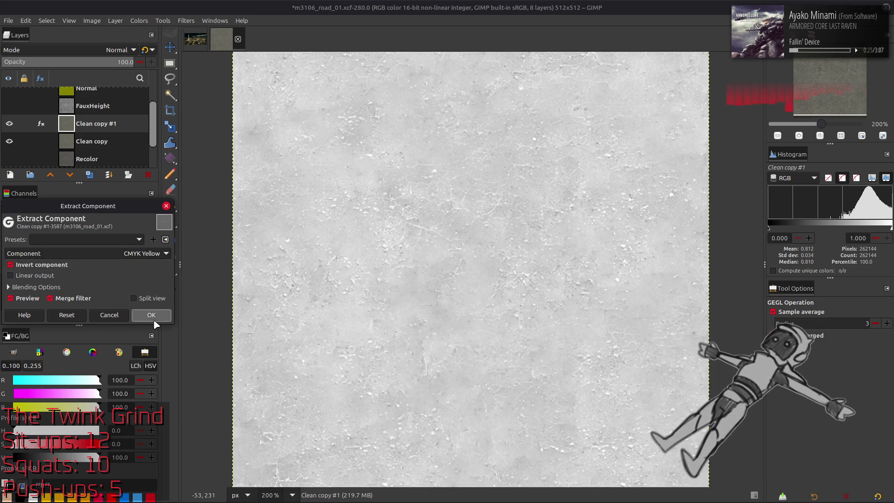
{"action": "left_click", "coordinate": [152, 315]}
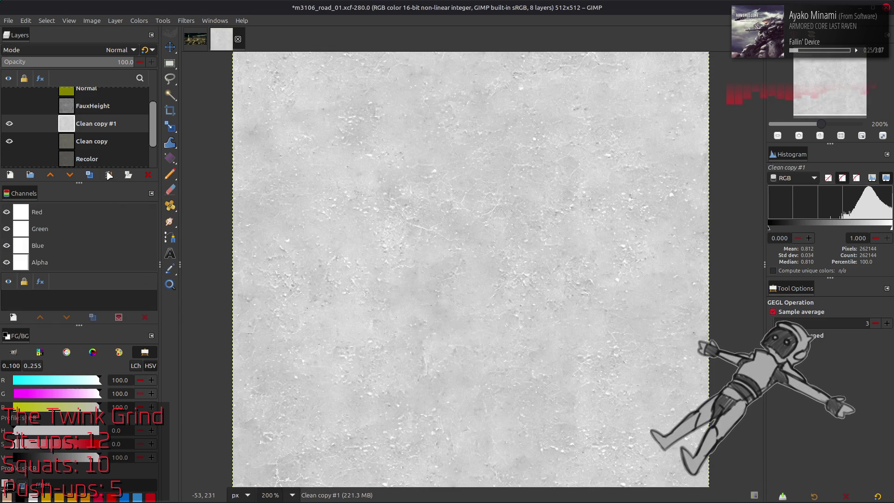
Delete the Clean copy layer, then undo the deletion.
{"action": "left_click", "coordinate": [118, 140]}
{"action": "left_click", "coordinate": [148, 175]}
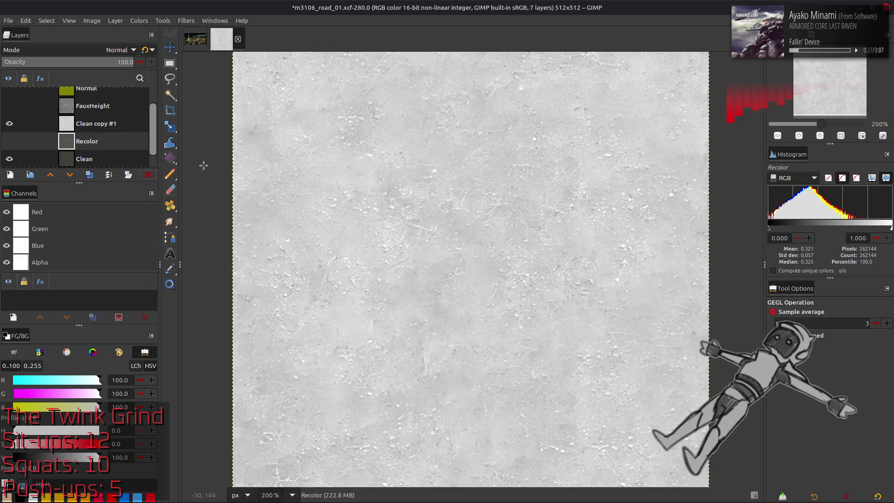
{"action": "key", "text": "m"}
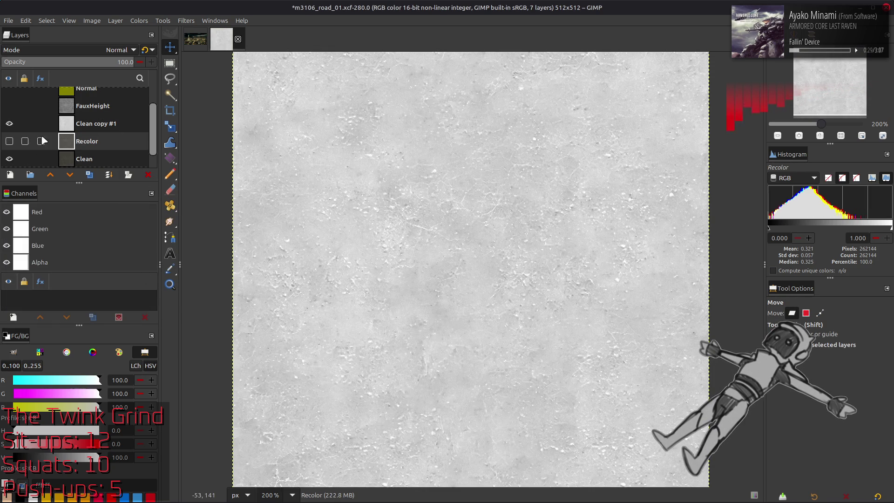
{"action": "left_click", "coordinate": [72, 128]}
{"action": "left_click", "coordinate": [83, 144]}
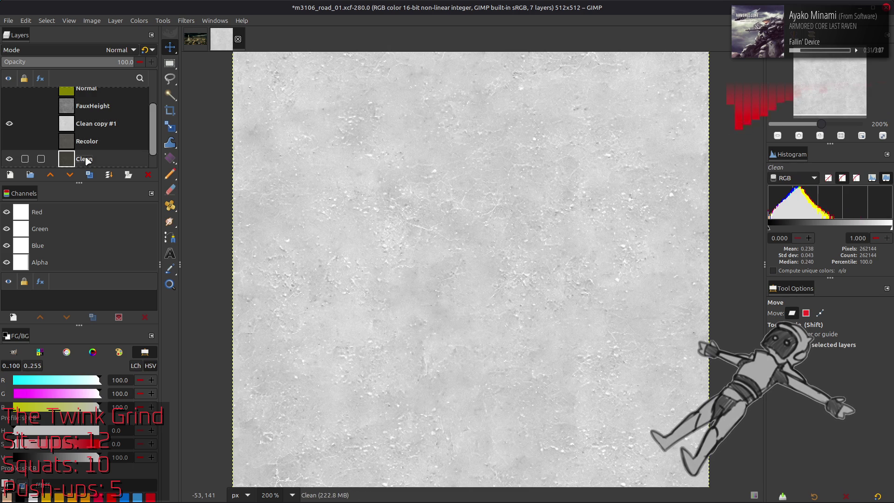
{"action": "key", "text": "ctrl+z"}
Extract a different grayscale component from Clean copy and stretch its contrast.
{"action": "left_click", "coordinate": [139, 21]}
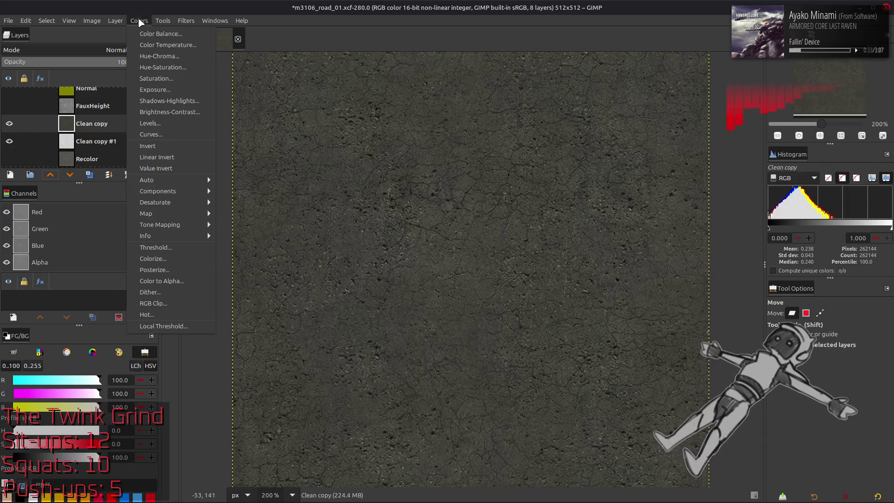
{"action": "mouse_move", "coordinate": [160, 189]}
{"action": "left_click", "coordinate": [239, 201]}
{"action": "left_click", "coordinate": [152, 254]}
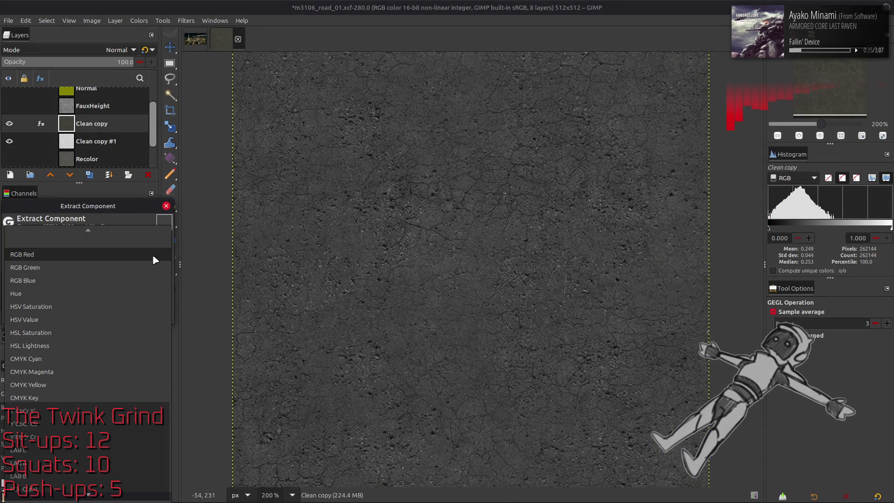
{"action": "left_click", "coordinate": [140, 412]}
{"action": "left_click", "coordinate": [150, 315]}
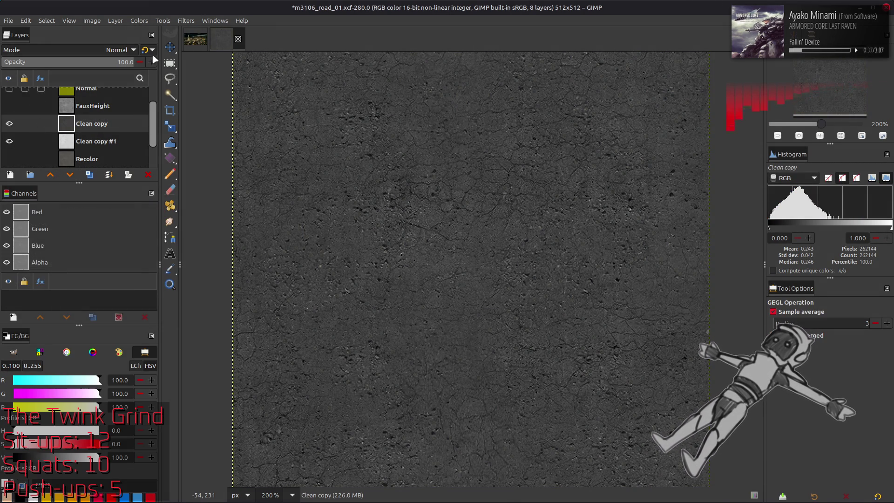
{"action": "left_click", "coordinate": [139, 21]}
{"action": "mouse_move", "coordinate": [192, 181]}
{"action": "left_click", "coordinate": [263, 200]}
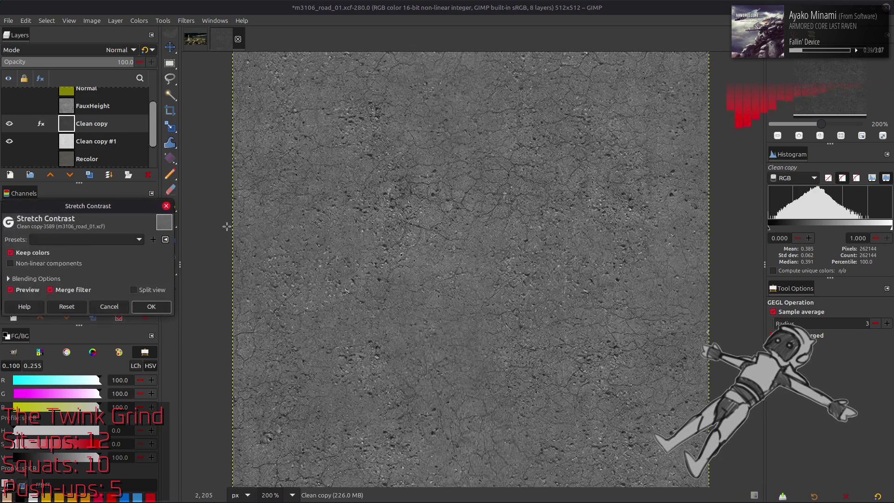
{"action": "left_click", "coordinate": [152, 306]}
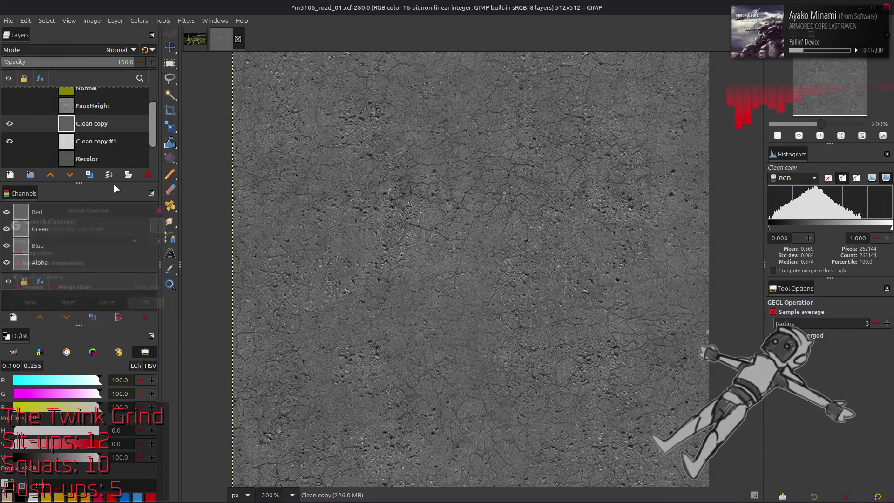
Move Clean copy below Clean copy #1 and set #1 to legacy Multiply mode.
{"action": "left_click_drag", "start_coordinate": [89, 138], "coordinate": [88, 140]}
{"action": "left_click", "coordinate": [91, 126]}
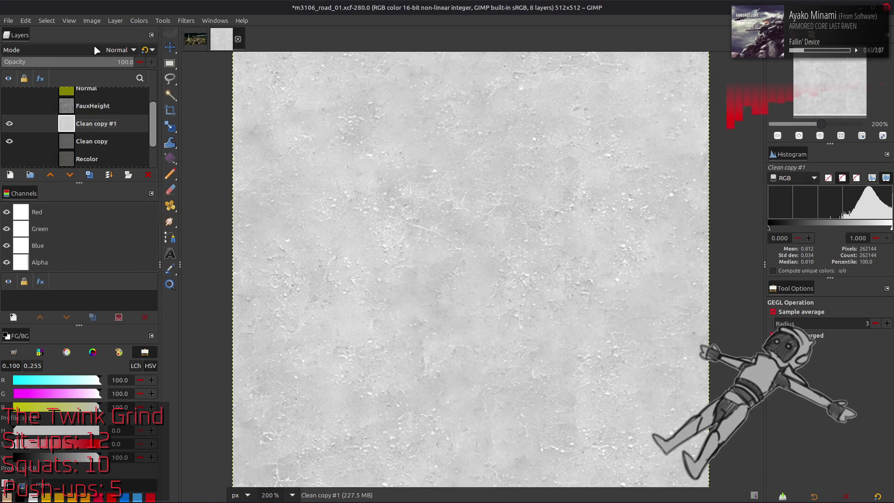
{"action": "left_click", "coordinate": [97, 50]}
{"action": "left_click", "coordinate": [64, 219]}
{"action": "left_click", "coordinate": [145, 50]}
{"action": "left_click", "coordinate": [9, 123]}
{"action": "left_click", "coordinate": [10, 123]}
{"action": "left_click", "coordinate": [9, 123]}
{"action": "left_click", "coordinate": [9, 123]}
{"action": "left_click", "coordinate": [9, 123]}
{"action": "left_click", "coordinate": [9, 124]}
Duplicate Clean copy as Clean copy #2 and invert its colours.
{"action": "left_click", "coordinate": [93, 141]}
{"action": "left_click", "coordinate": [88, 174]}
{"action": "left_click", "coordinate": [140, 20]}
{"action": "left_click", "coordinate": [149, 137]}
{"action": "left_click", "coordinate": [96, 50]}
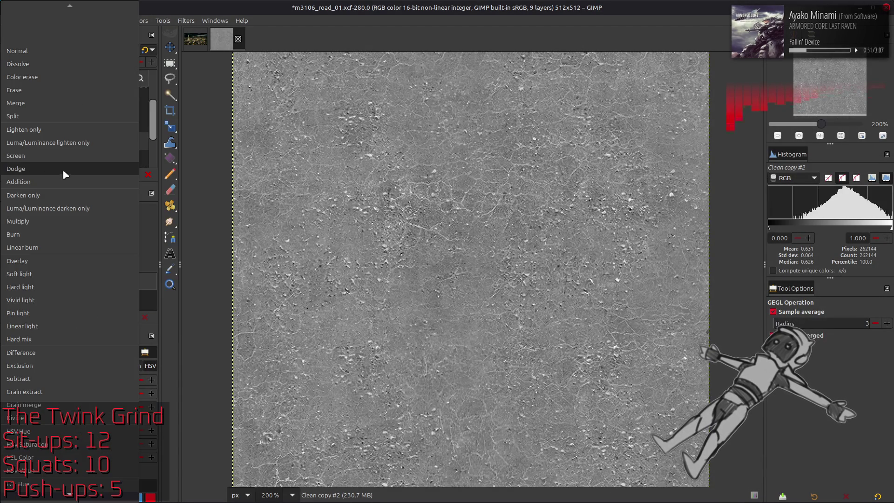
Set Clean copy #2 to legacy Multiply and compare it against Clean copy #1.
{"action": "left_click", "coordinate": [61, 221]}
{"action": "left_click", "coordinate": [145, 50]}
{"action": "left_click", "coordinate": [9, 124]}
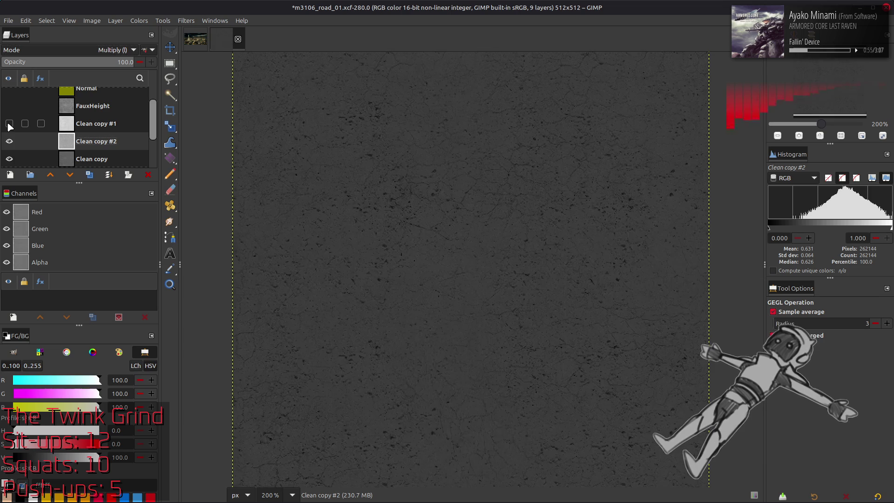
{"action": "left_click", "coordinate": [9, 124]}
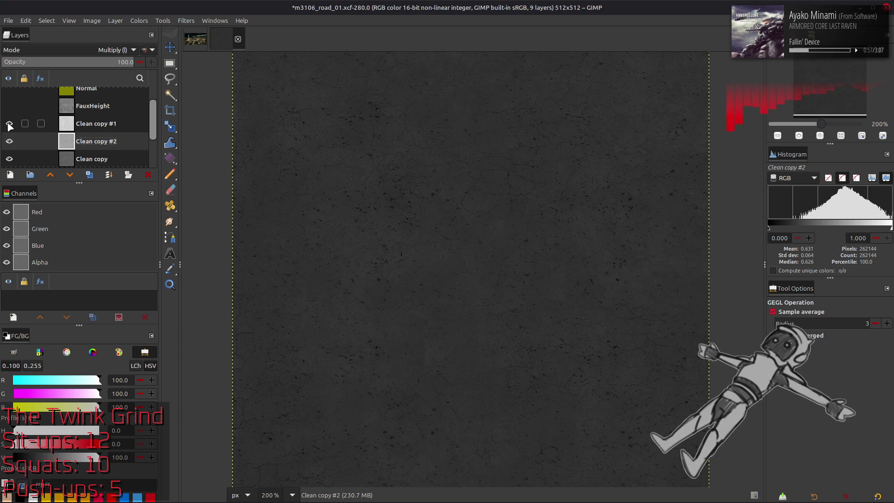
{"action": "left_click", "coordinate": [9, 124]}
{"action": "left_click", "coordinate": [9, 141]}
{"action": "left_click", "coordinate": [9, 141]}
{"action": "left_click", "coordinate": [12, 140]}
{"action": "left_click", "coordinate": [9, 141]}
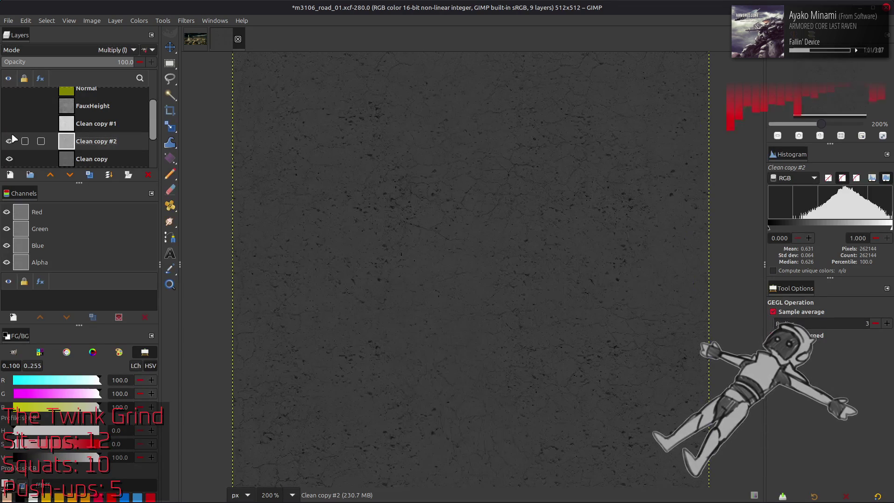
{"action": "left_click", "coordinate": [10, 124]}
Try opacities of 50, 80, 90 and 75 on Clean copy #2, then merge the copies.
{"action": "triple_click", "coordinate": [125, 62]}
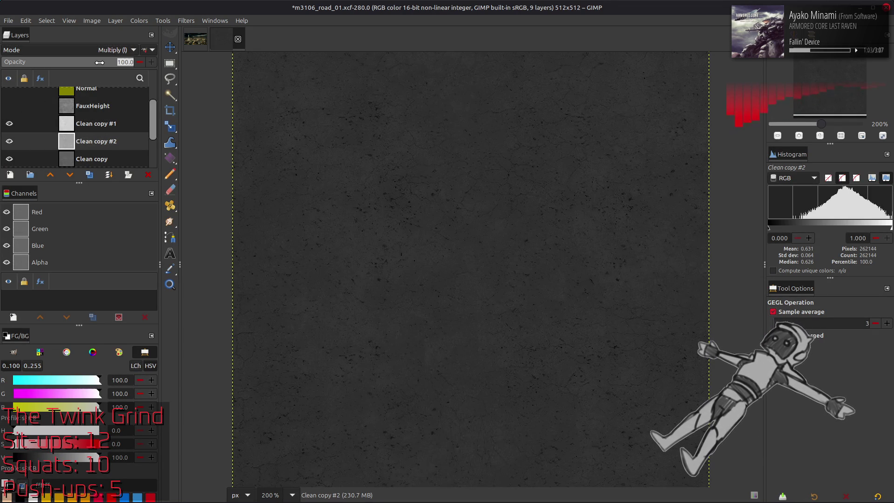
{"action": "type", "text": "50"}
{"action": "key", "text": "Return"}
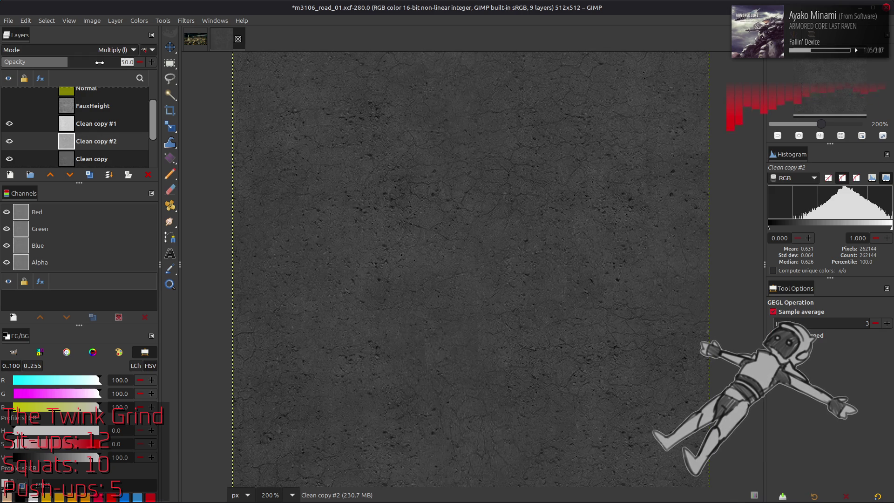
{"action": "left_click_drag", "start_coordinate": [100, 63], "coordinate": [107, 62]}
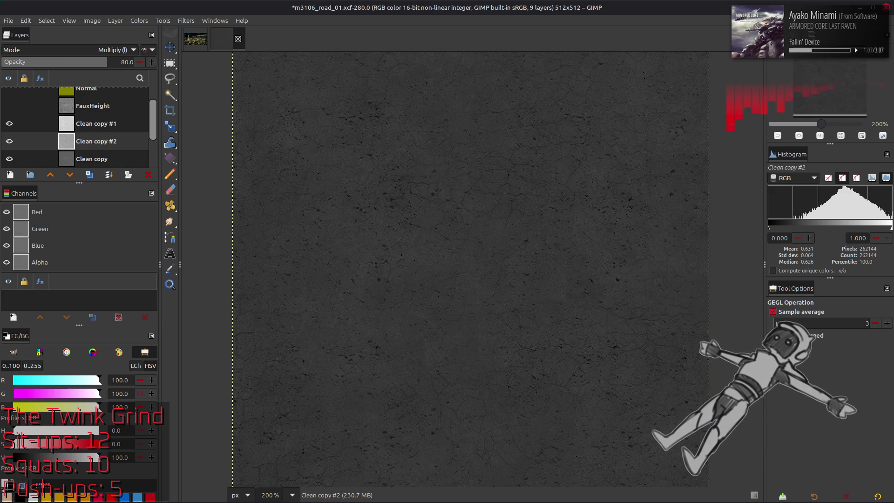
{"action": "left_click", "coordinate": [9, 141]}
{"action": "left_click", "coordinate": [10, 142]}
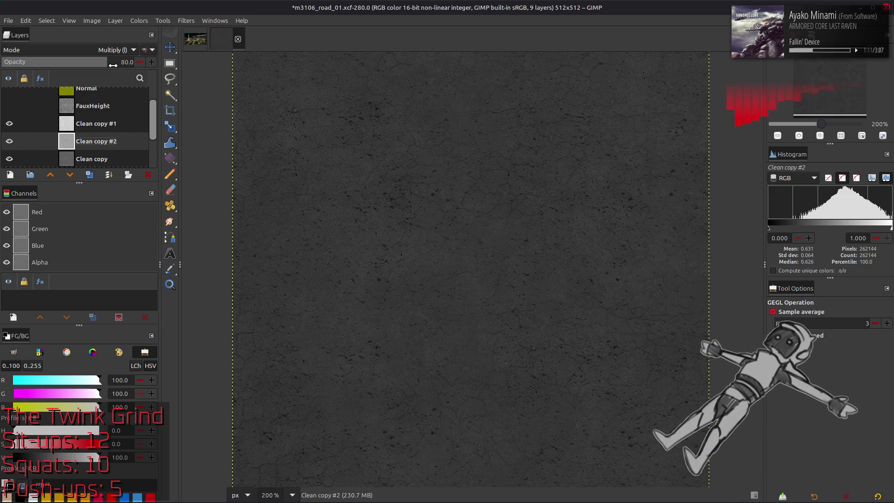
{"action": "type", "text": "90"}
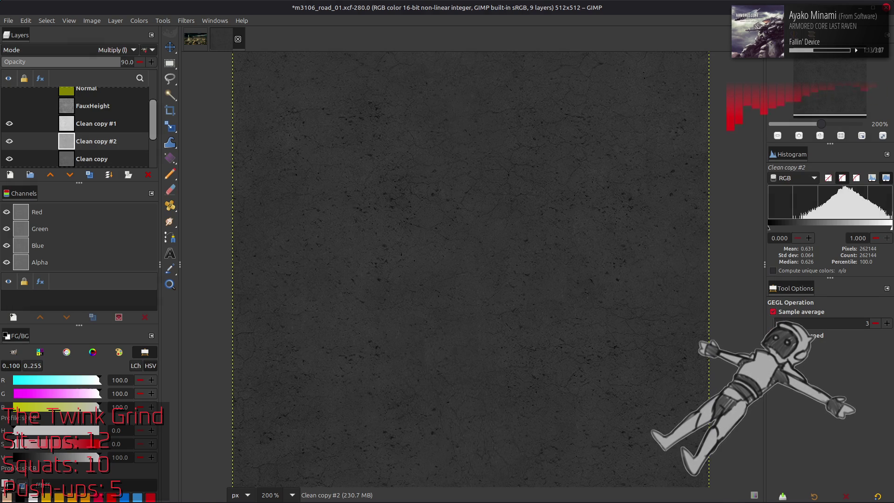
{"action": "key", "text": "ctrl+a"}
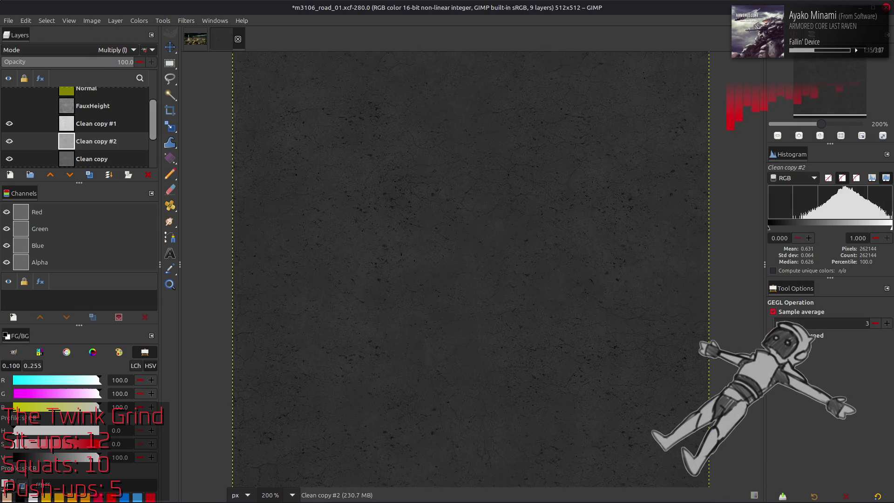
{"action": "type", "text": "75"}
{"action": "key", "text": "Return"}
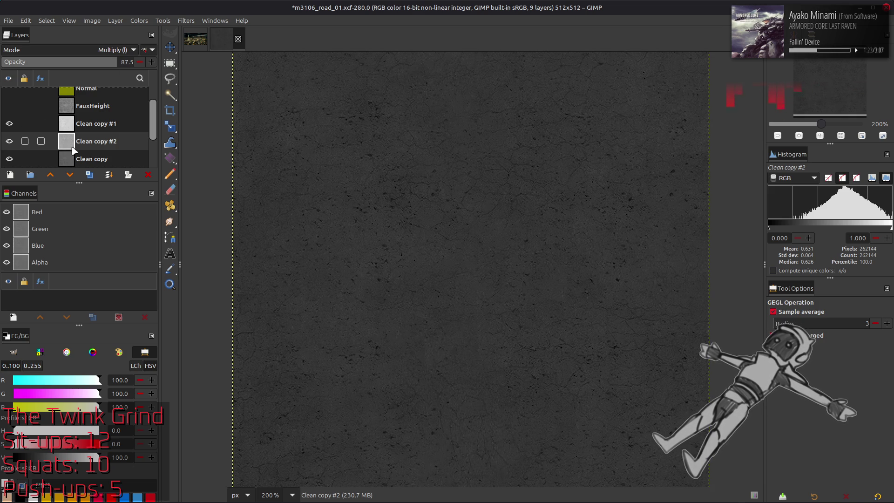
{"action": "key", "text": "ctrl+z"}
{"action": "key", "text": "ctrl+z"}
{"action": "left_click", "coordinate": [139, 20]}
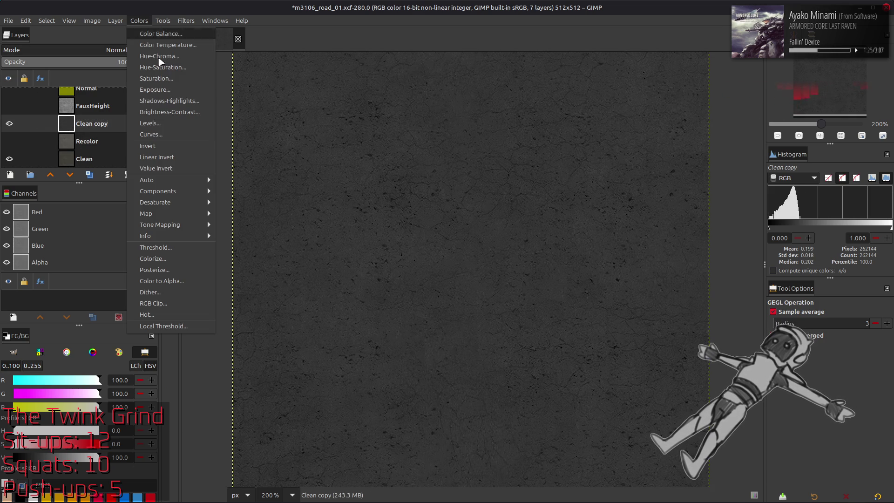
Stretch the merged Clean copy's contrast, compare it, then undo back to separate copies.
{"action": "mouse_move", "coordinate": [194, 179]}
{"action": "left_click", "coordinate": [237, 202]}
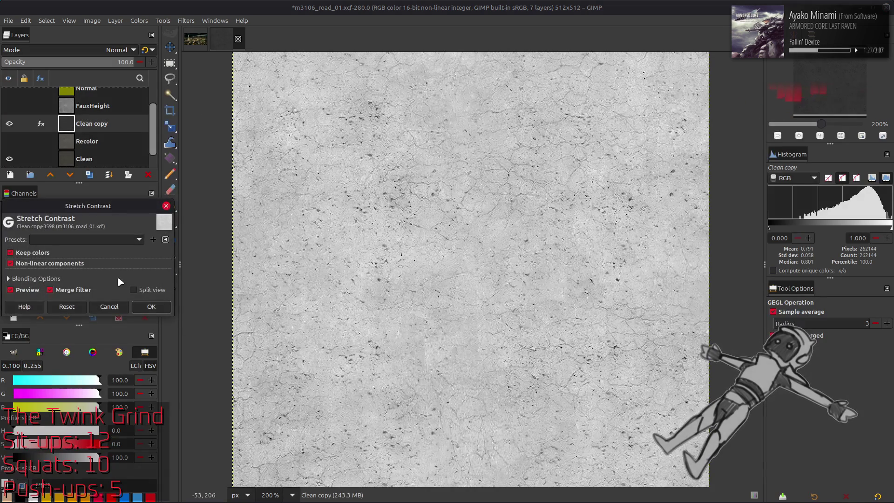
{"action": "left_click", "coordinate": [151, 307]}
{"action": "left_click", "coordinate": [9, 123]}
{"action": "left_click", "coordinate": [9, 123]}
{"action": "left_click", "coordinate": [10, 123]}
{"action": "left_click", "coordinate": [10, 123]}
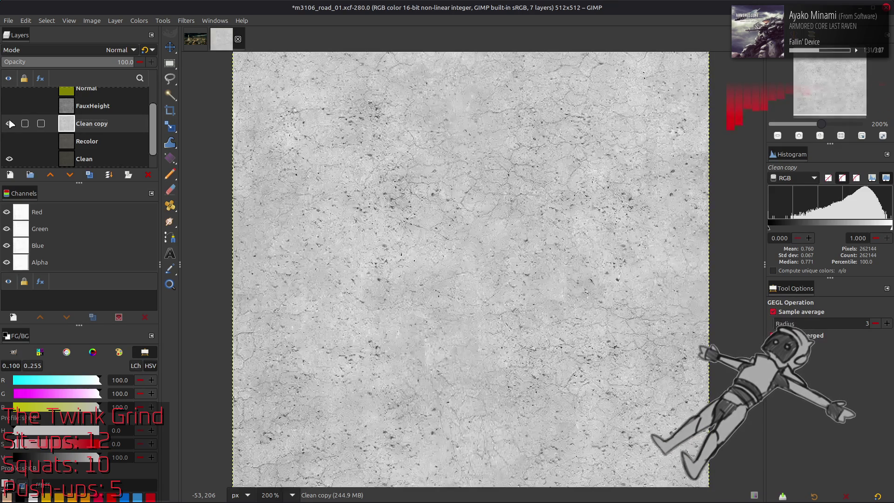
{"action": "left_click", "coordinate": [10, 123]}
{"action": "key", "text": "shift+ctrl+d"}
{"action": "key", "text": "shift+ctrl+d"}
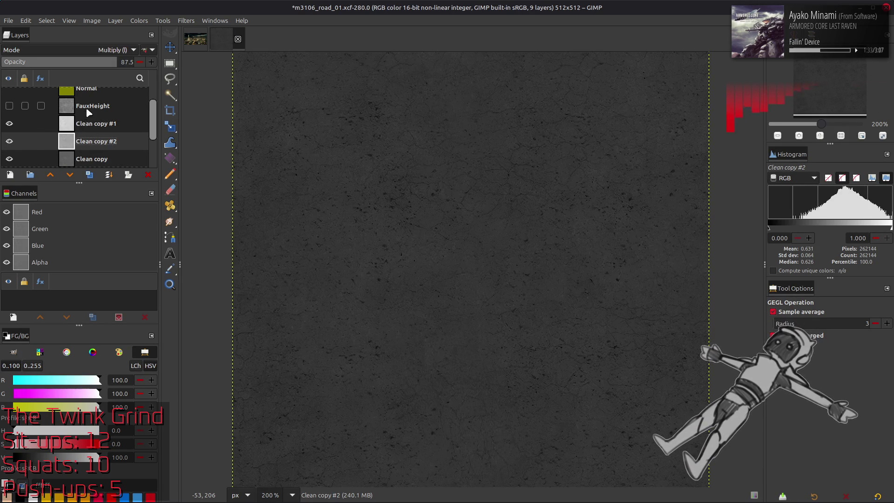
Set the top copy to 75 opacity and merge the copies down into Clean copy.
{"action": "left_click", "coordinate": [117, 61]}
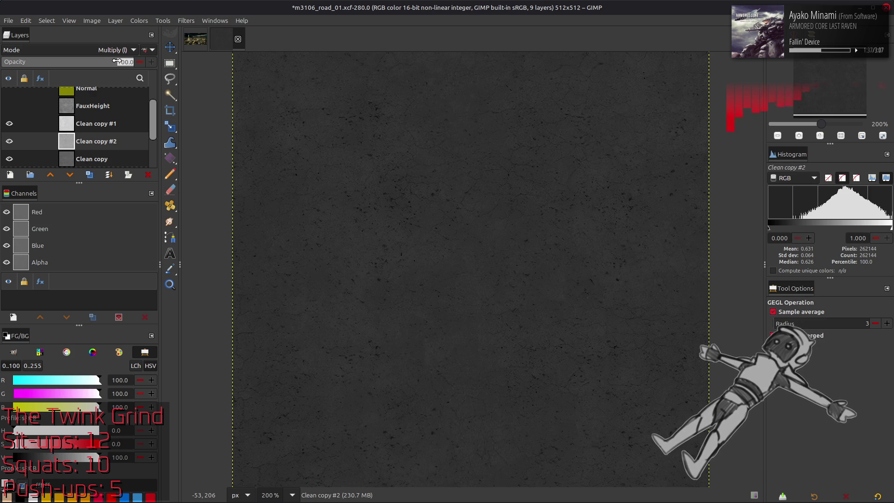
{"action": "type", "text": "75"}
{"action": "key", "text": "Return"}
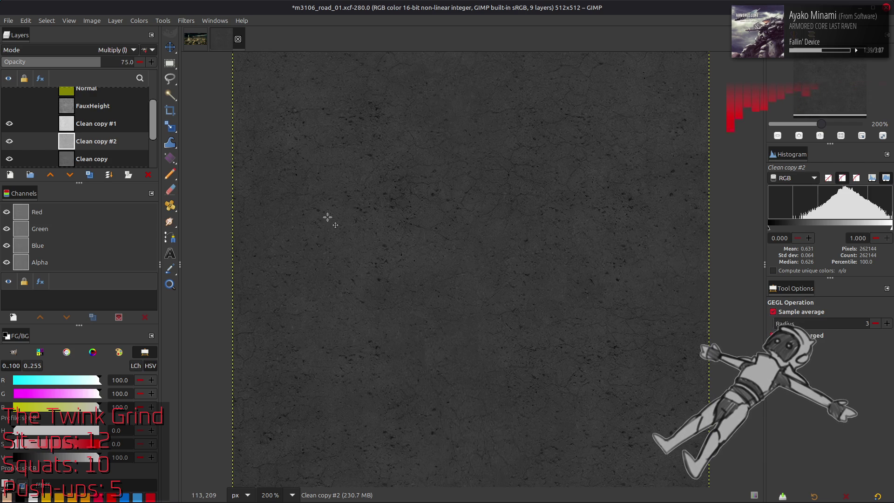
{"action": "key", "text": "m"}
{"action": "left_click", "coordinate": [87, 129]}
{"action": "key", "text": "ctrl+e"}
{"action": "key", "text": "ctrl+e"}
Stretch Clean copy's contrast with non-linear components enabled and compare the result.
{"action": "left_click", "coordinate": [142, 22]}
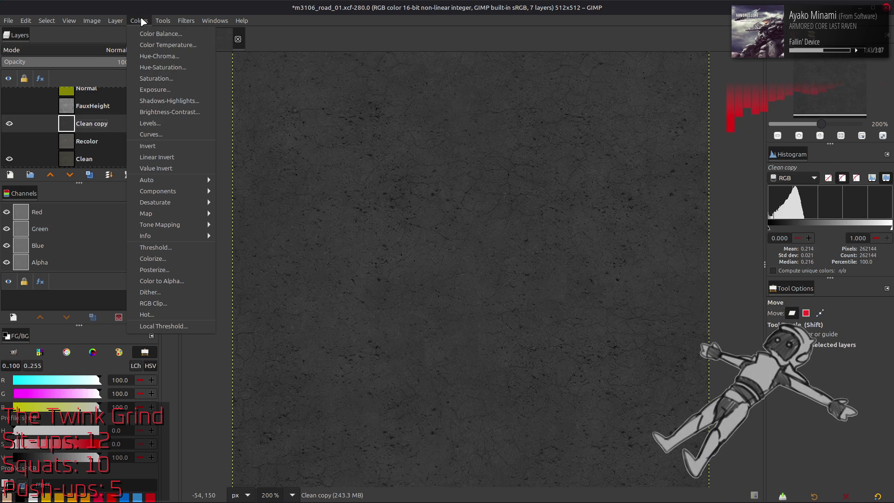
{"action": "mouse_move", "coordinate": [149, 177]}
{"action": "left_click", "coordinate": [254, 201]}
{"action": "left_click", "coordinate": [69, 264]}
{"action": "left_click", "coordinate": [151, 306]}
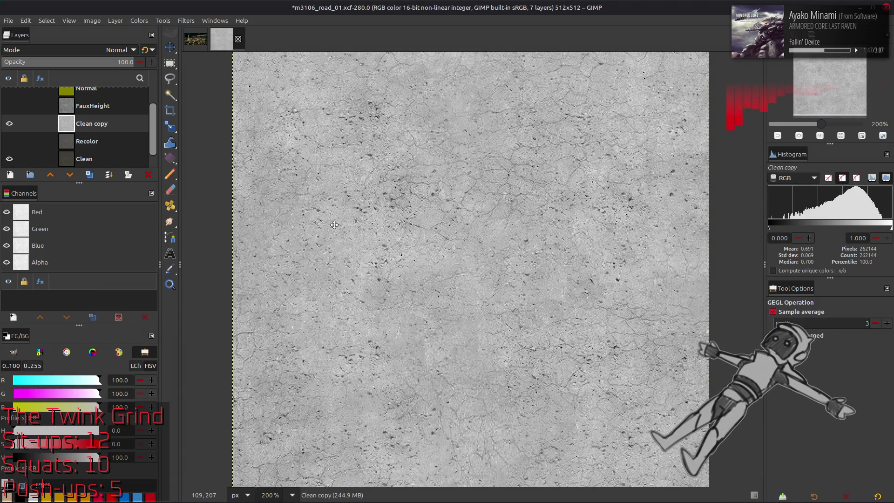
{"action": "key", "text": "m"}
{"action": "left_click", "coordinate": [9, 123]}
{"action": "left_click", "coordinate": [10, 123]}
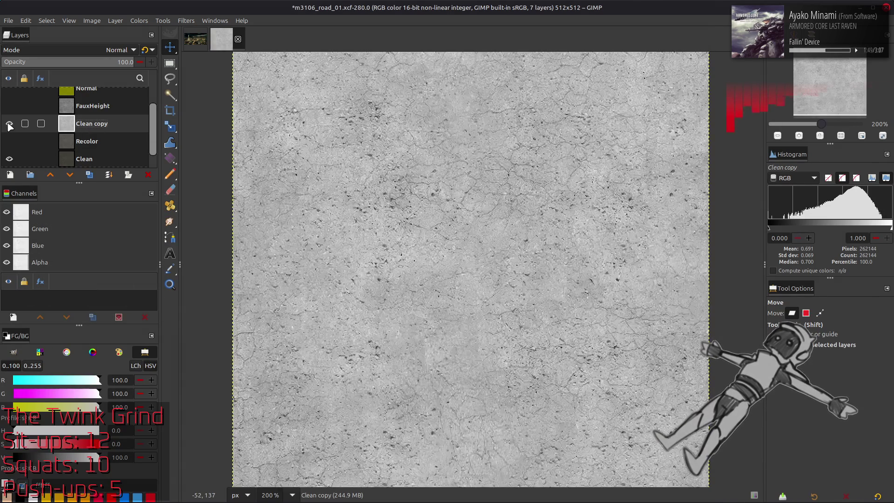
Duplicate Clean copy, set the duplicate to Multiply and merge it down for a darker mid-grey.
{"action": "left_click", "coordinate": [89, 175]}
{"action": "left_click", "coordinate": [112, 50]}
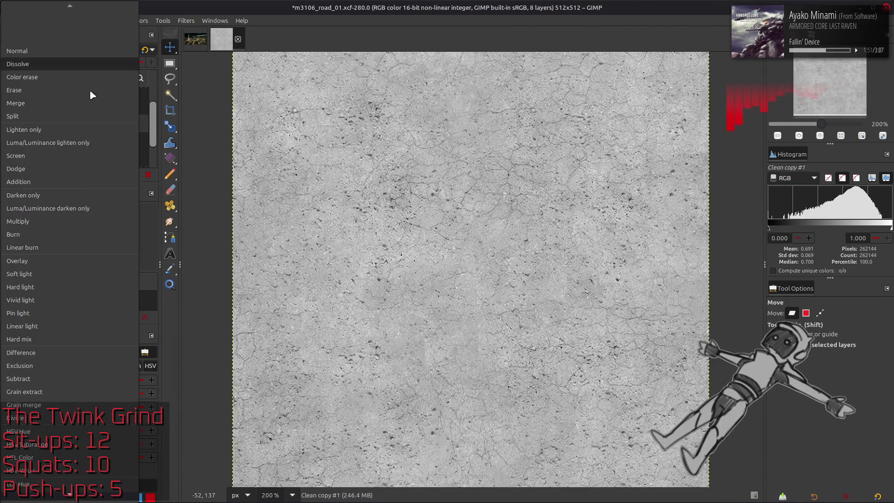
{"action": "left_click", "coordinate": [65, 223]}
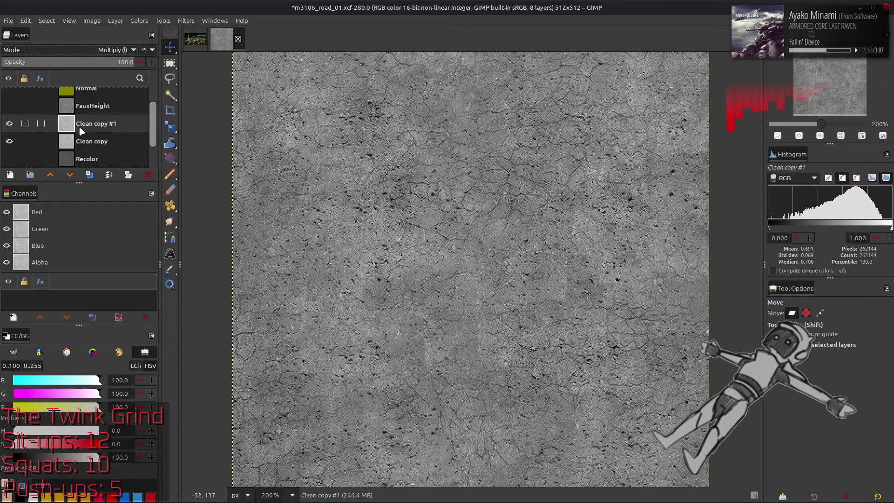
{"action": "key", "text": "ctrl+m"}
{"action": "left_click", "coordinate": [10, 123]}
{"action": "left_click", "coordinate": [10, 123]}
{"action": "left_click", "coordinate": [9, 123]}
{"action": "left_click", "coordinate": [9, 123]}
{"action": "left_click", "coordinate": [9, 124]}
{"action": "left_click", "coordinate": [9, 124]}
{"action": "left_click", "coordinate": [10, 123]}
{"action": "left_click", "coordinate": [10, 123]}
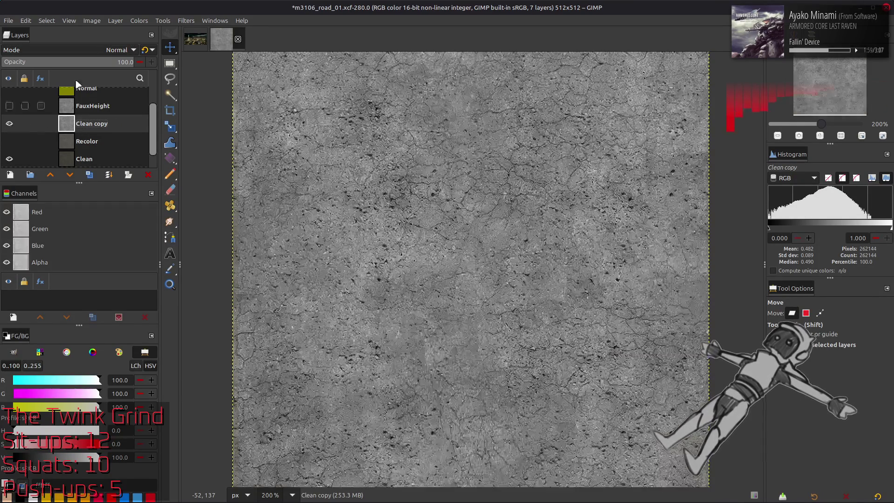
{"action": "left_click", "coordinate": [138, 20]}
Apply the last-used highlight-taming curve to Clean copy.
{"action": "left_click", "coordinate": [154, 112]}
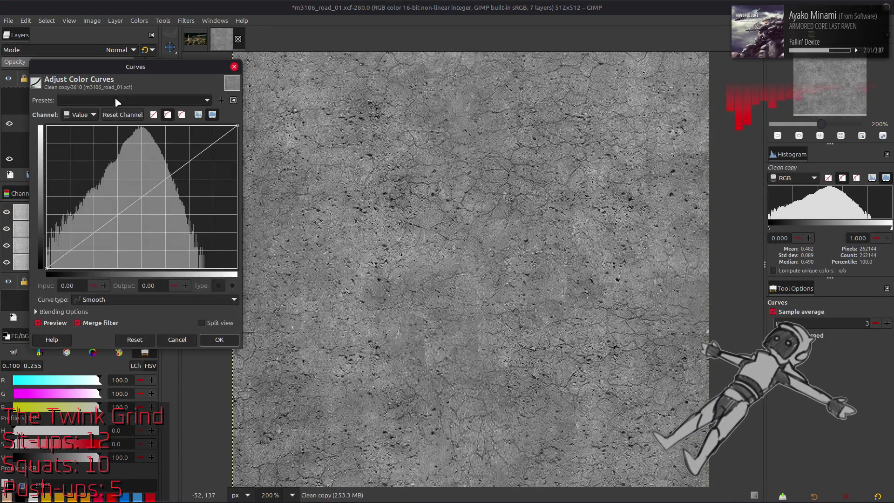
{"action": "scroll", "coordinate": [116, 101], "scroll_direction": "down", "scroll_amount": 3}
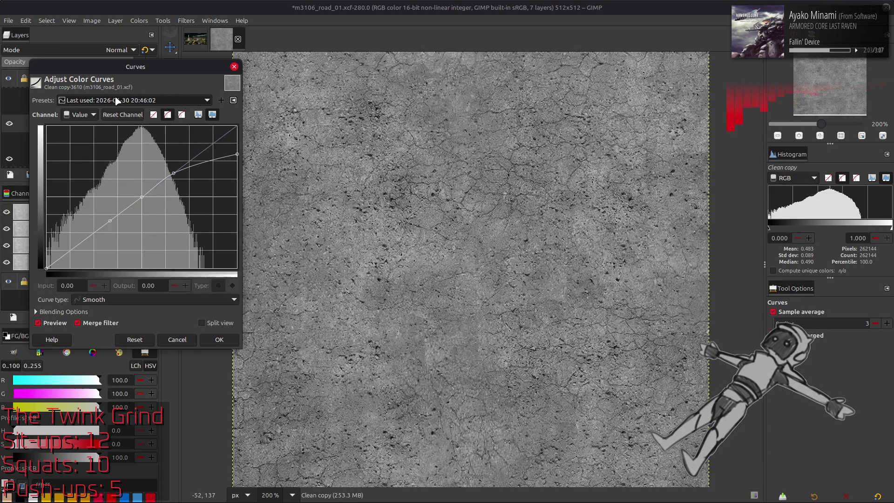
{"action": "left_click", "coordinate": [60, 324]}
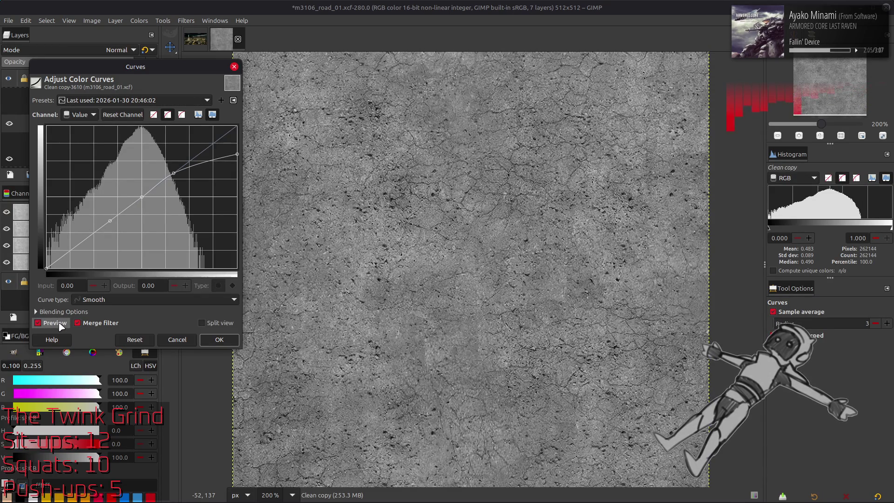
{"action": "left_click", "coordinate": [219, 340]}
Stretch Clean copy's contrast again and duplicate it as Clean copy #2.
{"action": "left_click", "coordinate": [138, 20]}
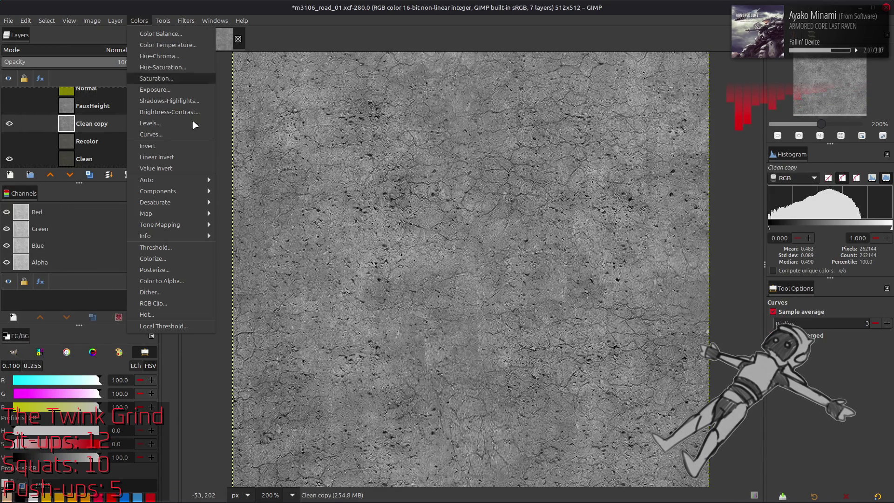
{"action": "mouse_move", "coordinate": [191, 174]}
{"action": "left_click", "coordinate": [242, 203]}
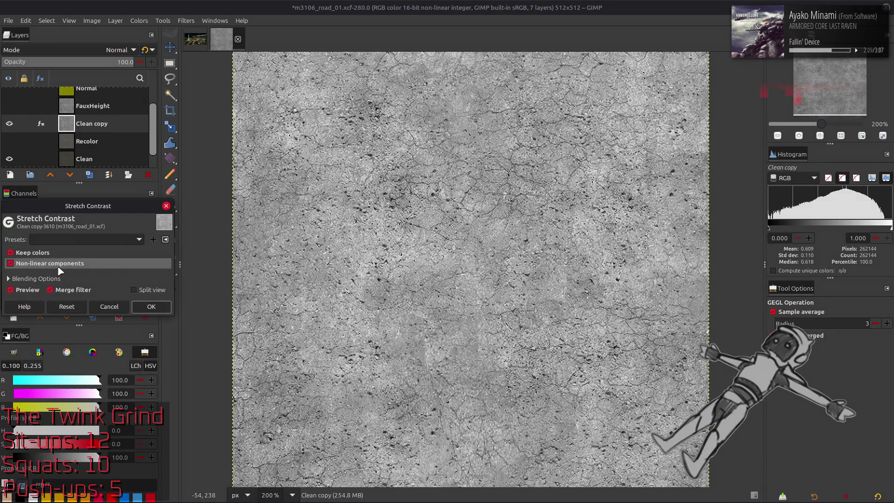
{"action": "left_click", "coordinate": [152, 306]}
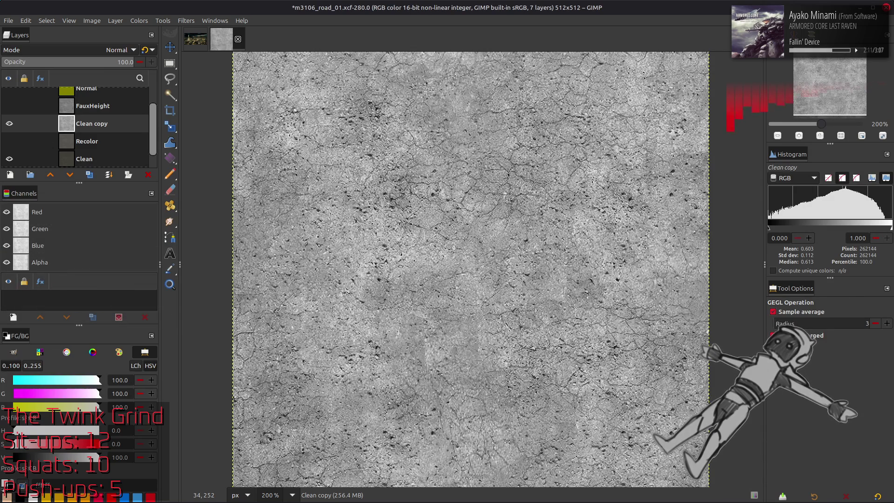
{"action": "key", "text": "m"}
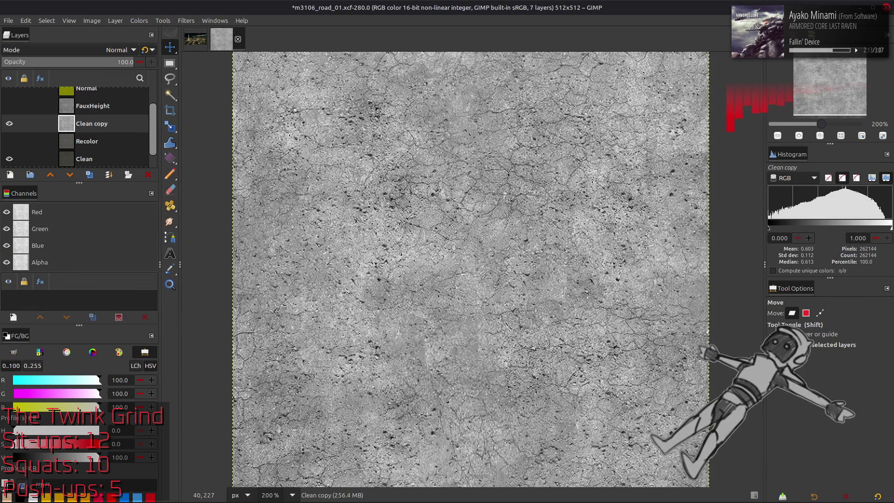
{"action": "left_click", "coordinate": [86, 178]}
{"action": "left_click", "coordinate": [86, 178]}
{"action": "left_click", "coordinate": [121, 49]}
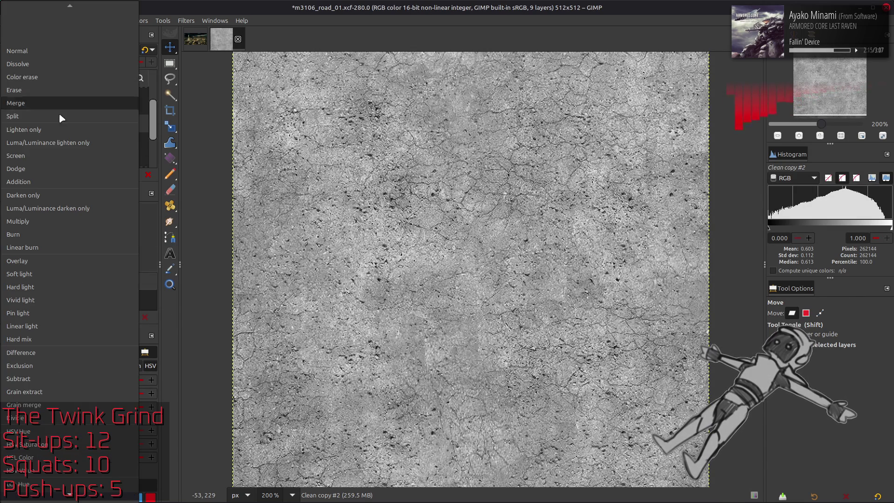
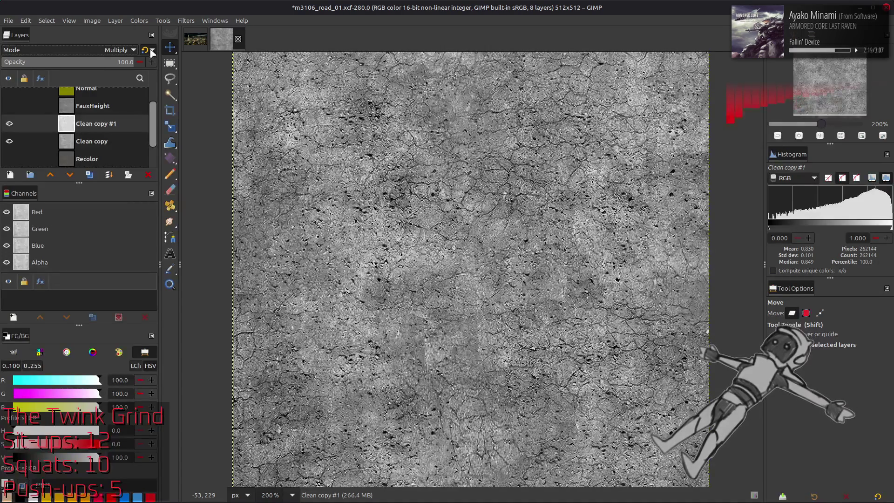
Try Multiply on Clean copy #1, compare it, then delete that layer.
{"action": "left_click", "coordinate": [10, 124]}
{"action": "left_click", "coordinate": [10, 124]}
{"action": "left_click", "coordinate": [10, 123]}
{"action": "left_click", "coordinate": [10, 124]}
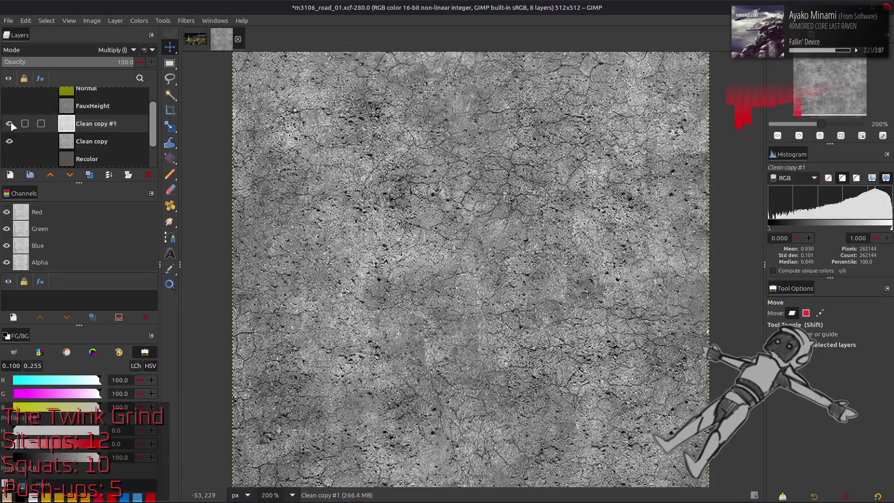
{"action": "key", "text": "Delete"}
Rename the Clean copy layer to Spec Base.
{"action": "double_click", "coordinate": [93, 123]}
{"action": "type", "text": "Spec Base"}
{"action": "key", "text": "Return"}
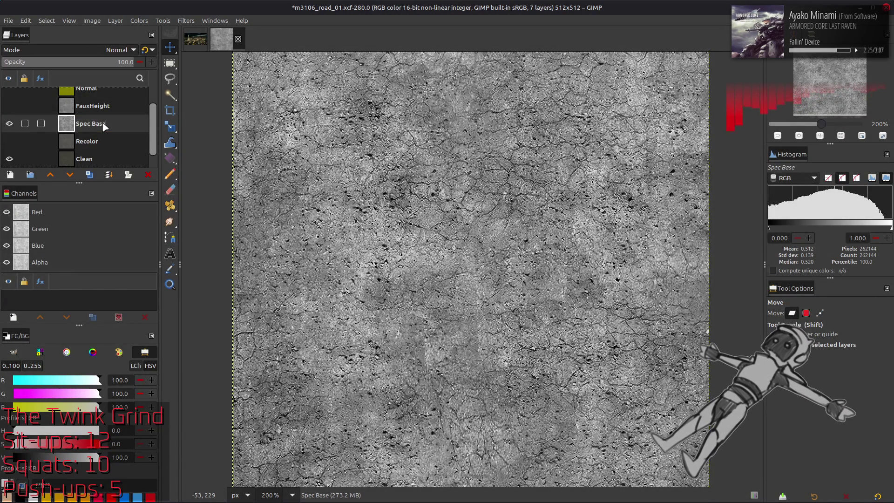
Brighten Spec Base with Levels at input white point 92.50, then save m3106_road_01.xcf.
{"action": "left_click", "coordinate": [135, 20]}
{"action": "left_click", "coordinate": [158, 117]}
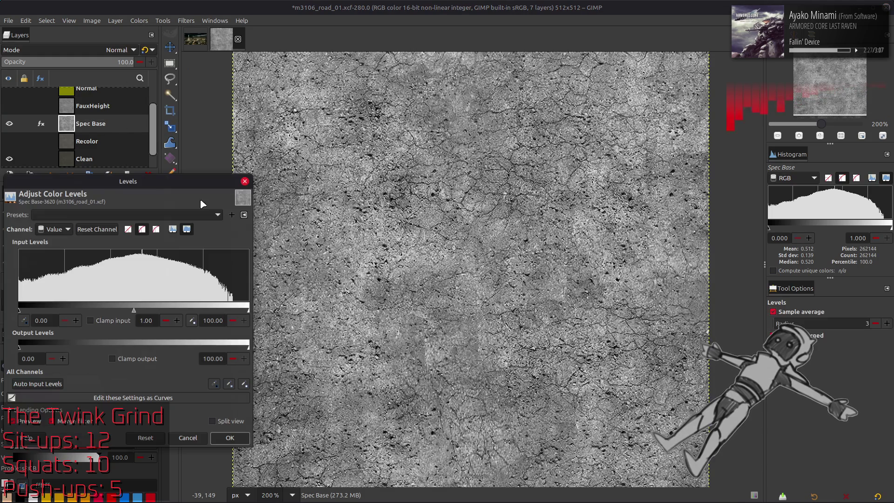
{"action": "left_click_drag", "start_coordinate": [248, 308], "coordinate": [236, 304]}
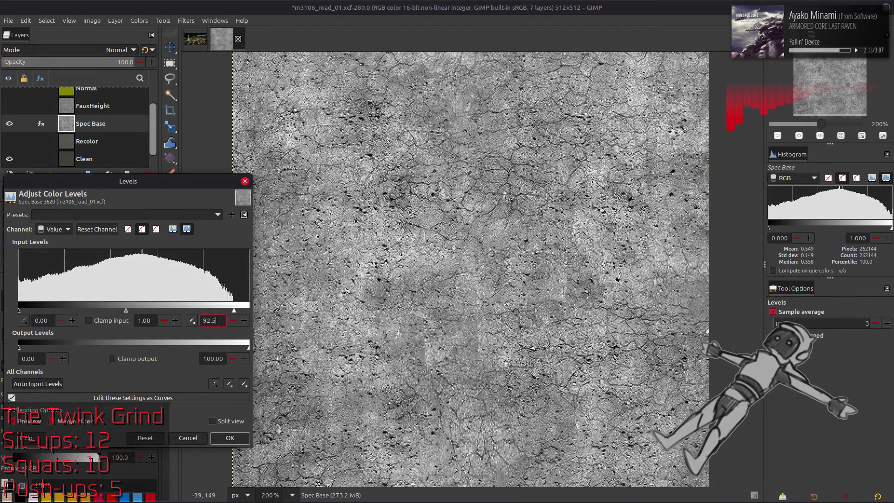
{"action": "left_click", "coordinate": [230, 438]}
{"action": "key", "text": "m"}
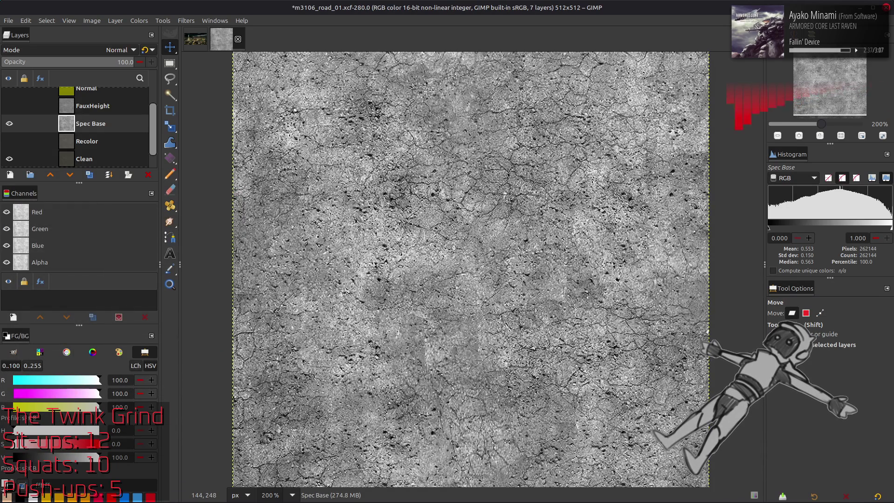
{"action": "key", "text": "ctrl+s"}
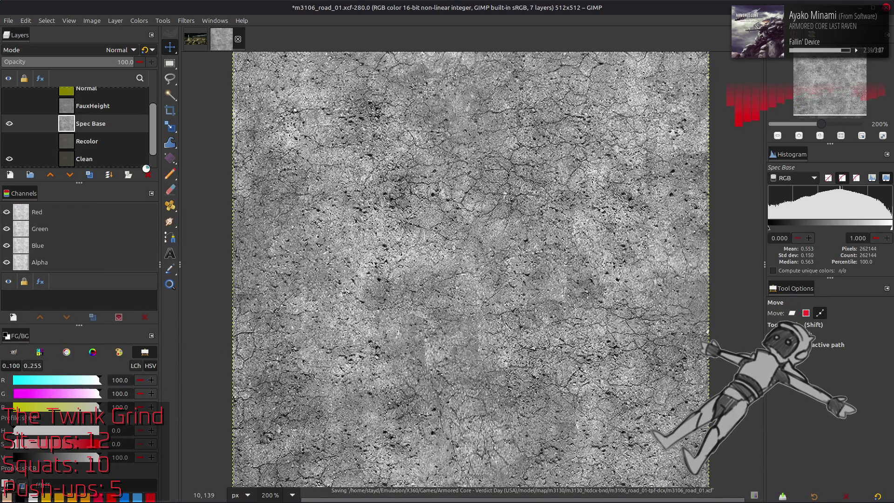
Duplicate Spec Base and name the new layer Spec.
{"action": "left_click", "coordinate": [91, 176]}
{"action": "double_click", "coordinate": [107, 131]}
{"action": "type", "text": "Spec"}
{"action": "key", "text": "Return"}
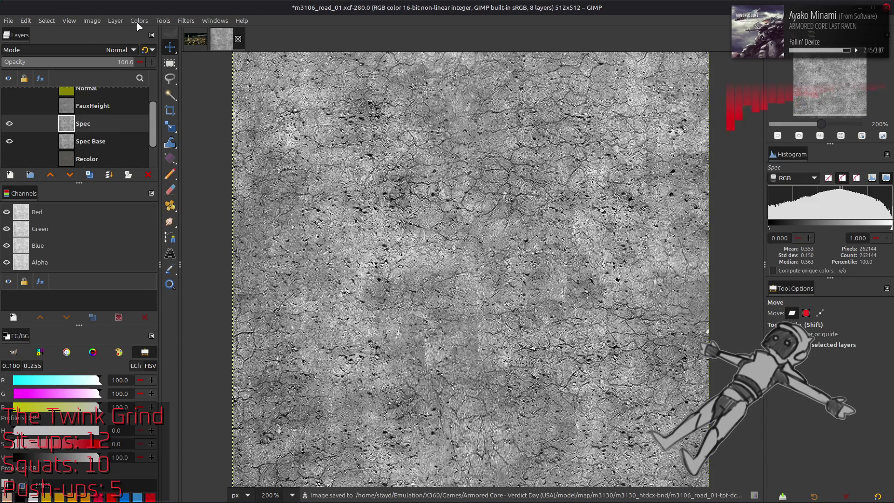
Pick the road's average grey (59.7) as foreground colour using a sample radius of 5.
{"action": "left_click", "coordinate": [139, 21]}
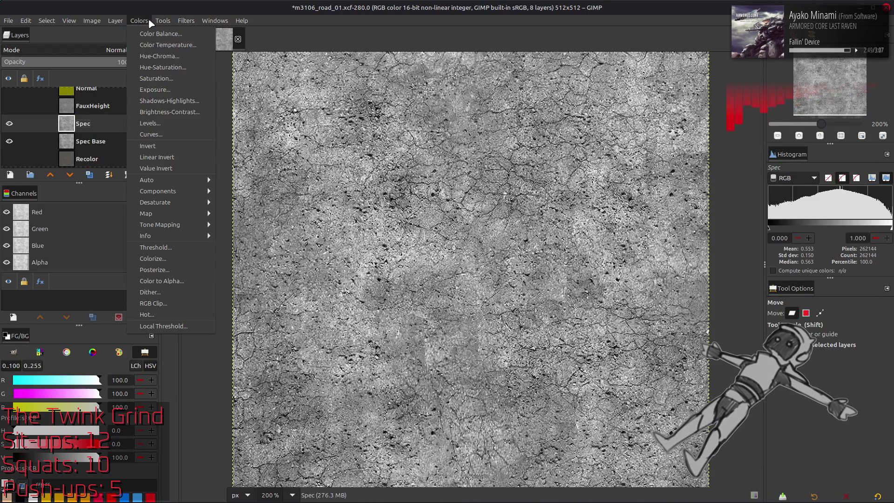
{"action": "left_click", "coordinate": [419, 228]}
{"action": "key", "text": "o"}
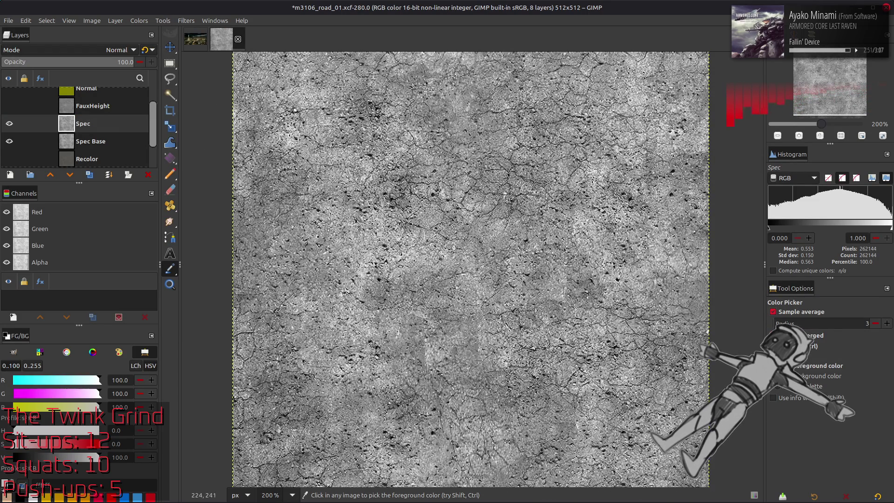
{"action": "left_click", "coordinate": [435, 263]}
{"action": "left_click", "coordinate": [433, 265]}
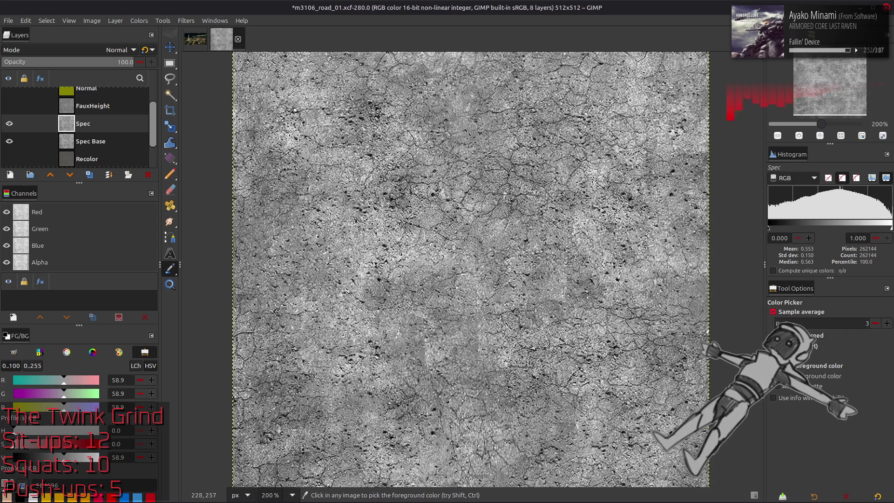
{"action": "left_click", "coordinate": [887, 323]}
{"action": "left_click", "coordinate": [696, 291]}
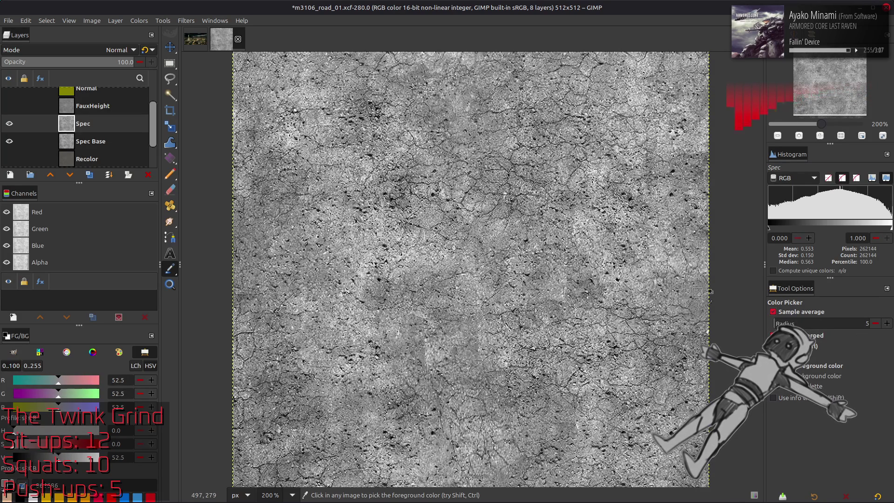
{"action": "left_click", "coordinate": [466, 148]}
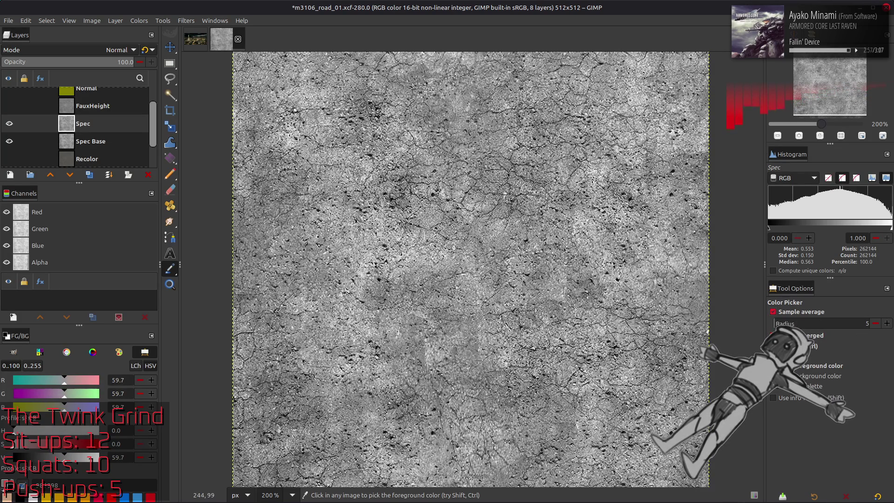
{"action": "key", "text": "m"}
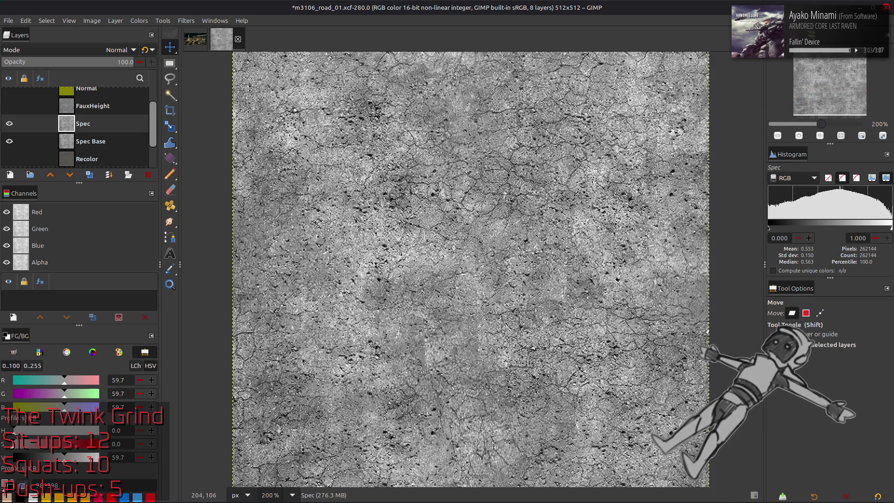
{"action": "left_click", "coordinate": [142, 21]}
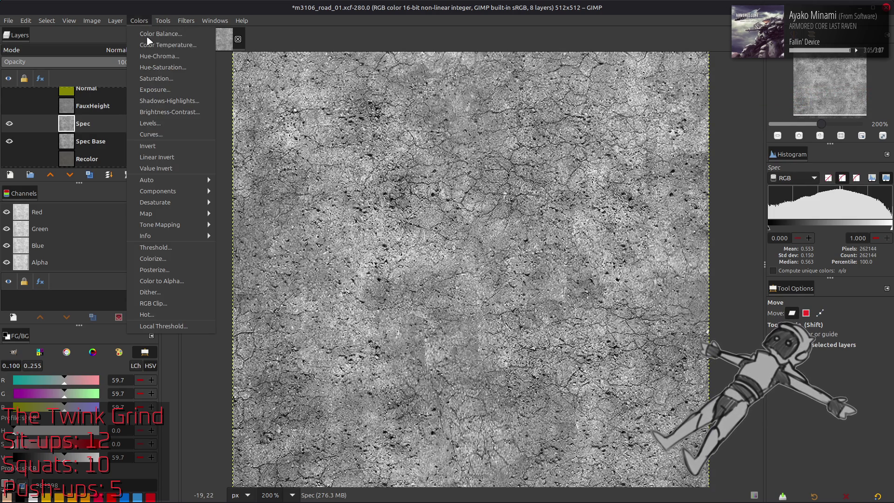
In Levels, cap red output at 20, green at 24.80, and raise blue output minimum to 50.
{"action": "left_click", "coordinate": [187, 125]}
{"action": "scroll", "coordinate": [55, 229], "scroll_direction": "down", "scroll_amount": 1}
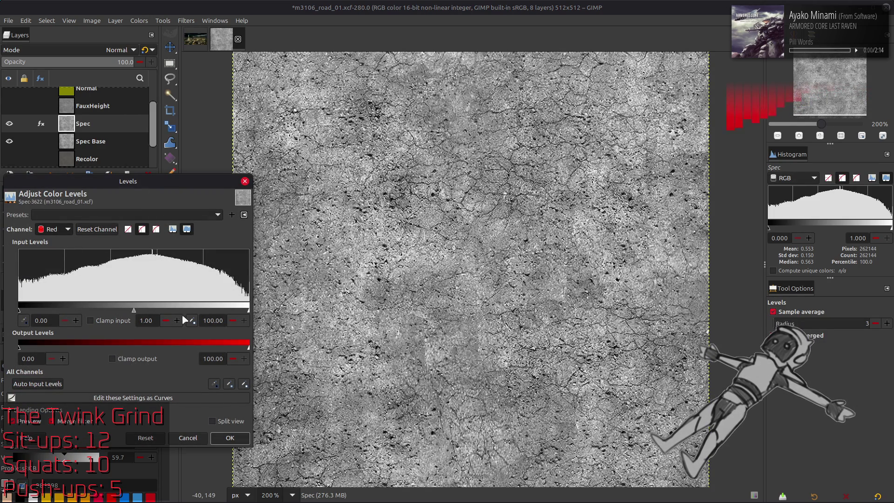
{"action": "type", "text": "20"}
{"action": "key", "text": "Return"}
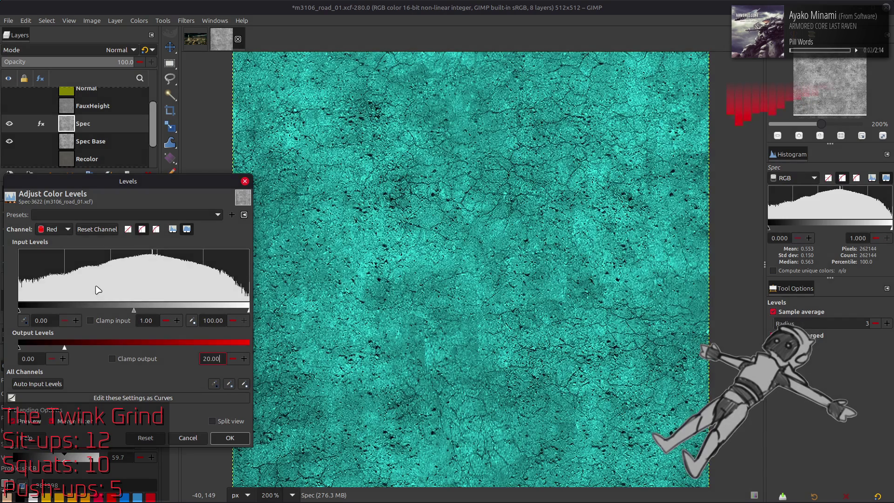
{"action": "scroll", "coordinate": [54, 229], "scroll_direction": "down", "scroll_amount": 1}
{"action": "triple_click", "coordinate": [209, 357]}
{"action": "type", "text": "24.80"}
{"action": "key", "text": "Return"}
{"action": "scroll", "coordinate": [54, 229], "scroll_direction": "down", "scroll_amount": 1}
{"action": "triple_click", "coordinate": [29, 359]}
{"action": "type", "text": "50"}
{"action": "key", "text": "Return"}
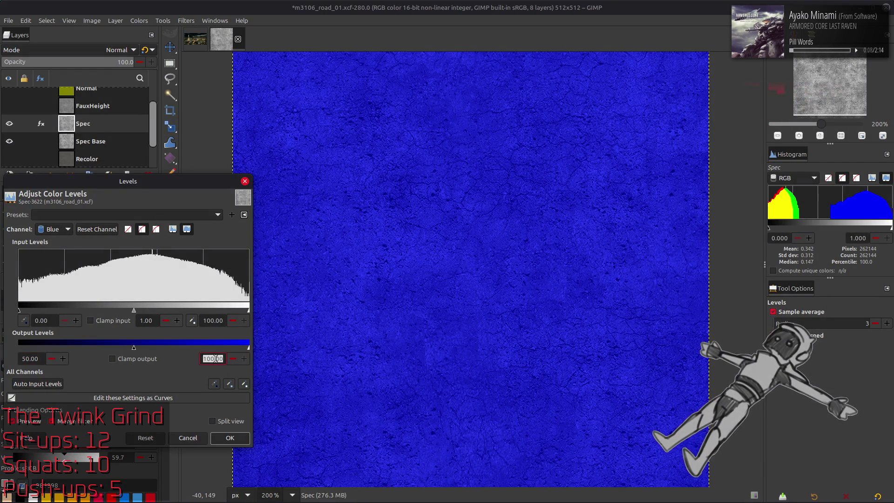
{"action": "left_click", "coordinate": [233, 437]}
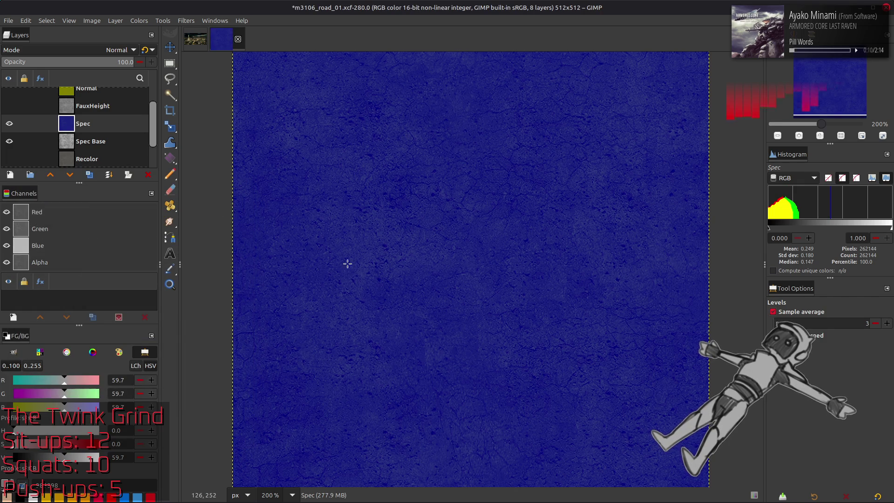
Replace m3106_road_01_s.dds in the m3106_road_01_s-tpf-dcx folder with a BC1/DXT1 export.
{"action": "left_click", "coordinate": [8, 21]}
{"action": "left_click", "coordinate": [73, 180]}
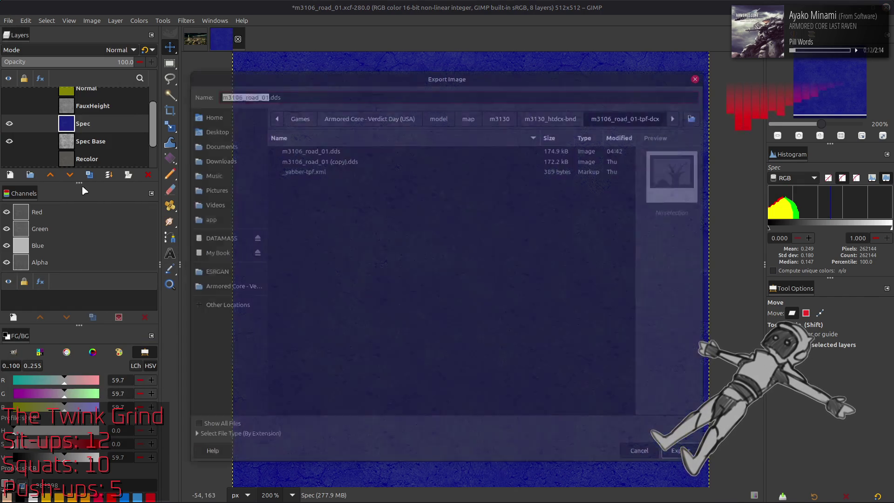
{"action": "left_click", "coordinate": [553, 116]}
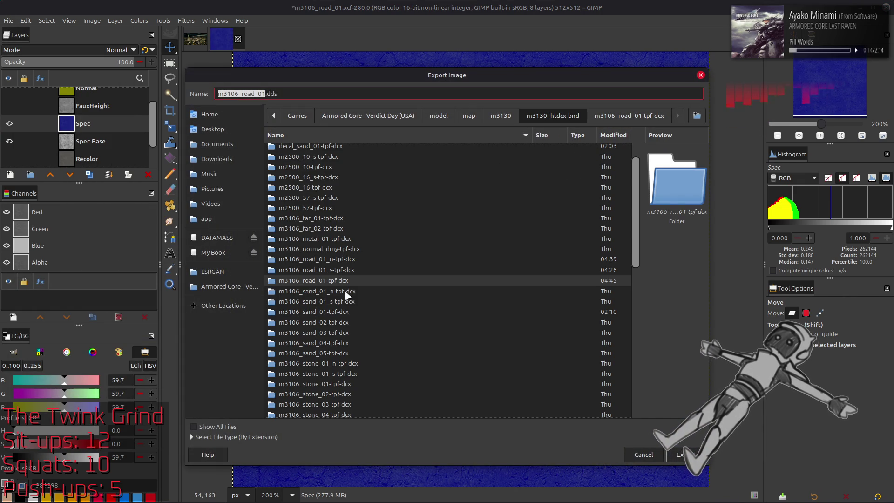
{"action": "double_click", "coordinate": [343, 270]}
{"action": "left_click", "coordinate": [343, 150]}
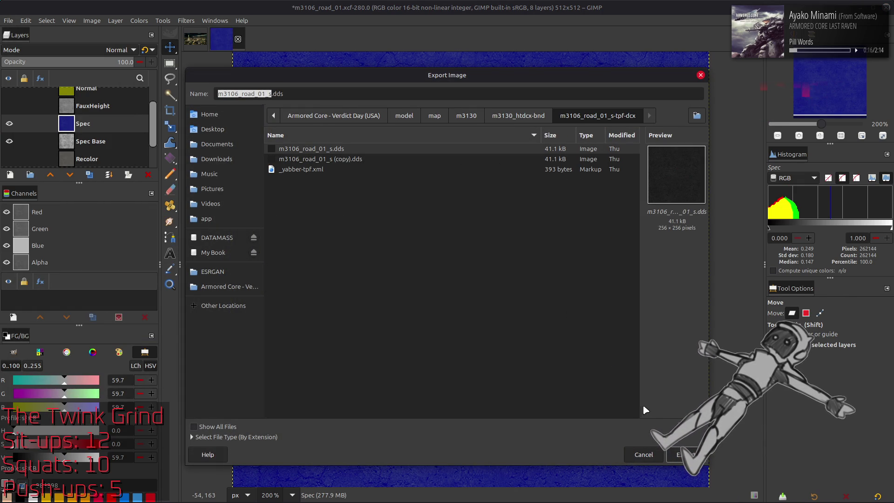
{"action": "left_click", "coordinate": [687, 455]}
{"action": "left_click", "coordinate": [494, 312]}
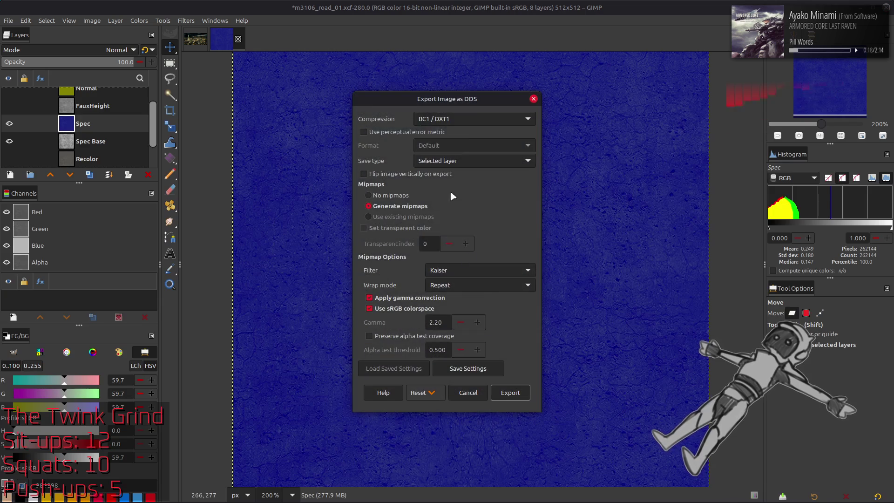
{"action": "left_click", "coordinate": [508, 390]}
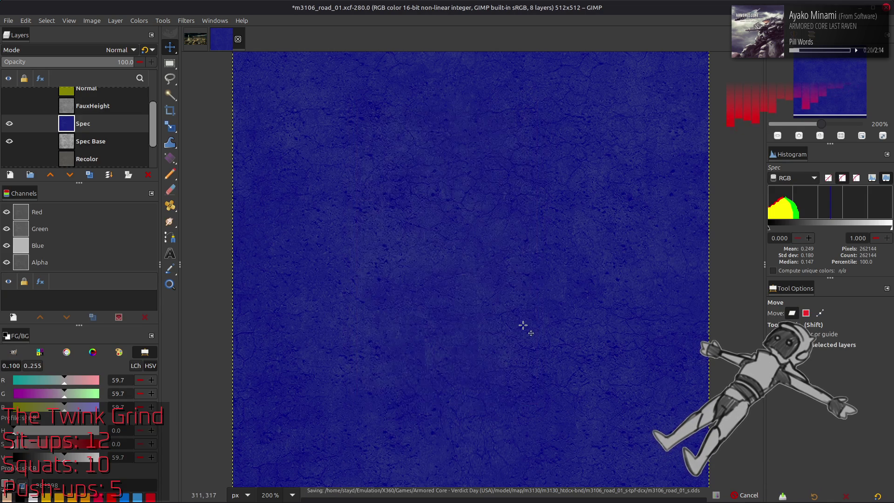
{"action": "key", "text": "alt+Tab"}
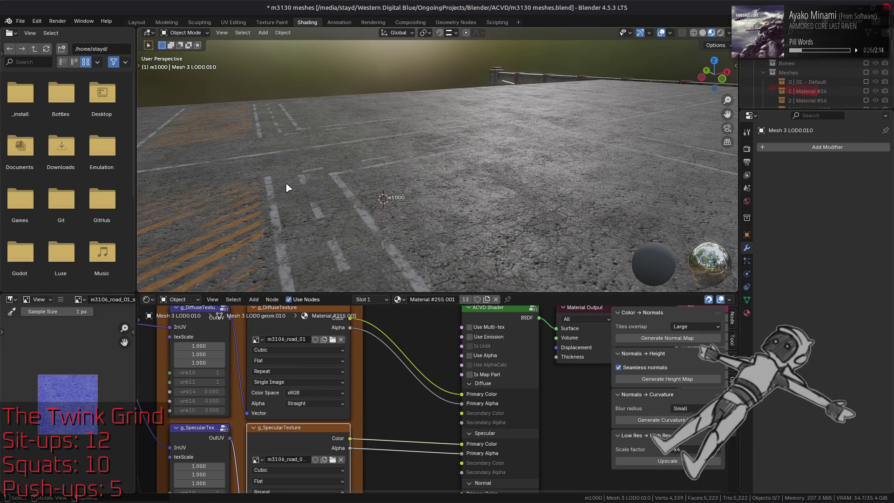
Orbit and zoom Blender's viewport down onto the asphalt to inspect the new specular map.
{"action": "middle_click_drag", "start_coordinate": [287, 187], "coordinate": [320, 159]}
{"action": "mouse_move", "coordinate": [365, 100]}
{"action": "middle_mouse_down"}
{"action": "mouse_move", "coordinate": [371, 168]}
{"action": "mouse_move", "coordinate": [332, 105]}
{"action": "mouse_move", "coordinate": [385, 138]}
{"action": "mouse_move", "coordinate": [395, 122]}
{"action": "middle_mouse_up"}
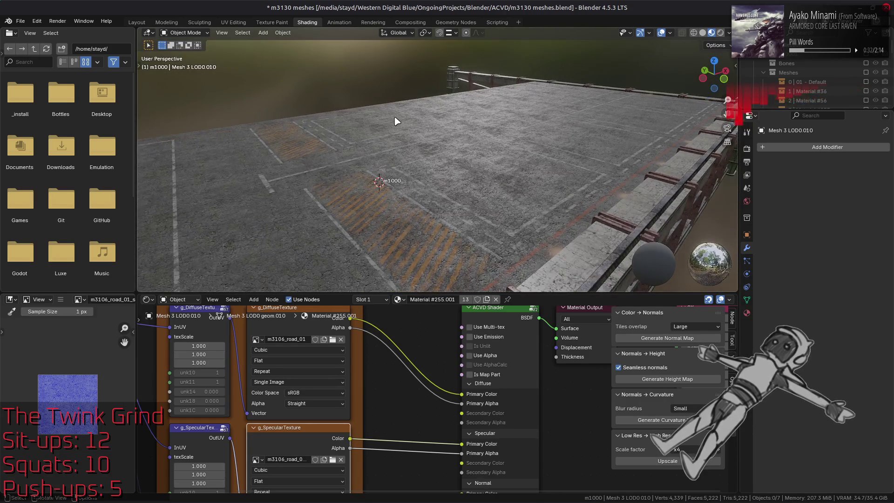
{"action": "scroll", "coordinate": [395, 121], "scroll_direction": "up", "scroll_amount": 3}
{"action": "middle_click_drag", "start_coordinate": [412, 151], "coordinate": [404, 142]}
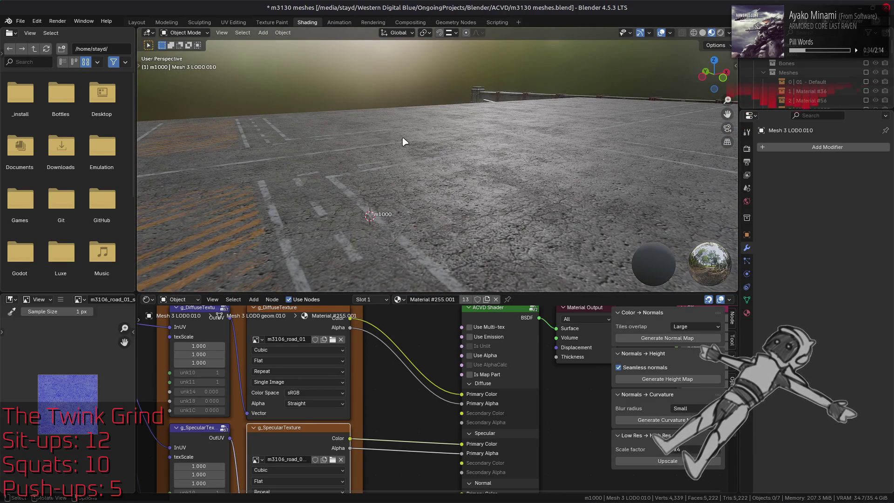
{"action": "scroll", "coordinate": [404, 141], "scroll_direction": "up", "scroll_amount": 2}
{"action": "mouse_move", "coordinate": [404, 141]}
{"action": "middle_mouse_down"}
{"action": "mouse_move", "coordinate": [431, 196]}
{"action": "mouse_move", "coordinate": [400, 140]}
{"action": "mouse_move", "coordinate": [357, 136]}
{"action": "mouse_move", "coordinate": [395, 139]}
{"action": "middle_mouse_up"}
{"action": "key", "text": "alt+Tab"}
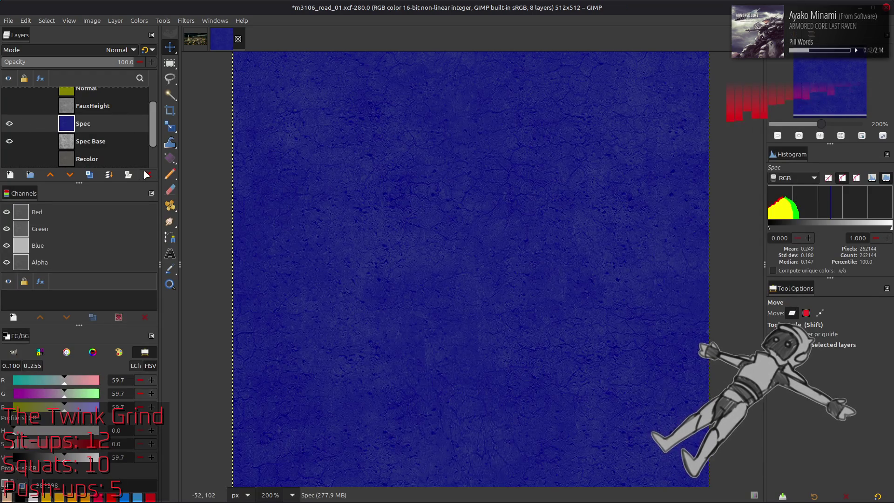
Undo back past the Spec layer and delete Clean copy #1.
{"action": "key", "text": "ctrl+z"}
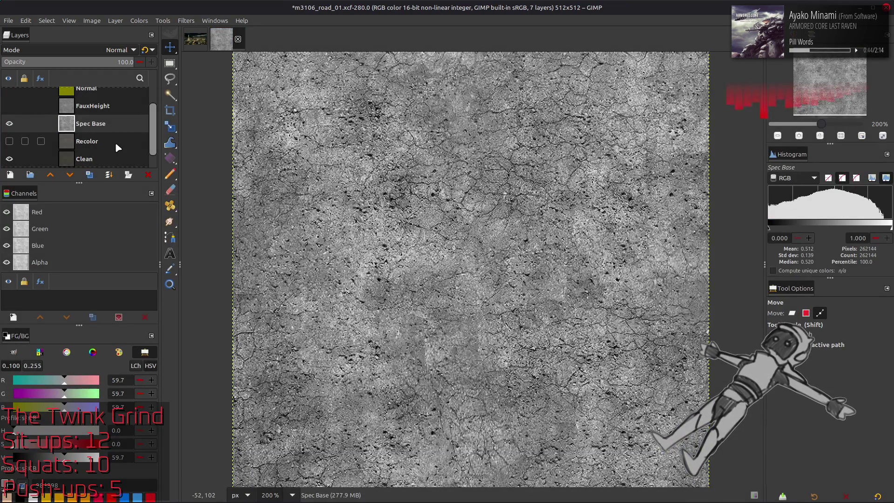
{"action": "key", "text": "ctrl+z"}
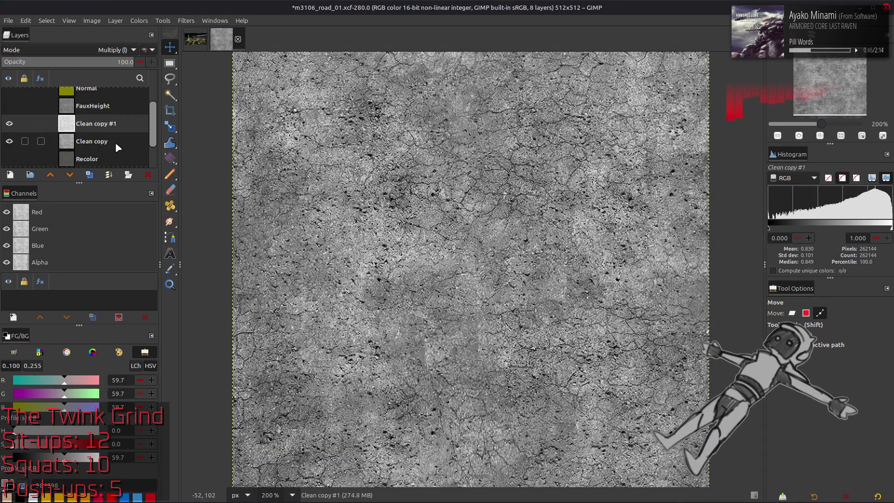
{"action": "left_click", "coordinate": [147, 175]}
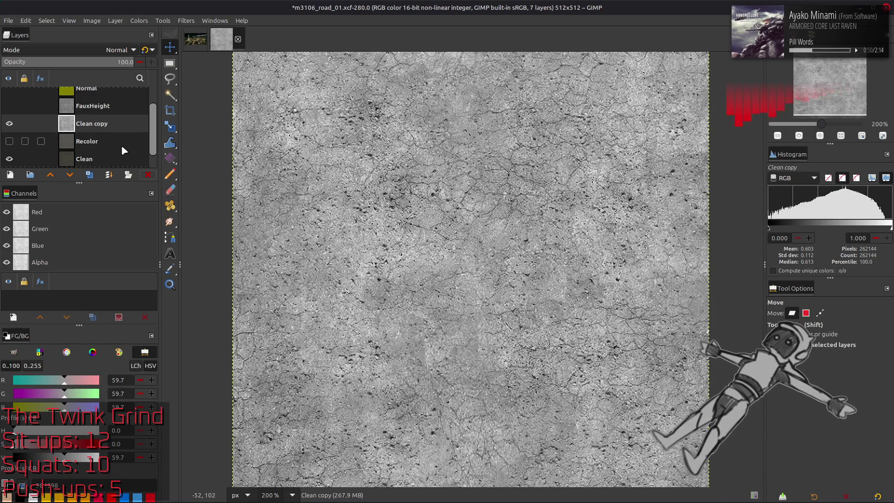
Rename Clean copy to Spec Base and duplicate it as Spec Base copy.
{"action": "double_click", "coordinate": [98, 123]}
{"action": "type", "text": "Spec Ba"}
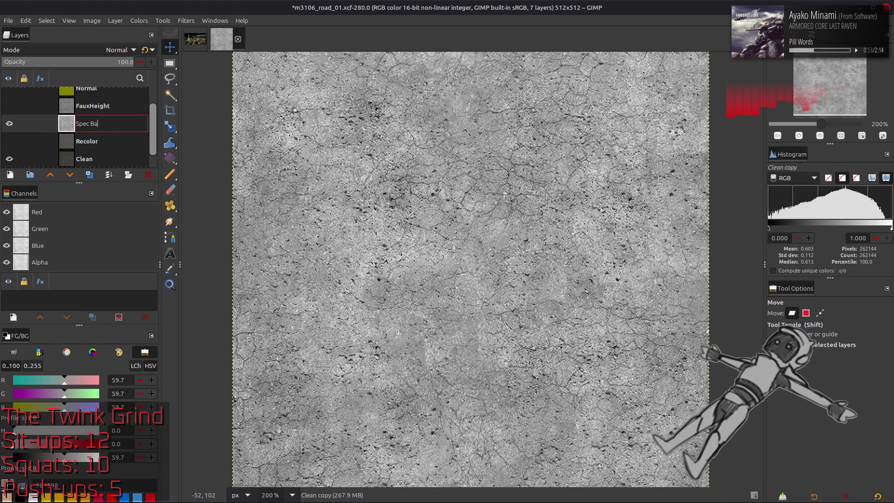
{"action": "type", "text": "se"}
{"action": "key", "text": "Return"}
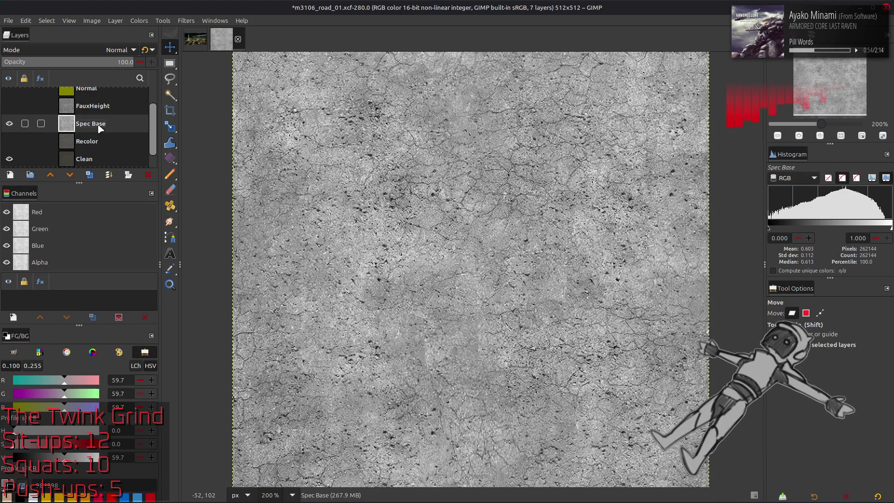
{"action": "left_click", "coordinate": [90, 176]}
{"action": "left_click", "coordinate": [186, 20]}
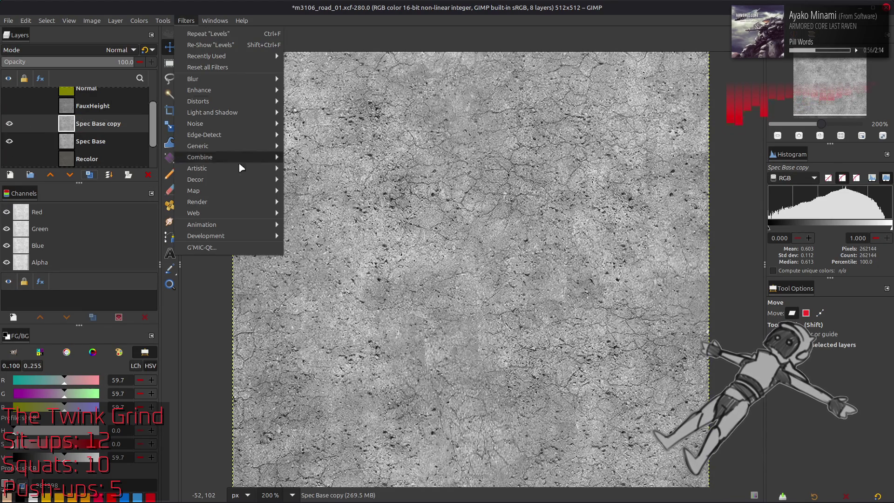
Render Solid Noise with detail 15, tileable and turbulent, using a new random seed.
{"action": "mouse_move", "coordinate": [237, 203]}
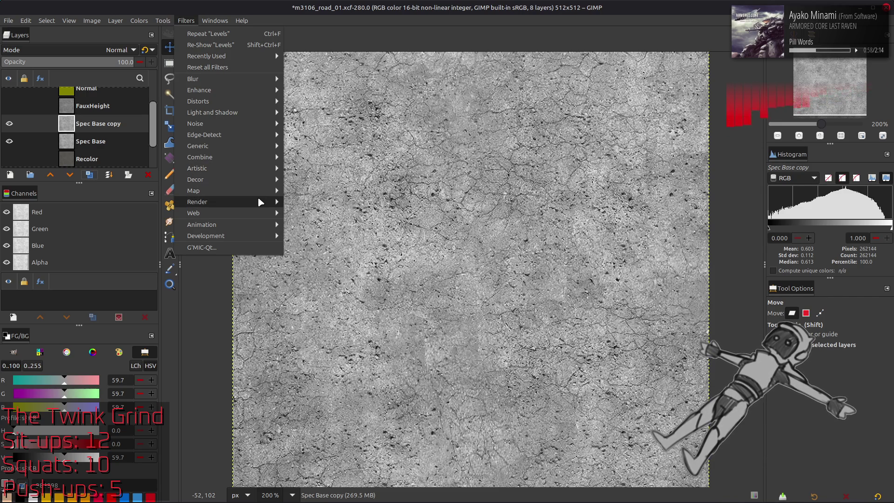
{"action": "left_click", "coordinate": [389, 260]}
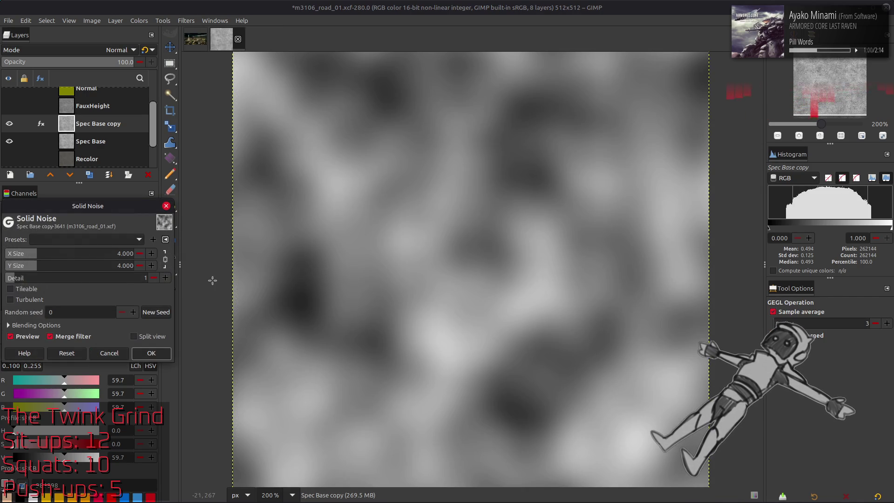
{"action": "left_click_drag", "start_coordinate": [76, 279], "coordinate": [257, 287]}
{"action": "left_click", "coordinate": [36, 289]}
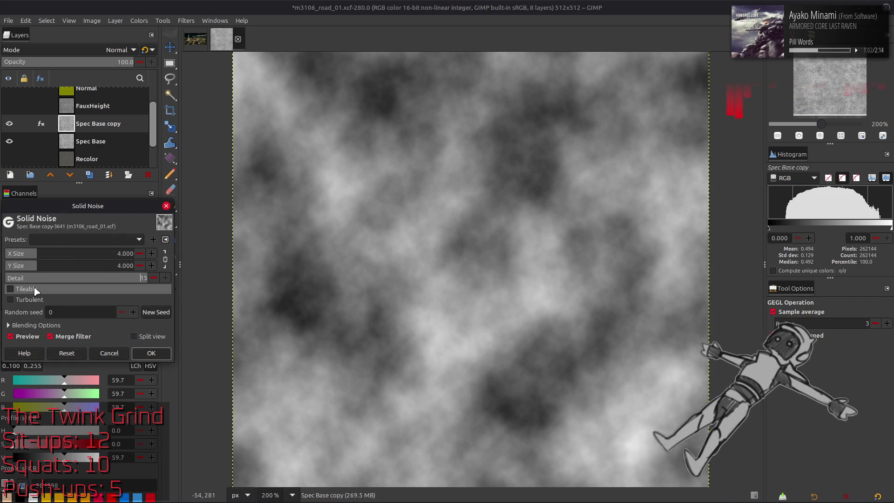
{"action": "left_click", "coordinate": [37, 300]}
{"action": "left_click", "coordinate": [157, 312]}
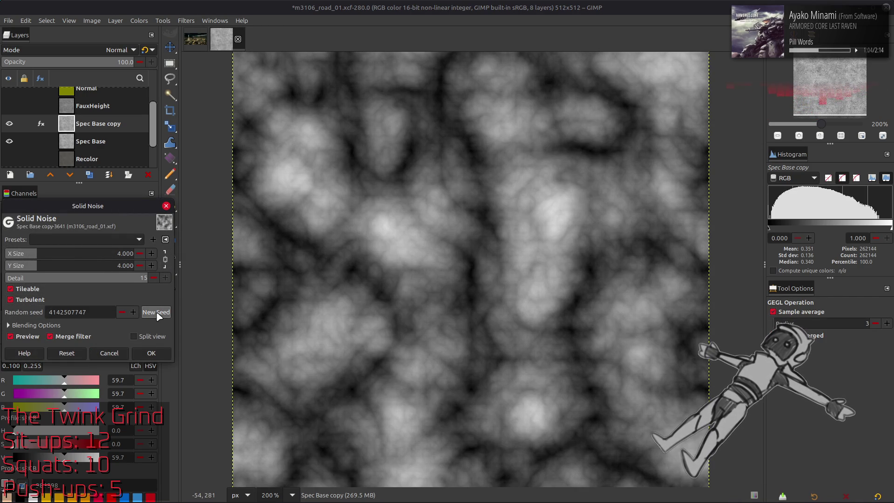
{"action": "left_click", "coordinate": [158, 313]}
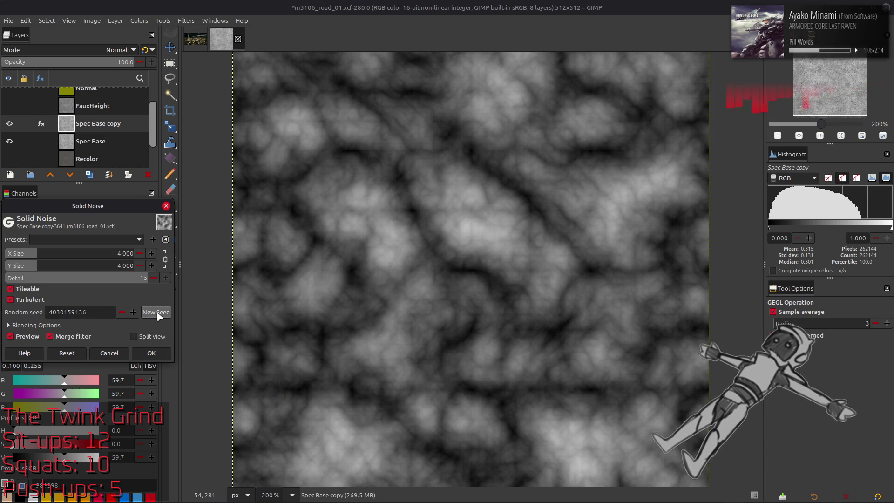
{"action": "left_click", "coordinate": [158, 313]}
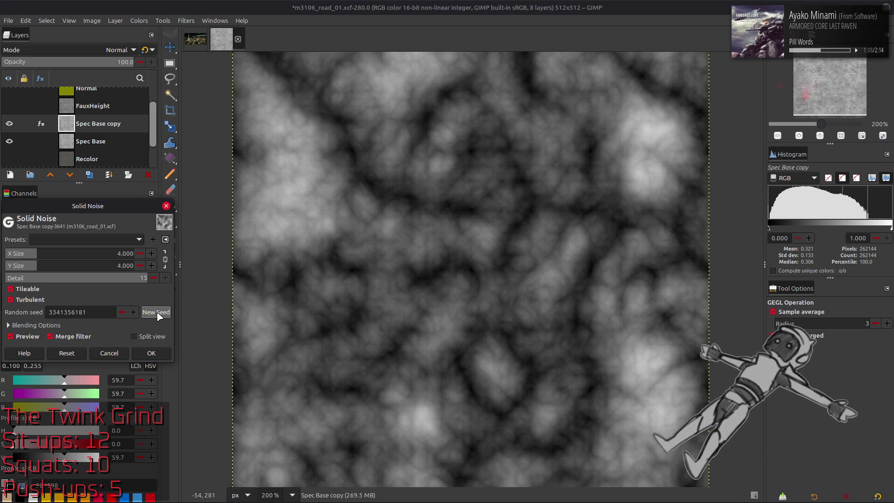
{"action": "left_click", "coordinate": [160, 316]}
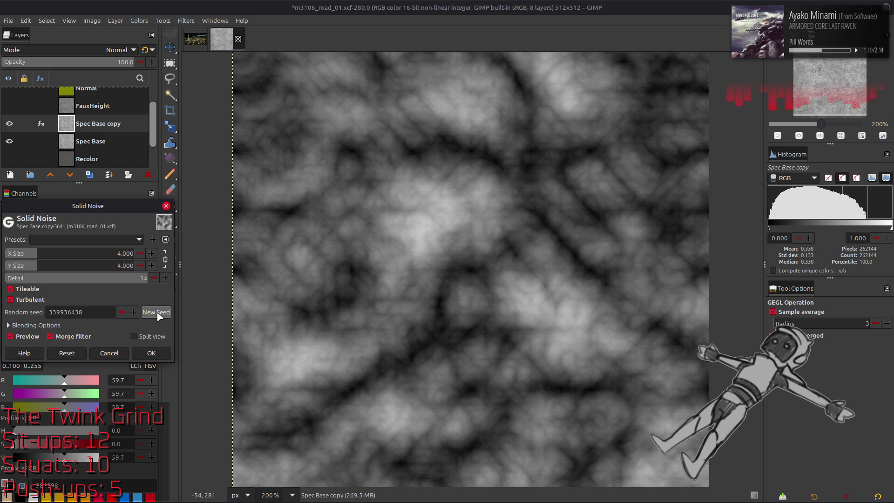
{"action": "left_click", "coordinate": [151, 353]}
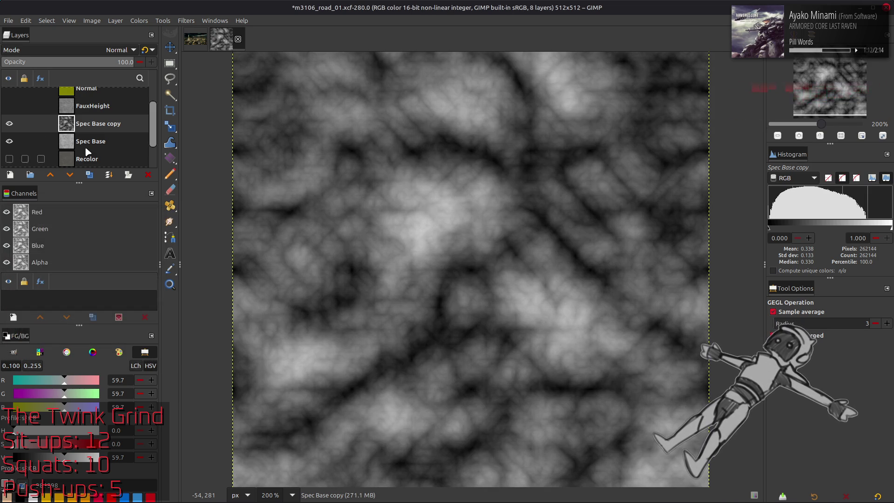
Duplicate the noise layer and render a second solid noise pass with a new seed.
{"action": "left_click", "coordinate": [90, 174]}
{"action": "key", "text": "shift+ctrl+f"}
{"action": "left_click", "coordinate": [91, 243]}
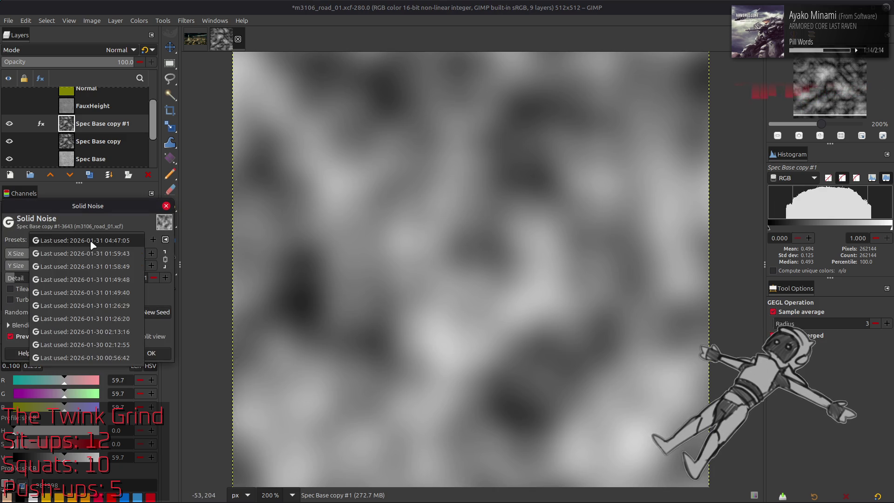
{"action": "left_click", "coordinate": [92, 242]}
{"action": "left_click", "coordinate": [158, 311]}
{"action": "left_click", "coordinate": [160, 317]}
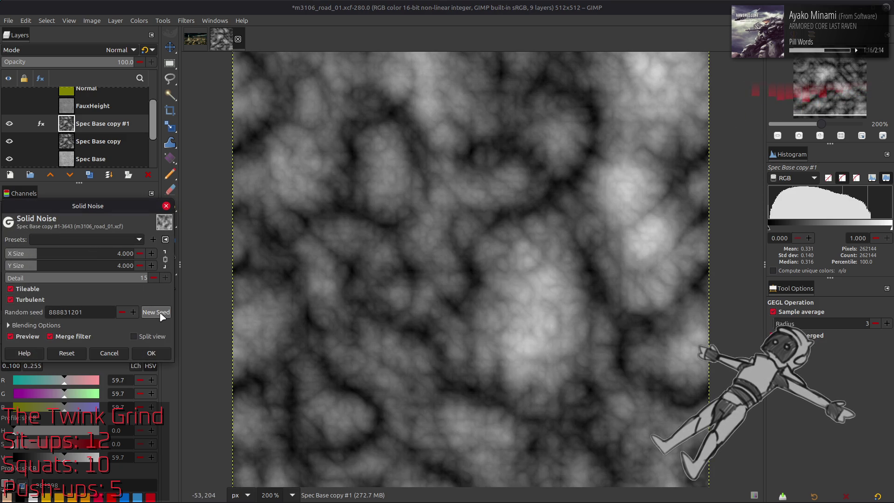
{"action": "left_click", "coordinate": [151, 353]}
Invert the second noise layer, set it to 50% opacity, and merge it down.
{"action": "left_click", "coordinate": [139, 21]}
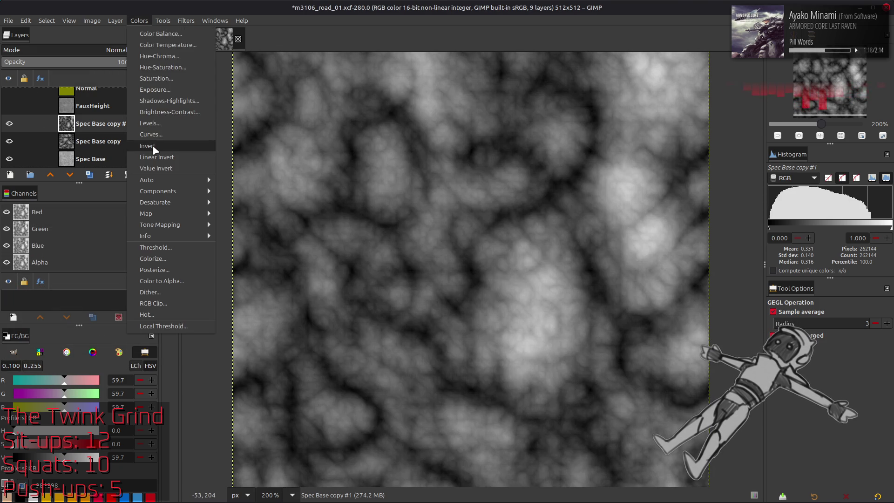
{"action": "left_click", "coordinate": [154, 148]}
{"action": "key", "text": "Return"}
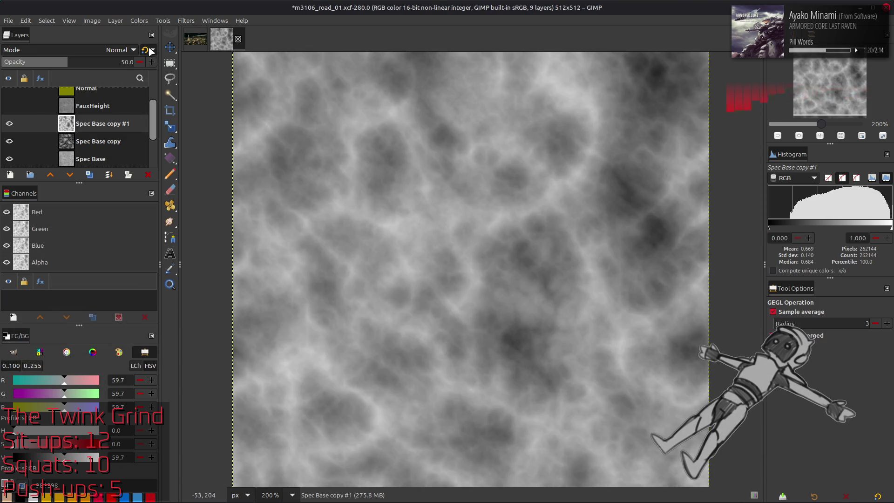
{"action": "key", "text": "ctrl+m"}
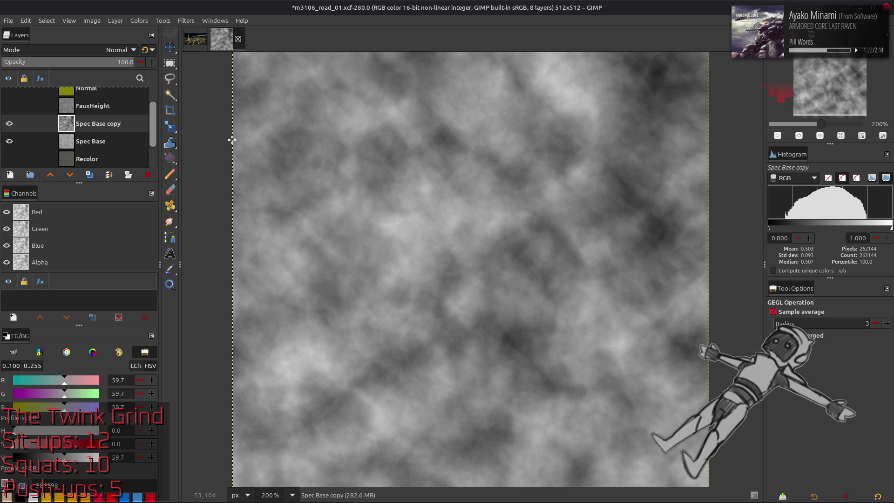
Set the noise layer to Multiply (legacy) blend mode at 25% opacity.
{"action": "left_click", "coordinate": [117, 50]}
{"action": "left_click", "coordinate": [76, 223]}
{"action": "left_click", "coordinate": [144, 50]}
{"action": "type", "text": "25"}
{"action": "key", "text": "Return"}
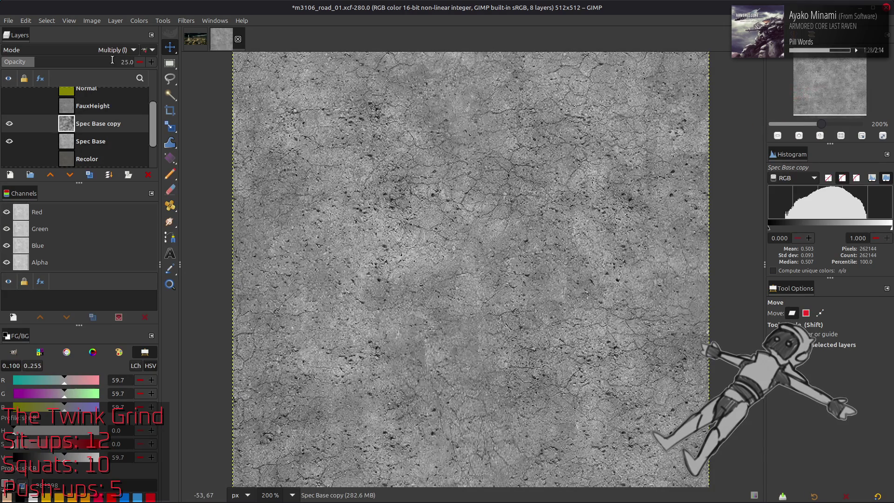
Toggle the noise layer on and off to compare, then try it at 50% opacity.
{"action": "left_click", "coordinate": [6, 124]}
{"action": "left_click", "coordinate": [5, 124]}
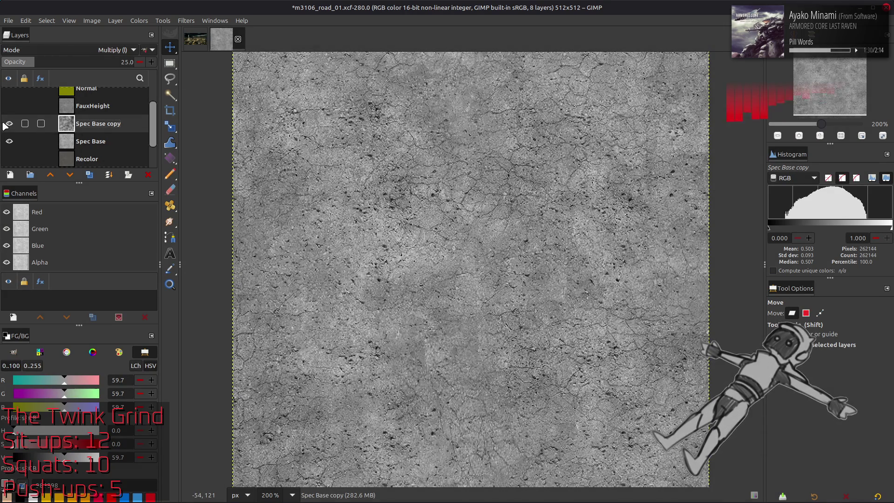
{"action": "left_click", "coordinate": [140, 20]}
{"action": "left_click", "coordinate": [9, 124]}
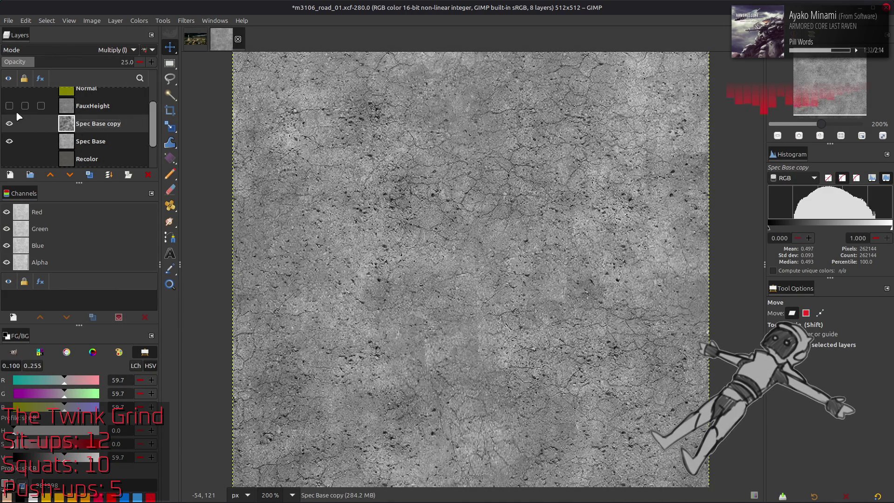
{"action": "left_click", "coordinate": [10, 123]}
{"action": "left_click", "coordinate": [9, 123]}
{"action": "left_click", "coordinate": [9, 123]}
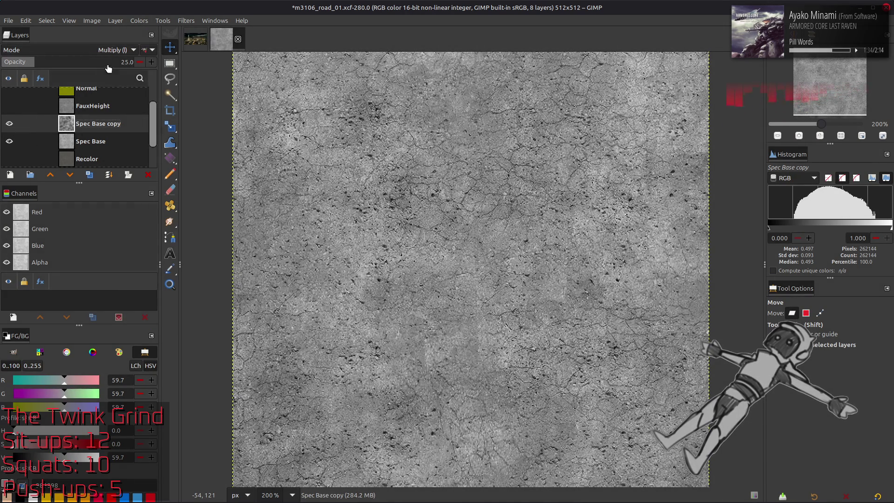
{"action": "type", "text": "50"}
{"action": "key", "text": "Return"}
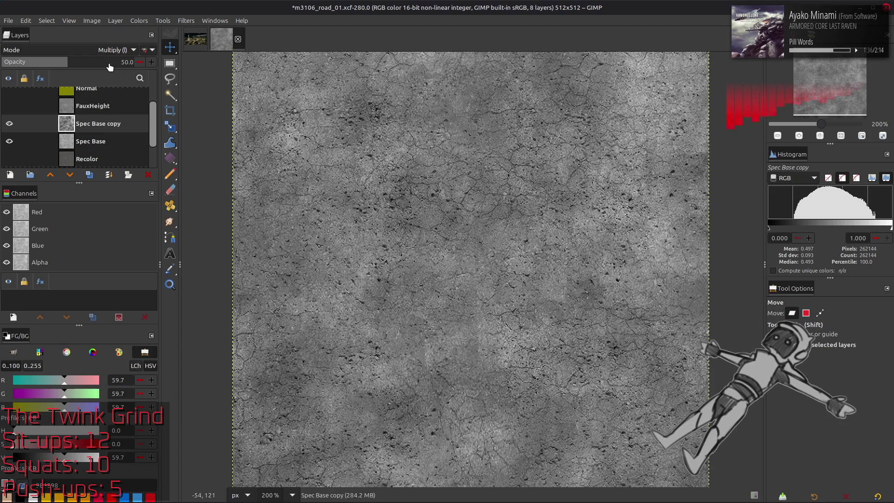
At 100% zoom, compare the grain again and return the noise layer to 25% opacity.
{"action": "key", "text": "1"}
{"action": "left_click", "coordinate": [9, 124]}
{"action": "left_click", "coordinate": [10, 123]}
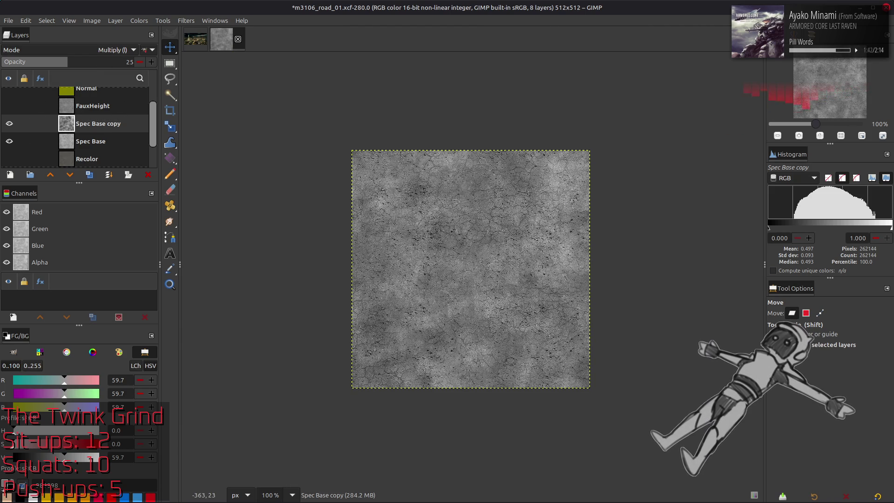
{"action": "key", "text": "Return"}
{"action": "left_click", "coordinate": [9, 123]}
{"action": "left_click", "coordinate": [10, 124]}
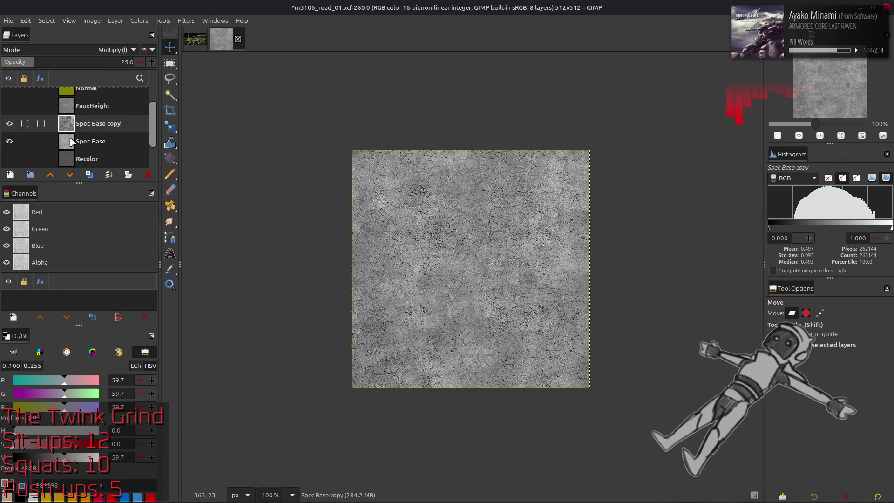
{"action": "scroll", "coordinate": [414, 192], "scroll_direction": "up", "scroll_amount": 2, "text": "ctrl"}
{"action": "scroll", "coordinate": [412, 205], "scroll_direction": "down", "scroll_amount": 3}
Save the project and launch the file manager.
{"action": "key", "text": "ctrl+s"}
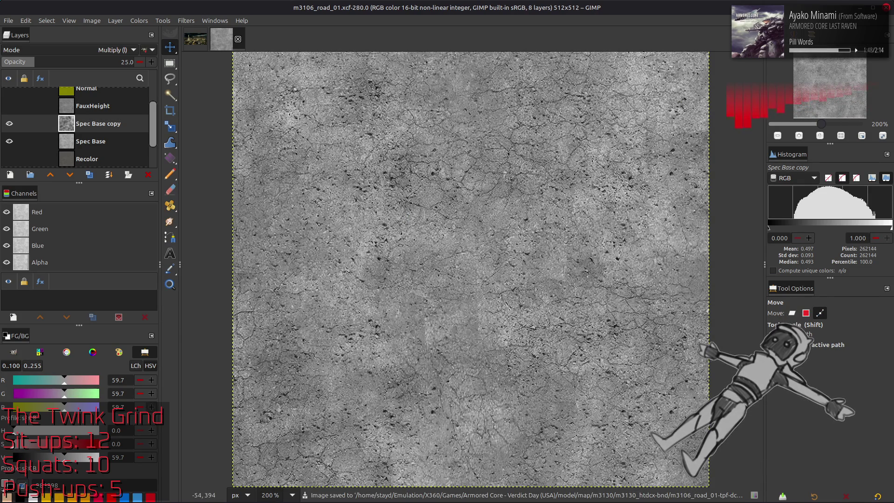
{"action": "left_click", "coordinate": [7, 496]}
{"action": "left_click", "coordinate": [78, 377]}
Browse the Western Digital Blue drive to Stayd > Textures > Textures.com.
{"action": "left_click", "coordinate": [90, 320]}
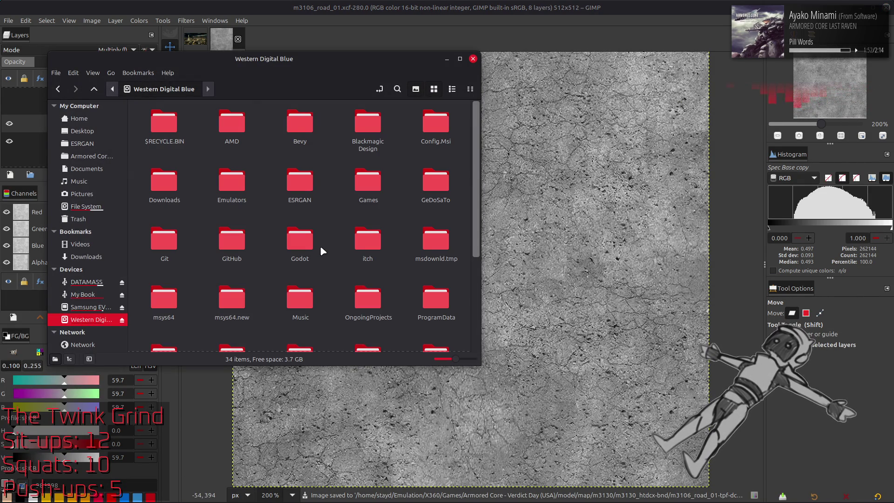
{"action": "scroll", "coordinate": [321, 249], "scroll_direction": "down", "scroll_amount": 3}
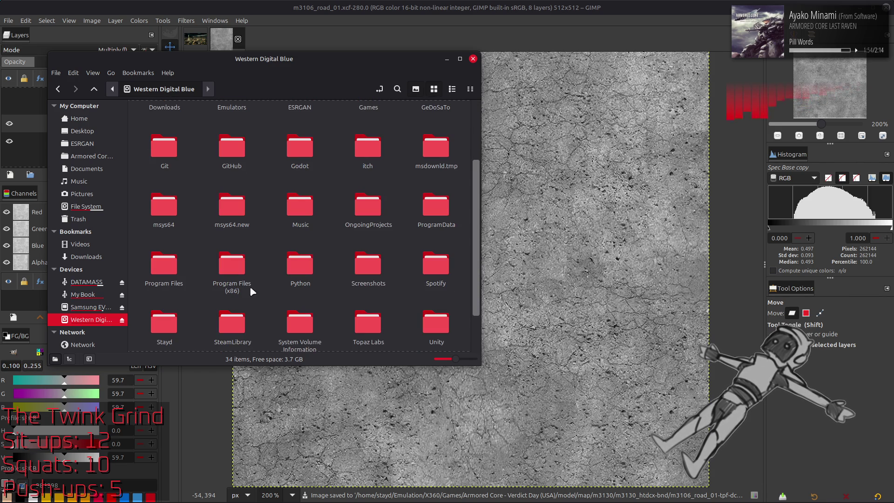
{"action": "left_click", "coordinate": [170, 311]}
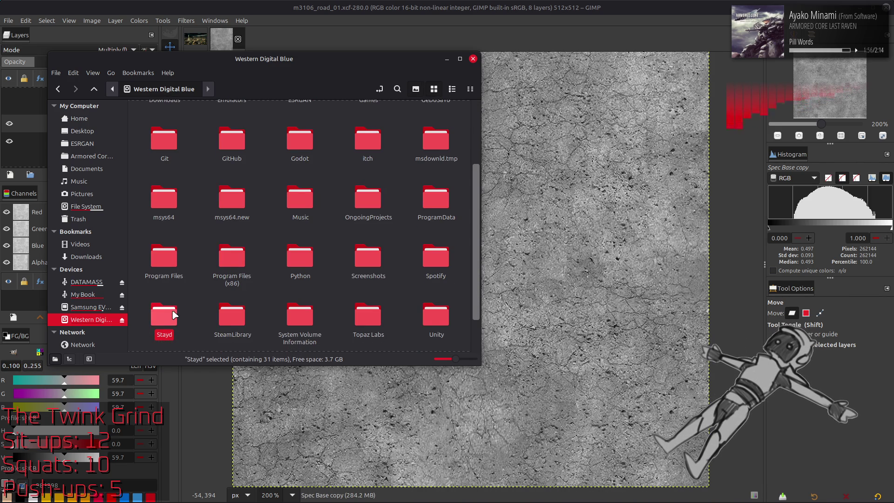
{"action": "double_click", "coordinate": [171, 313]}
{"action": "double_click", "coordinate": [169, 292]}
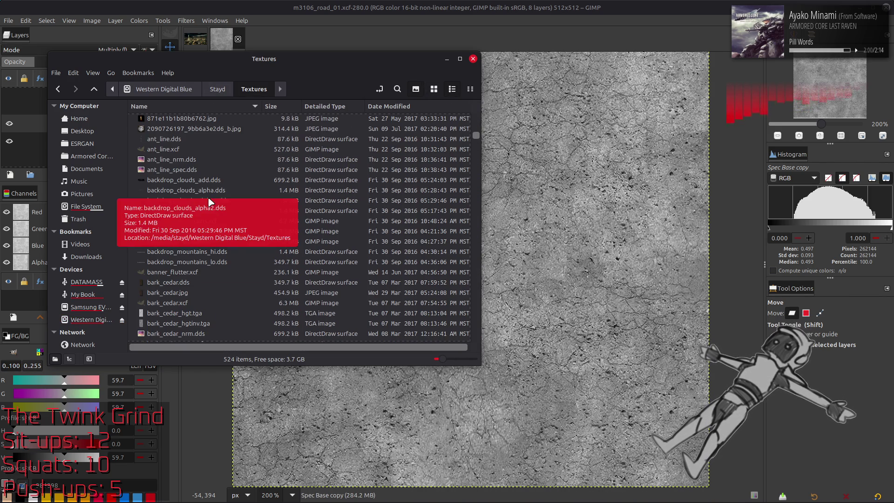
{"action": "scroll", "coordinate": [209, 198], "scroll_direction": "up", "scroll_amount": 5}
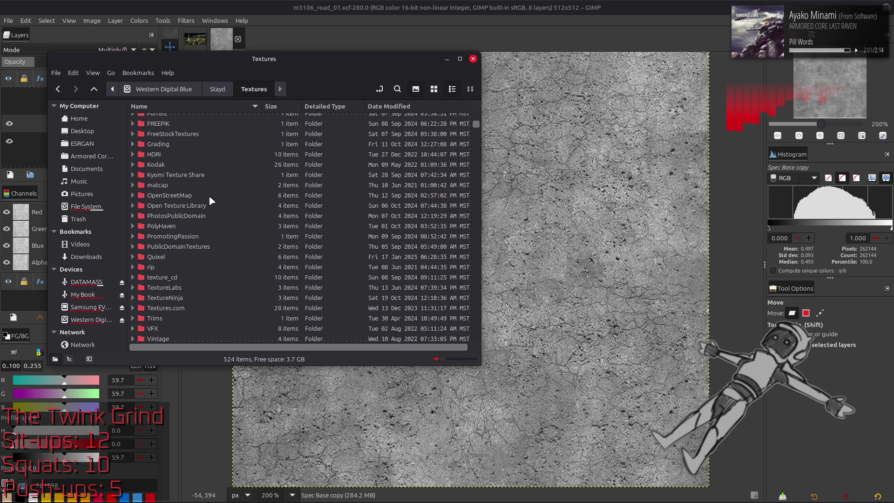
{"action": "double_click", "coordinate": [175, 308]}
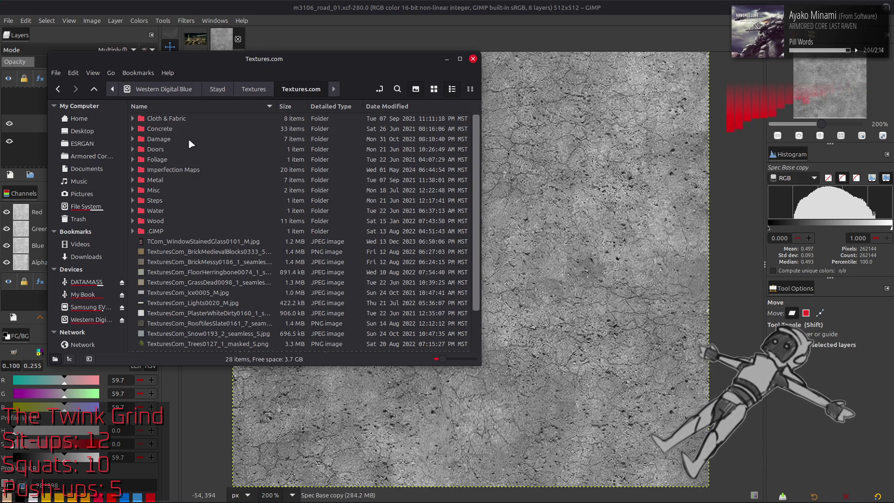
Open TexturesCom_DirtyFloorA_overlay_S.png from Imperfection Maps in a maximised image viewer.
{"action": "double_click", "coordinate": [199, 171]}
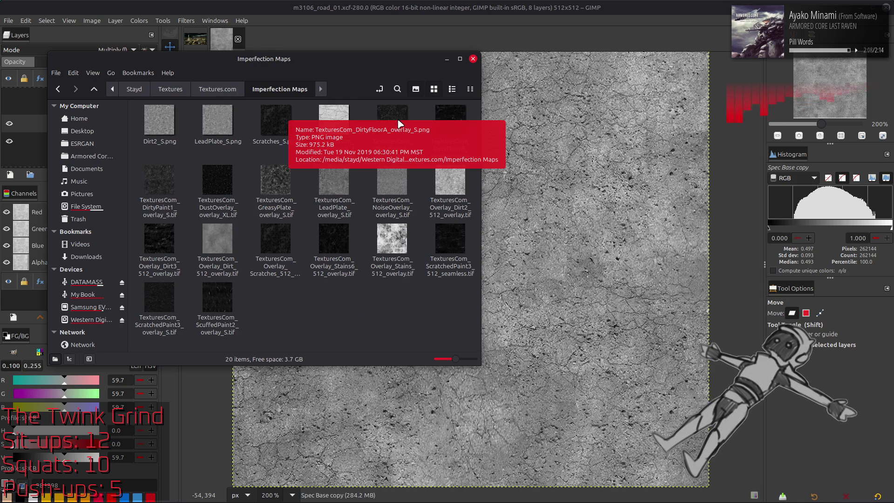
{"action": "double_click", "coordinate": [395, 126]}
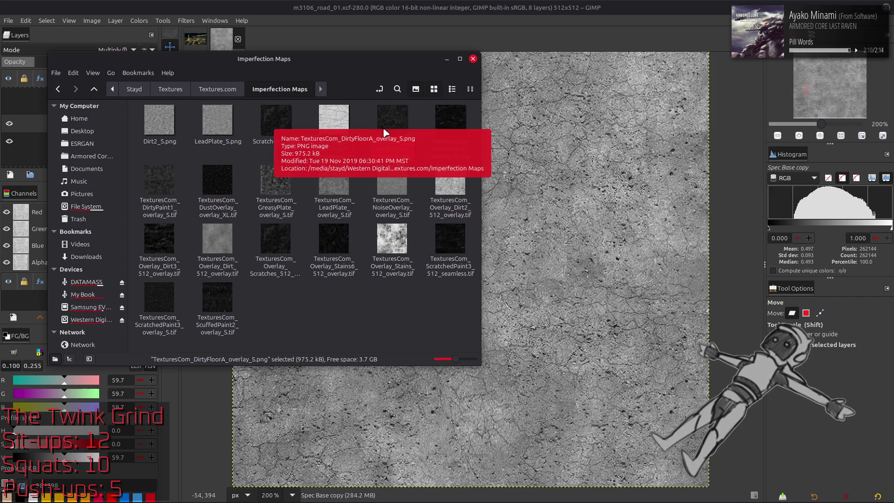
{"action": "double_click", "coordinate": [505, 121]}
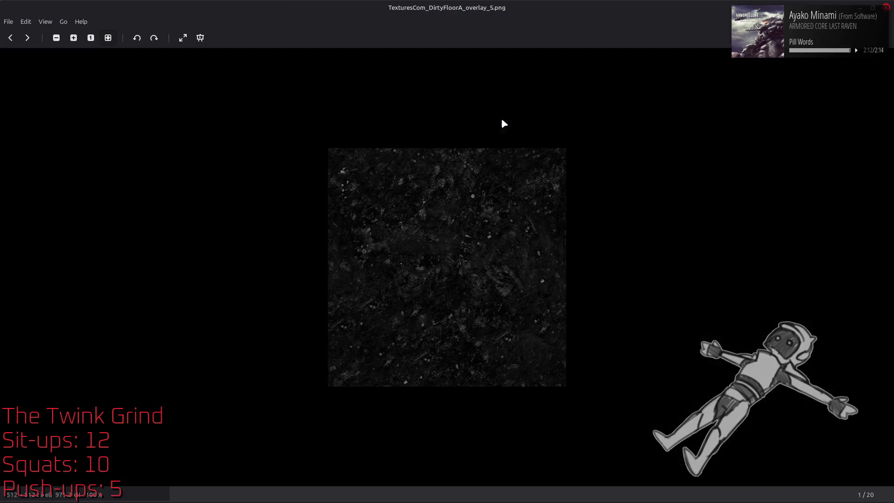
Page through the overlays, from GreasyPlate and LeadPlate to Overlay_Stains and ScratchedPaint3, then close Xviewer.
{"action": "left_click", "coordinate": [28, 37]}
{"action": "left_click", "coordinate": [28, 38]}
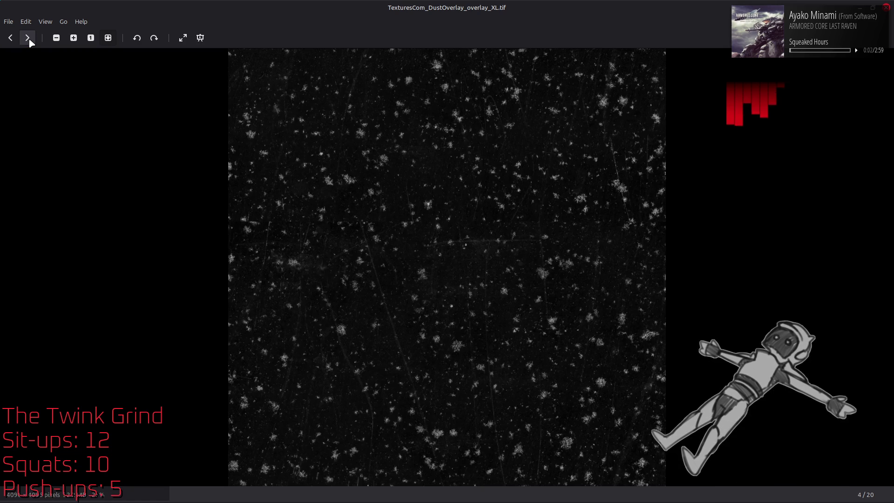
{"action": "left_click", "coordinate": [28, 38]}
{"action": "left_click", "coordinate": [28, 38]}
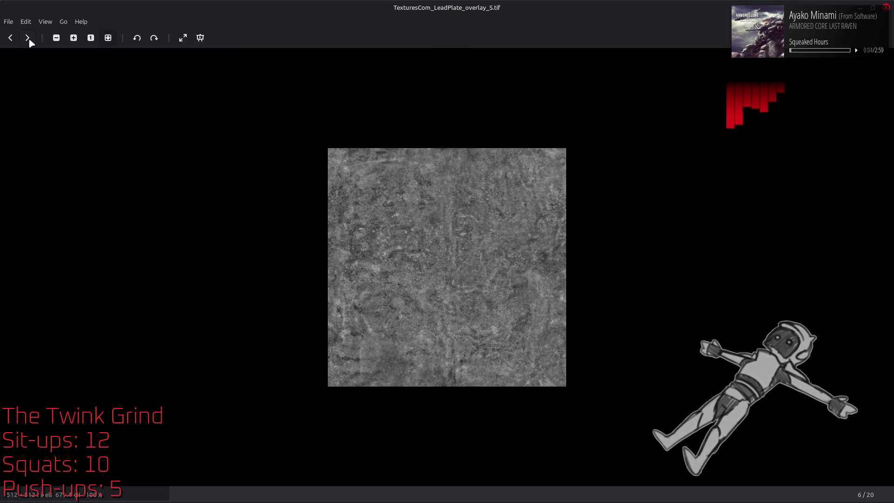
{"action": "left_click", "coordinate": [27, 38]}
{"action": "left_click", "coordinate": [27, 38]}
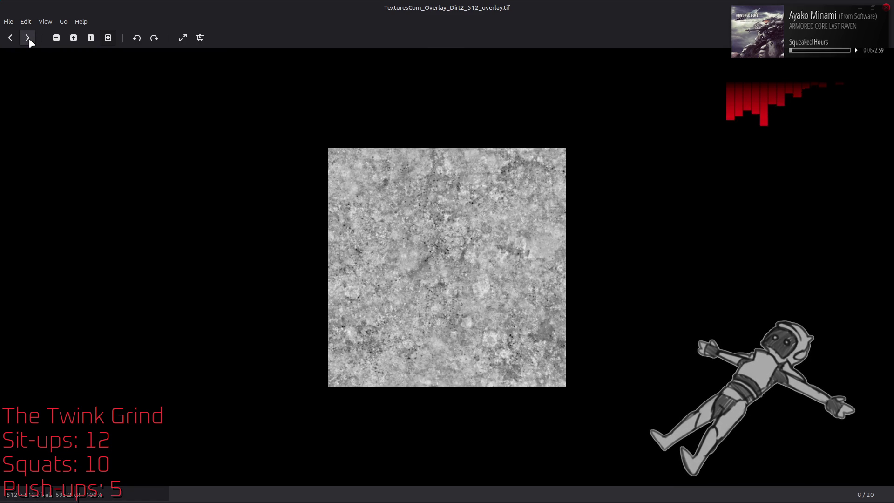
{"action": "left_click", "coordinate": [27, 38]}
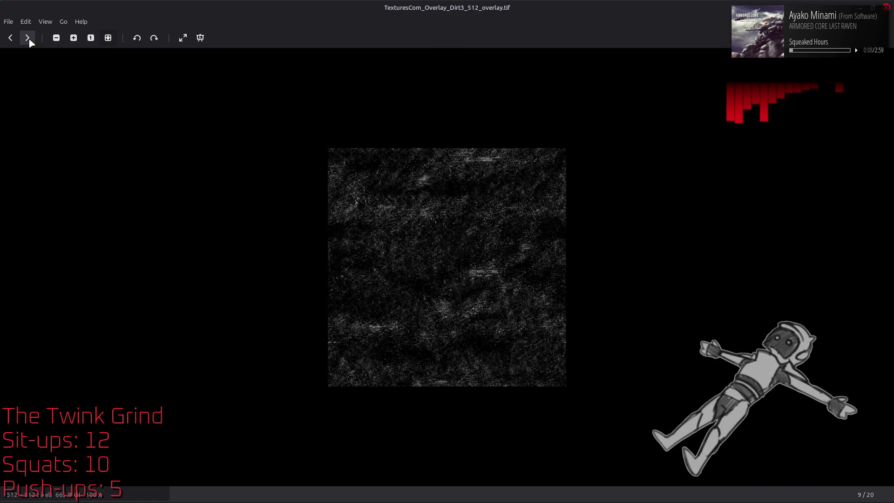
{"action": "left_click", "coordinate": [27, 38]}
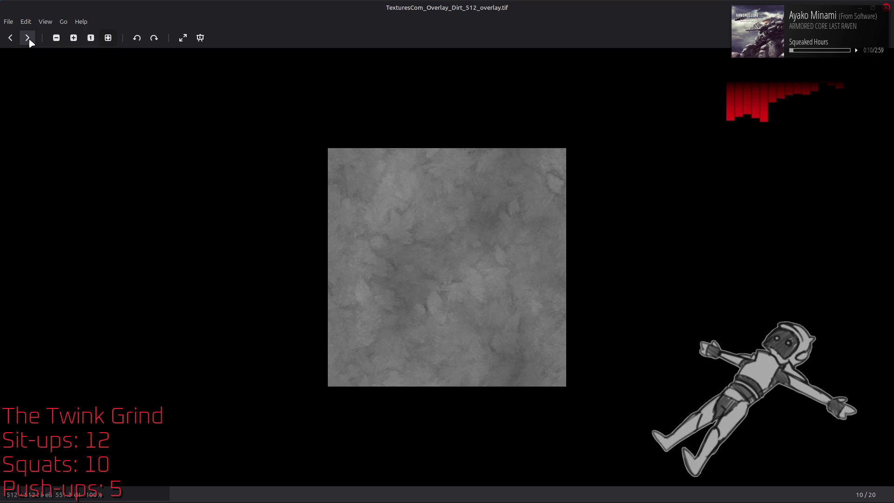
{"action": "left_click", "coordinate": [28, 37]}
{"action": "left_click", "coordinate": [27, 38]}
{"action": "left_click", "coordinate": [27, 37]}
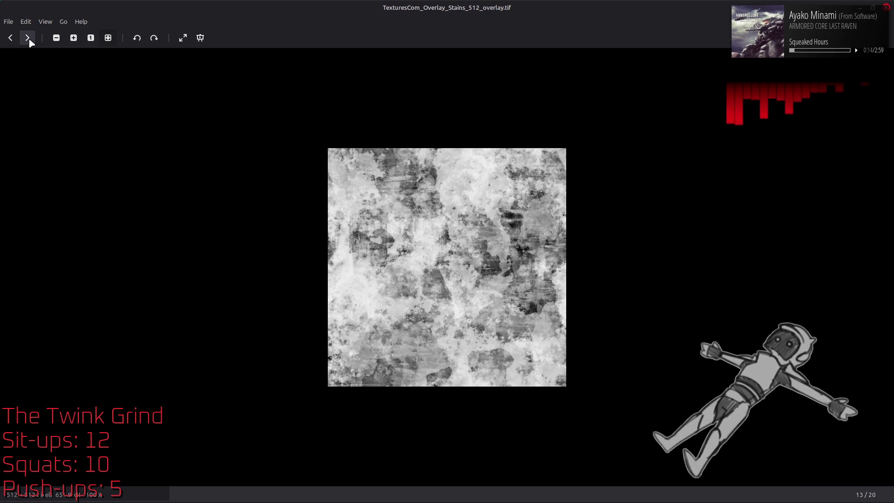
{"action": "left_click", "coordinate": [27, 38]}
{"action": "left_click", "coordinate": [28, 37]}
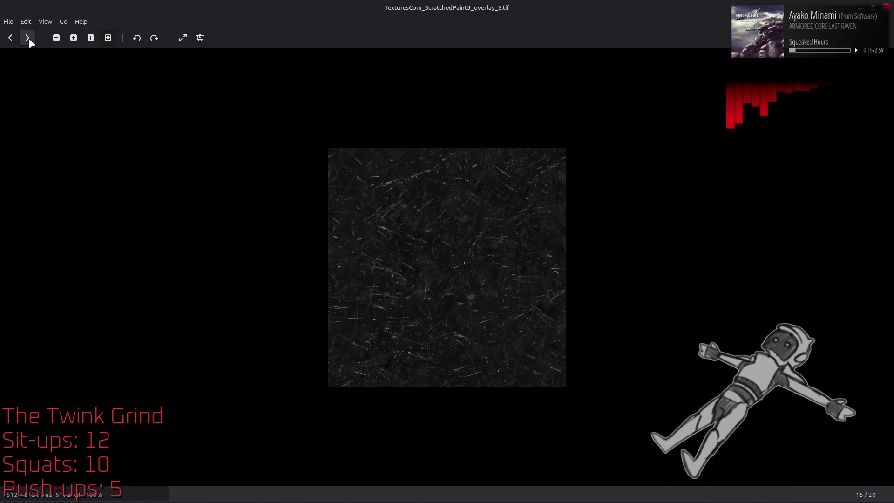
{"action": "left_click", "coordinate": [28, 38]}
{"action": "left_click", "coordinate": [886, 8]}
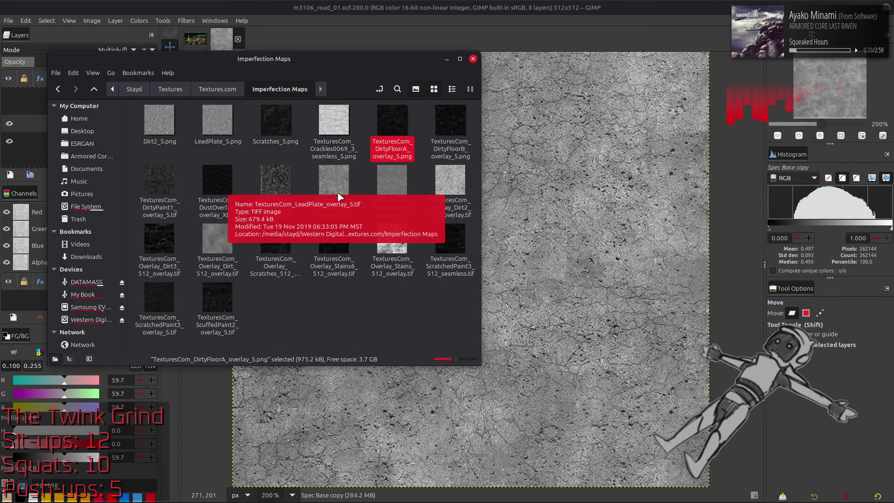
Add the Overlay_Dirt2 texture as a layer, keeping its colour profile, and centre it vertically.
{"action": "left_click", "coordinate": [321, 303]}
{"action": "left_click_drag", "start_coordinate": [450, 179], "coordinate": [591, 237]}
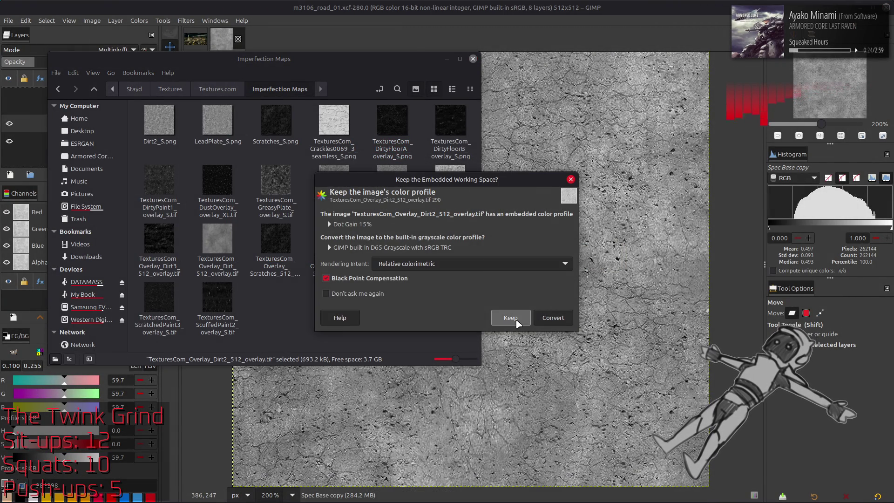
{"action": "left_click", "coordinate": [510, 318]}
{"action": "key", "text": "q"}
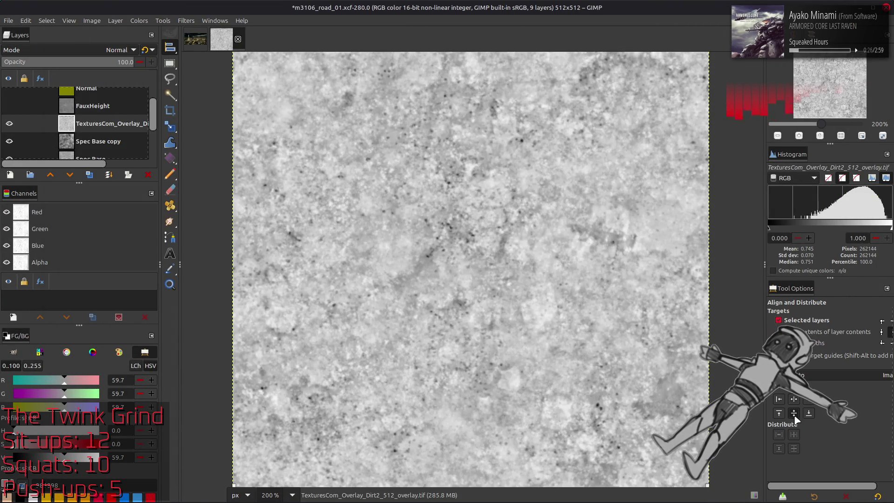
{"action": "left_click", "coordinate": [794, 414]}
Add the Overlay_Stains texture as a layer, centre it vertically, and leave Stains active.
{"action": "key", "text": "alt+Tab"}
{"action": "mouse_move", "coordinate": [392, 240]}
{"action": "left_mouse_down"}
{"action": "mouse_move", "coordinate": [393, 257]}
{"action": "mouse_move", "coordinate": [584, 291]}
{"action": "left_mouse_up"}
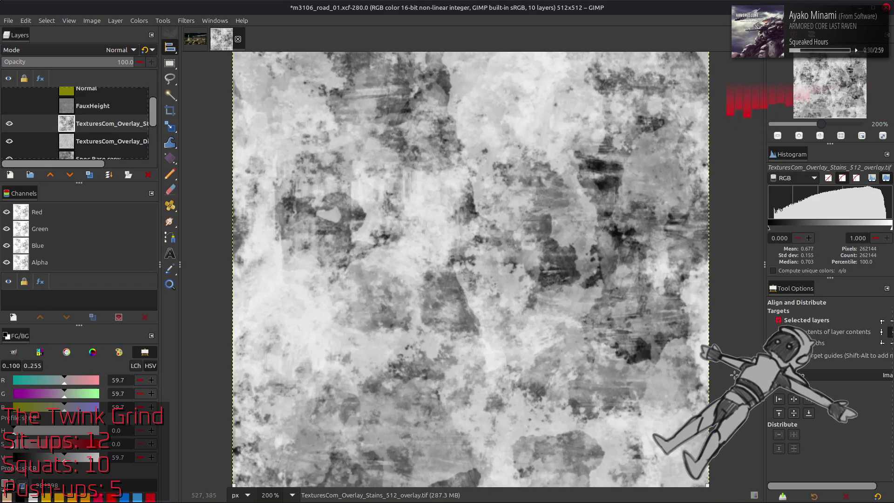
{"action": "left_click", "coordinate": [795, 413]}
{"action": "key", "text": "m"}
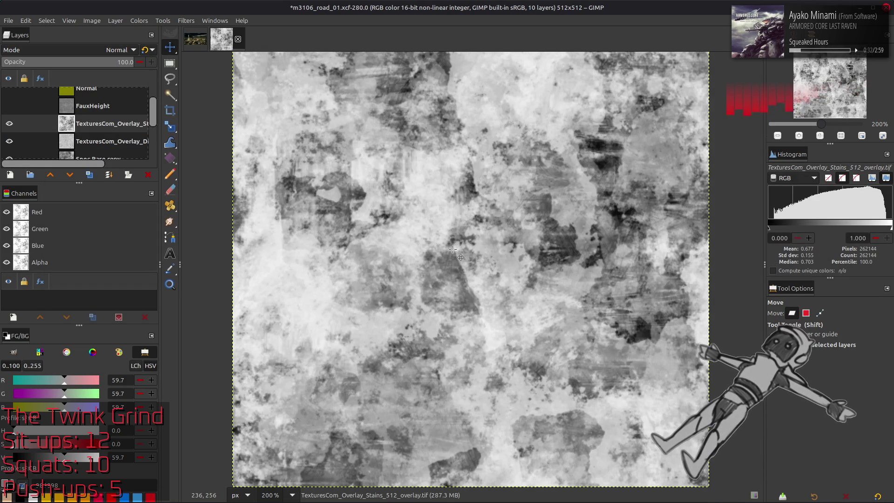
{"action": "left_click", "coordinate": [106, 142]}
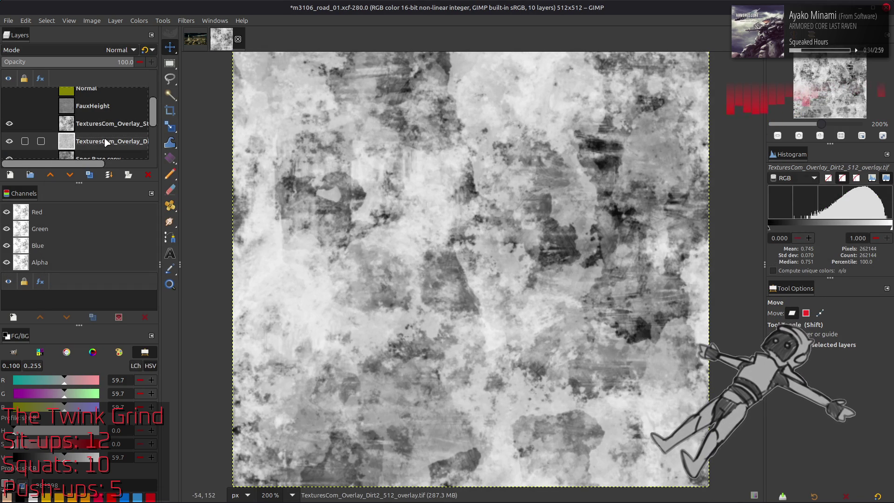
{"action": "left_click", "coordinate": [106, 124]}
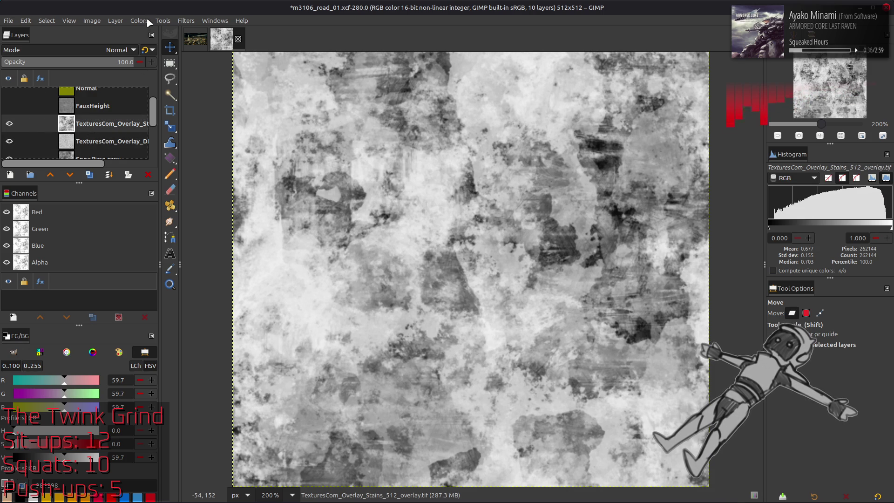
Apply Stretch Contrast to the Stains overlay layer.
{"action": "left_click", "coordinate": [139, 20]}
{"action": "mouse_move", "coordinate": [199, 180]}
{"action": "left_click", "coordinate": [292, 202]}
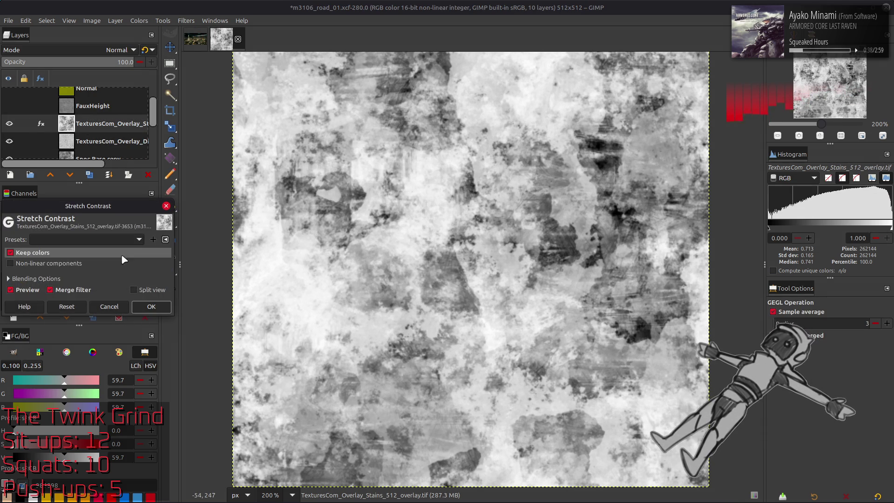
{"action": "left_click", "coordinate": [151, 306]}
Duplicate Stains, Gaussian-blur the copy by 0.5, then merge it back via Grain extract and Grain merge.
{"action": "left_click", "coordinate": [89, 175]}
{"action": "left_click", "coordinate": [90, 175]}
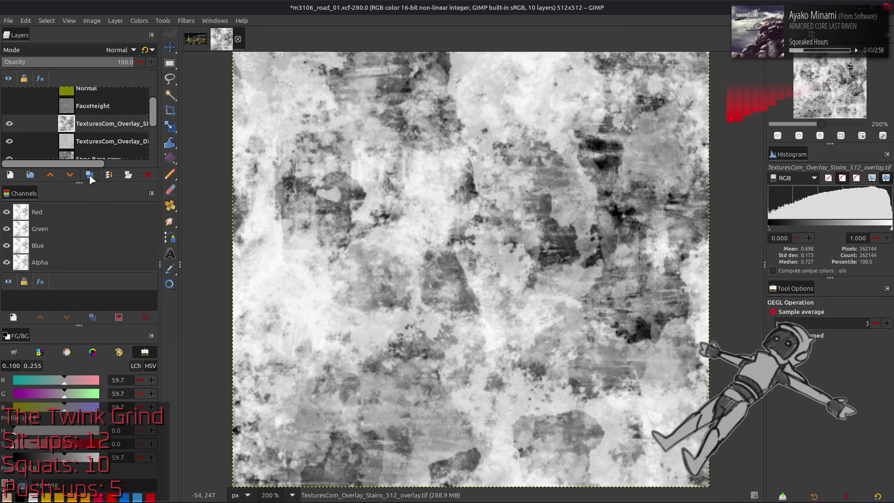
{"action": "left_click", "coordinate": [186, 21]}
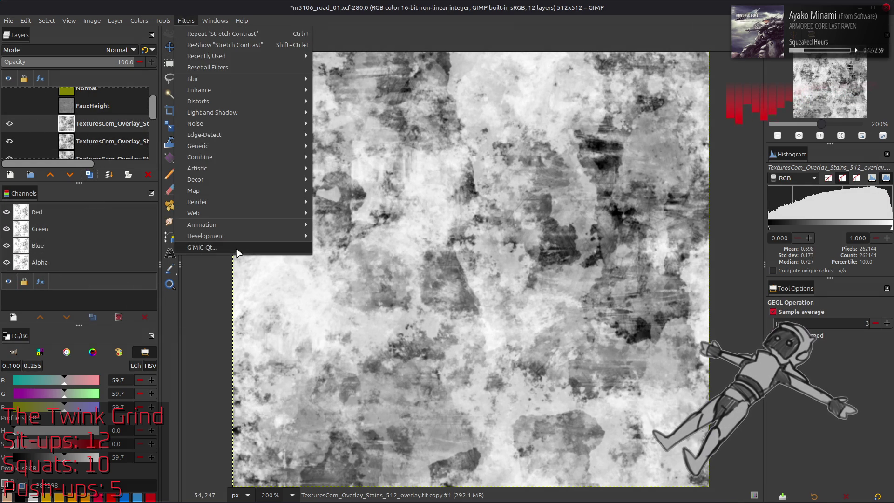
{"action": "key", "text": "Escape"}
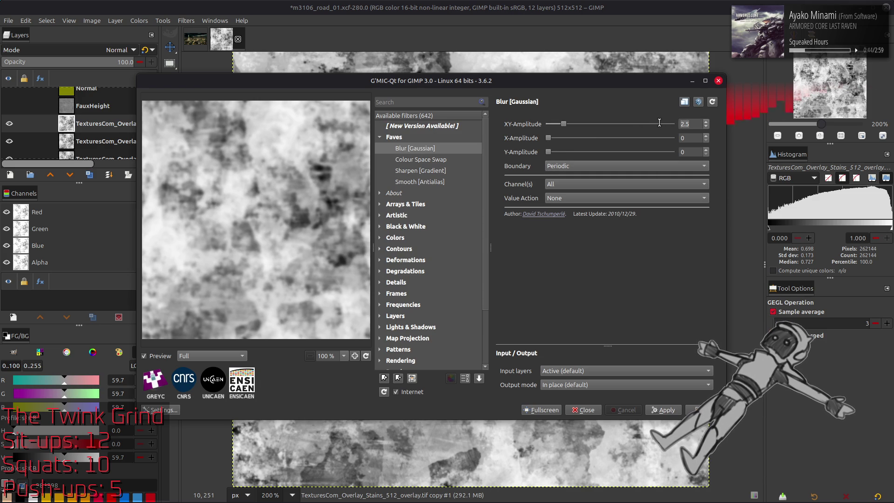
{"action": "scroll", "coordinate": [659, 125], "scroll_direction": "down", "scroll_amount": 5}
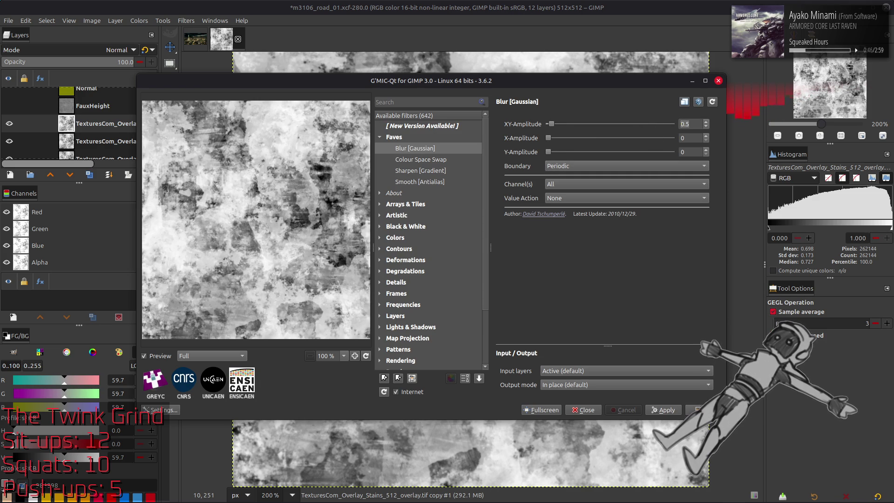
{"action": "key", "text": "Return"}
{"action": "left_click", "coordinate": [116, 50]}
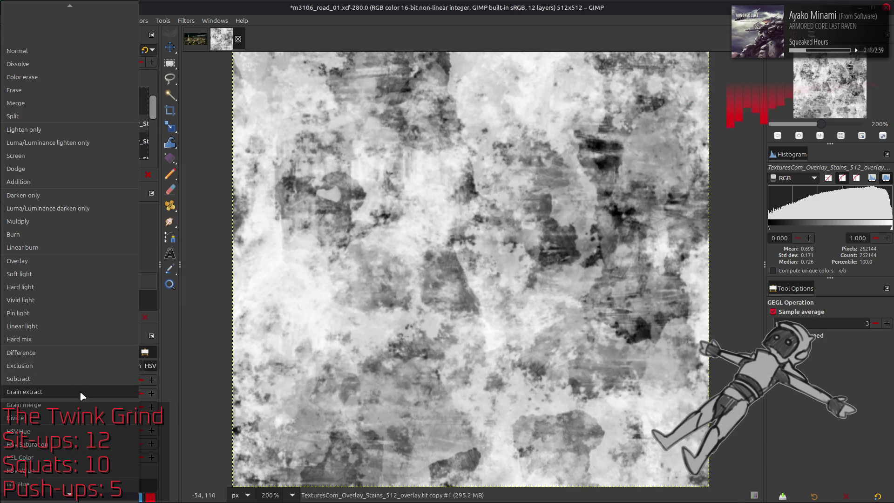
{"action": "left_click", "coordinate": [80, 390]}
{"action": "left_click", "coordinate": [116, 50]}
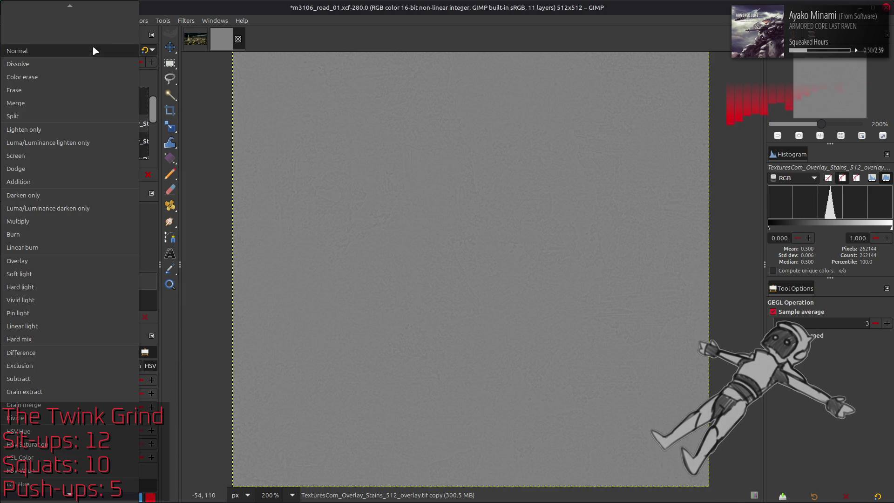
{"action": "left_click", "coordinate": [69, 404]}
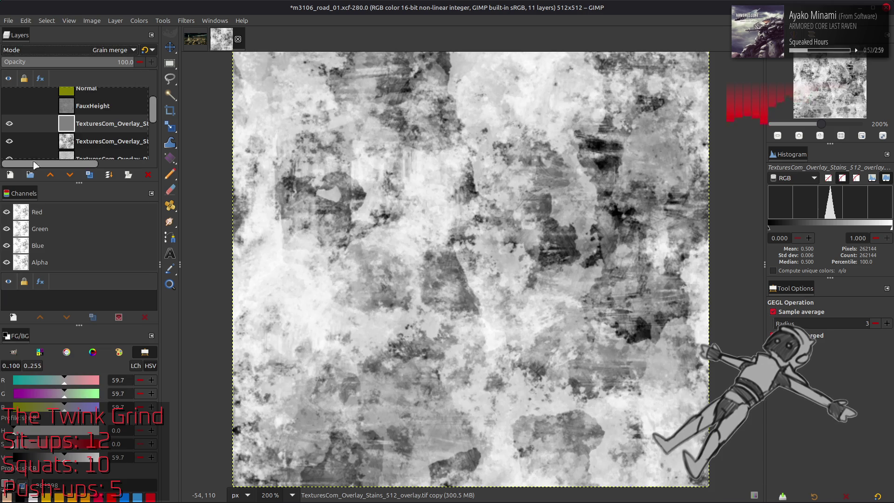
{"action": "left_click", "coordinate": [9, 124]}
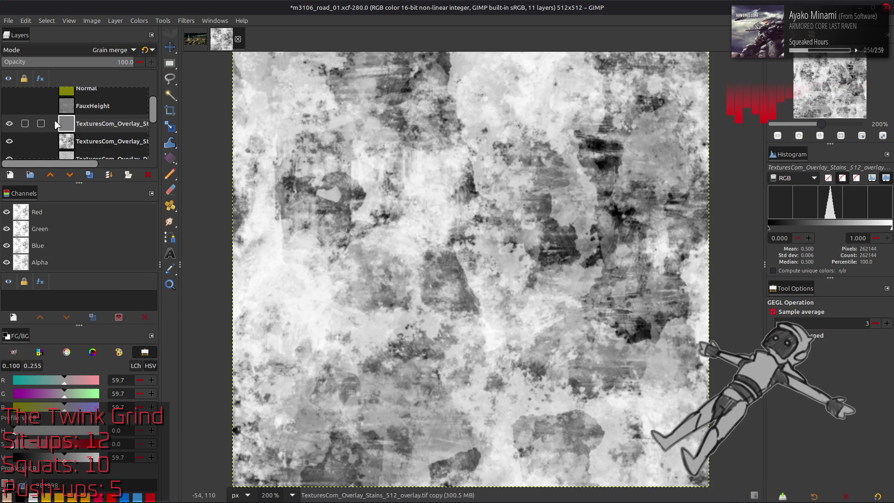
{"action": "key", "text": "ctrl+m"}
Hide Stains and stretch the Dirt2 layer's contrast with non-linear components enabled.
{"action": "key", "text": "m"}
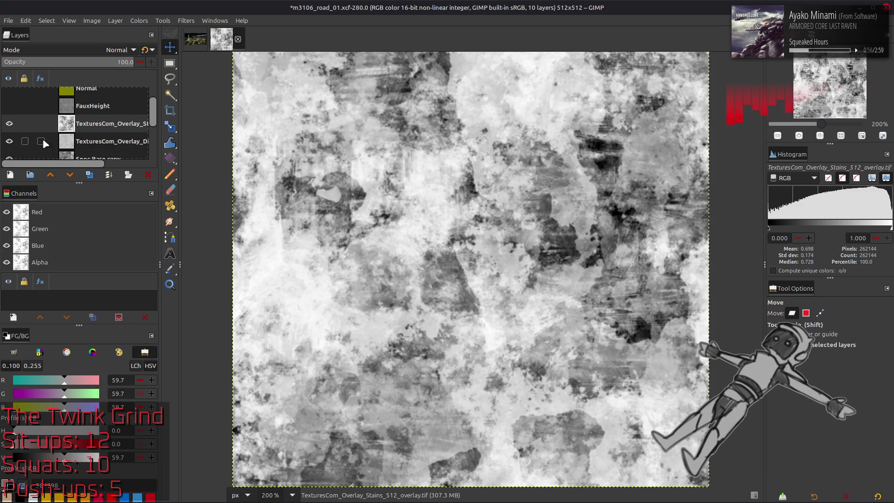
{"action": "left_click", "coordinate": [9, 123]}
{"action": "left_click", "coordinate": [114, 144]}
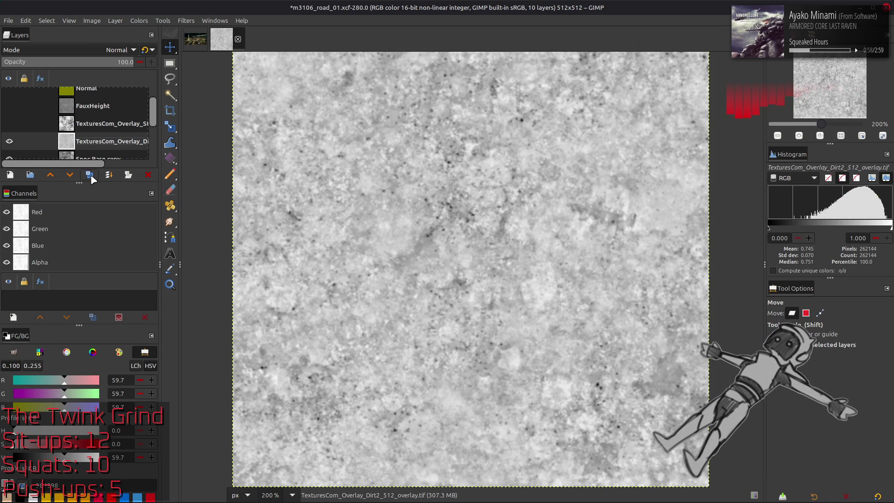
{"action": "left_click", "coordinate": [139, 20]}
{"action": "mouse_move", "coordinate": [183, 178]}
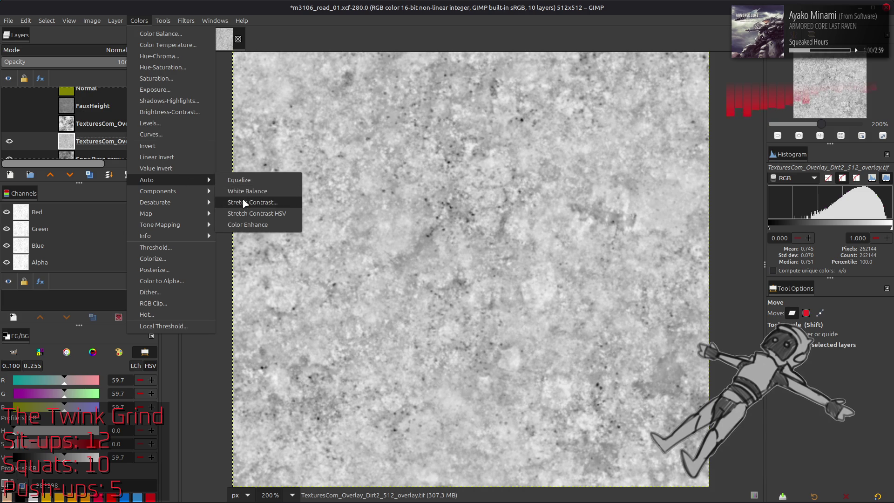
{"action": "left_click", "coordinate": [245, 203]}
{"action": "left_click", "coordinate": [28, 263]}
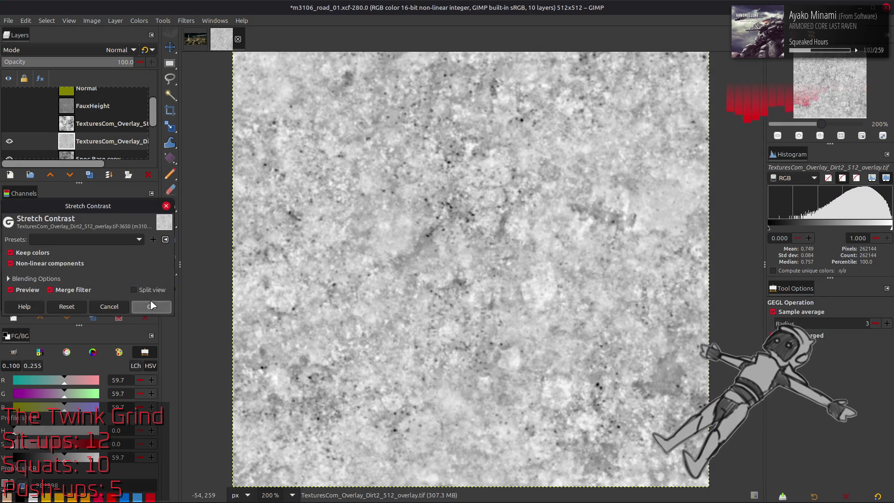
{"action": "left_click", "coordinate": [152, 306]}
Sharpen Dirt2 with a Gaussian-blurred duplicate merged back through Grain extract and Grain merge.
{"action": "left_click", "coordinate": [89, 175]}
{"action": "left_click", "coordinate": [186, 20]}
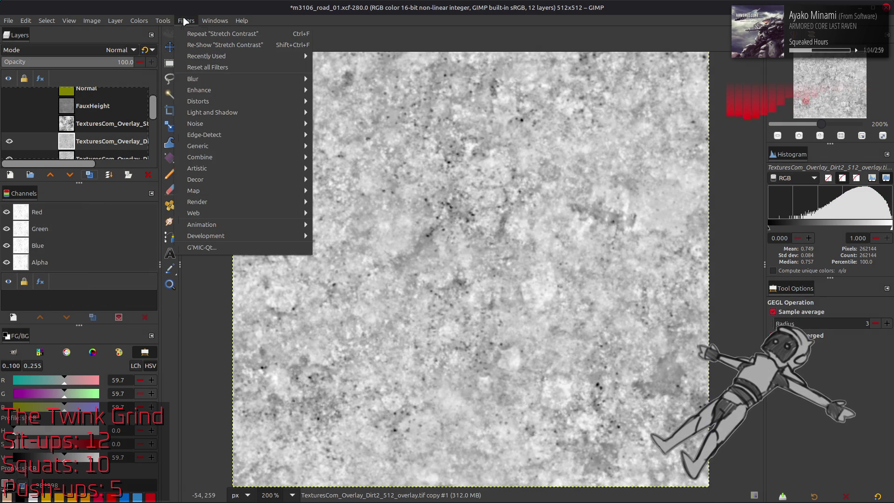
{"action": "left_click", "coordinate": [214, 247]}
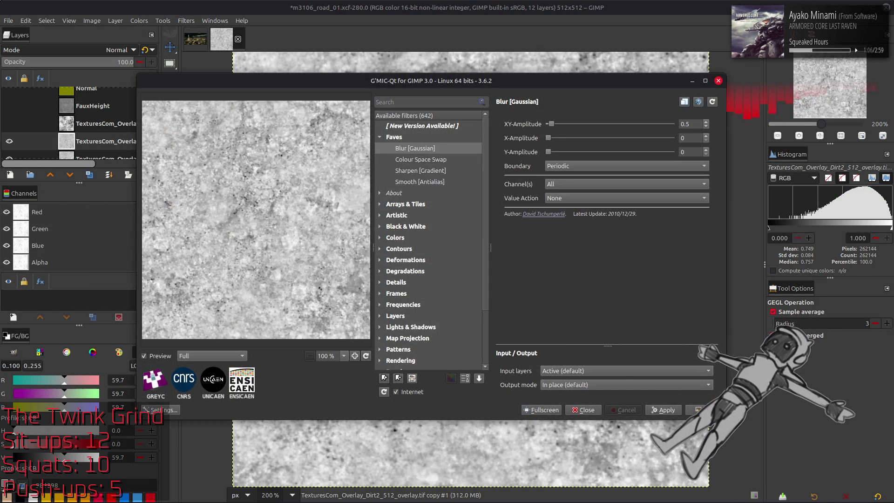
{"action": "left_click", "coordinate": [698, 410]}
{"action": "left_click", "coordinate": [117, 49]}
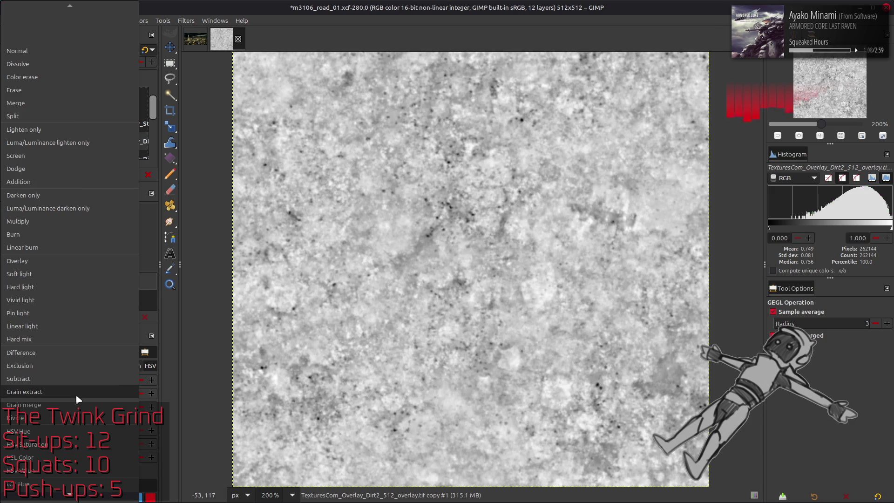
{"action": "left_click", "coordinate": [76, 394]}
{"action": "left_click", "coordinate": [116, 50]}
{"action": "left_click", "coordinate": [70, 405]}
{"action": "key", "text": "ctrl+m"}
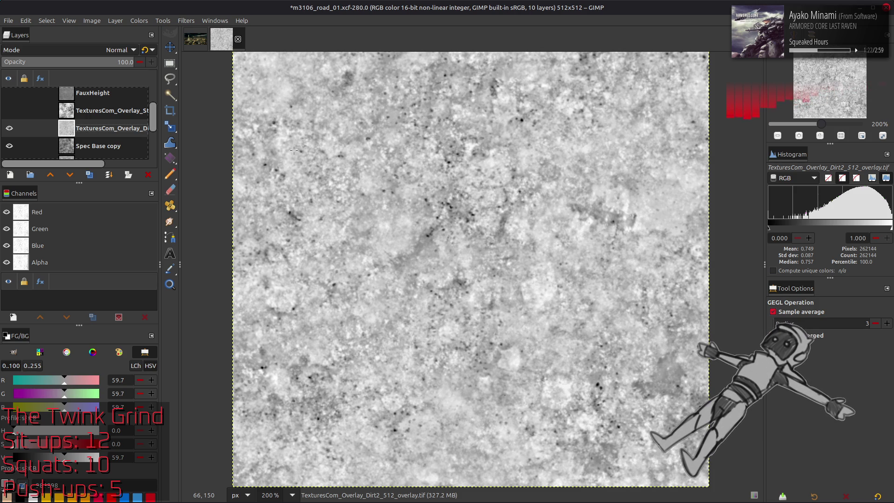
Repeat the grain sharpening pass on Dirt2 with a blur amplitude of 1.
{"action": "key", "text": "ctrl+f"}
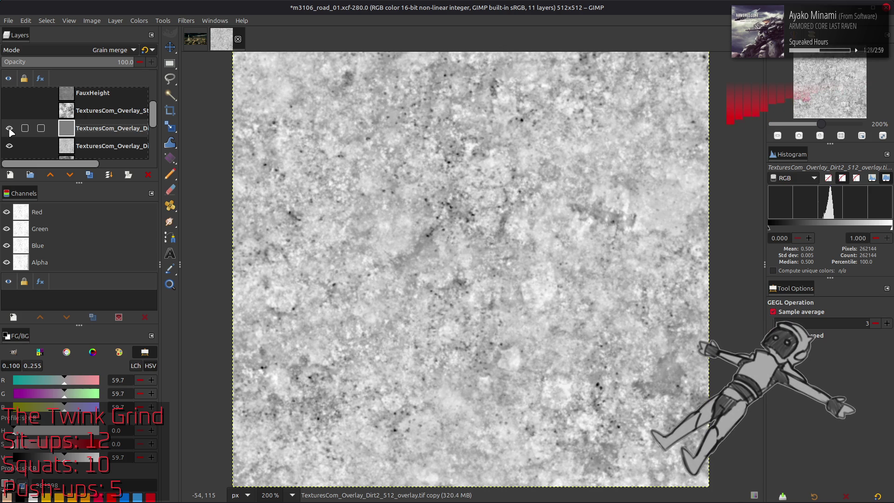
{"action": "key", "text": "ctrl+f"}
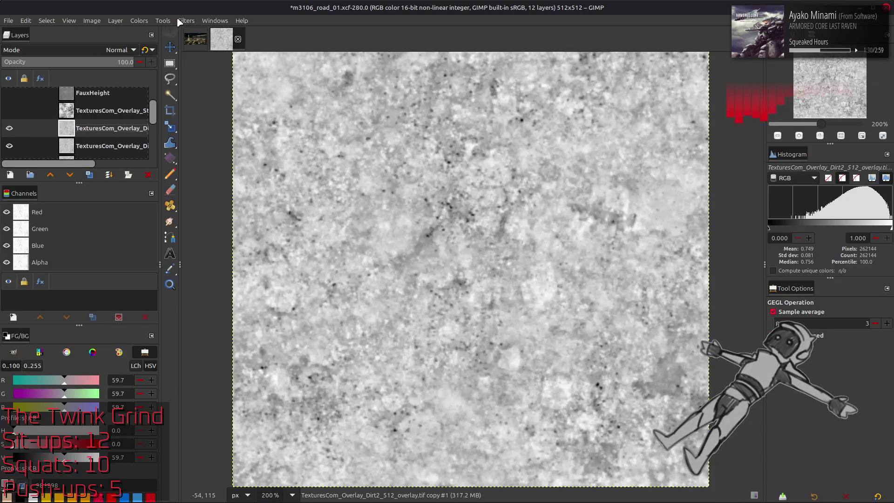
{"action": "left_click", "coordinate": [182, 21]}
{"action": "left_click", "coordinate": [205, 249]}
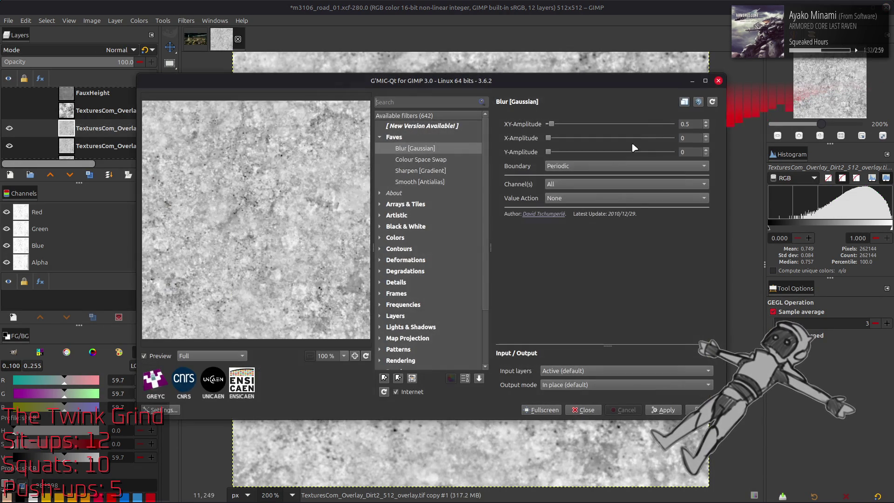
{"action": "double_click", "coordinate": [689, 123]}
{"action": "type", "text": "1"}
{"action": "key", "text": "Return"}
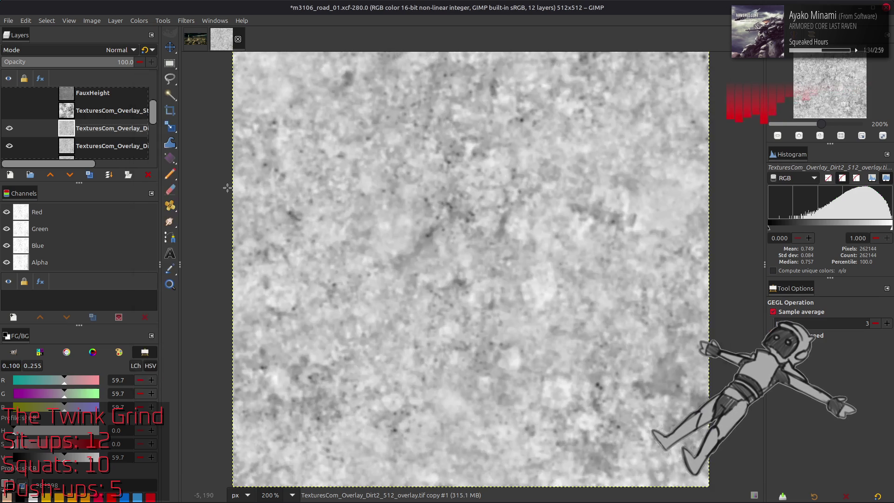
{"action": "left_click", "coordinate": [117, 50]}
{"action": "left_click", "coordinate": [80, 390]}
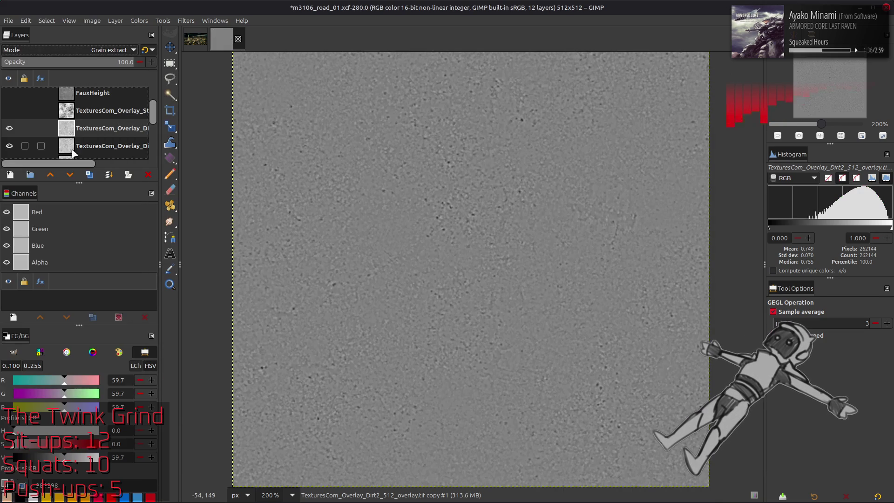
{"action": "key", "text": "ctrl+shift+m"}
{"action": "left_click", "coordinate": [86, 48]}
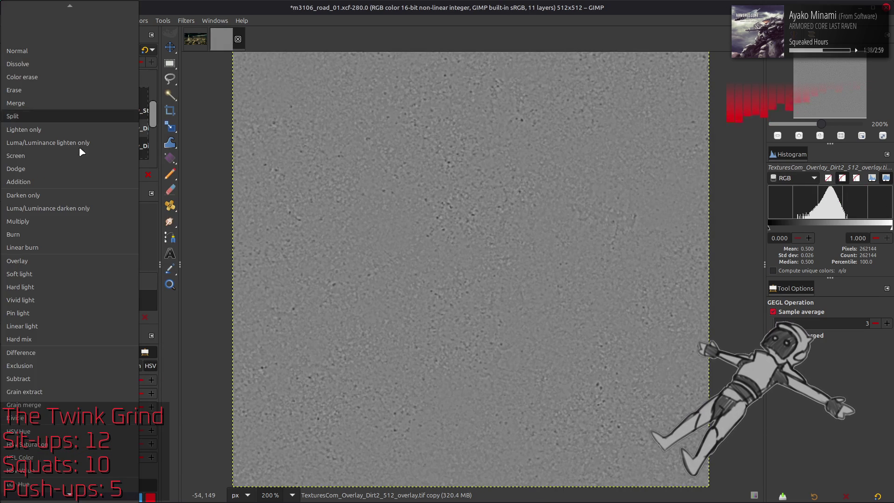
{"action": "left_click", "coordinate": [71, 404]}
Repeat the grain sharpening with blur amplitude 2, then make the Stains overlay visible.
{"action": "left_click", "coordinate": [102, 144]}
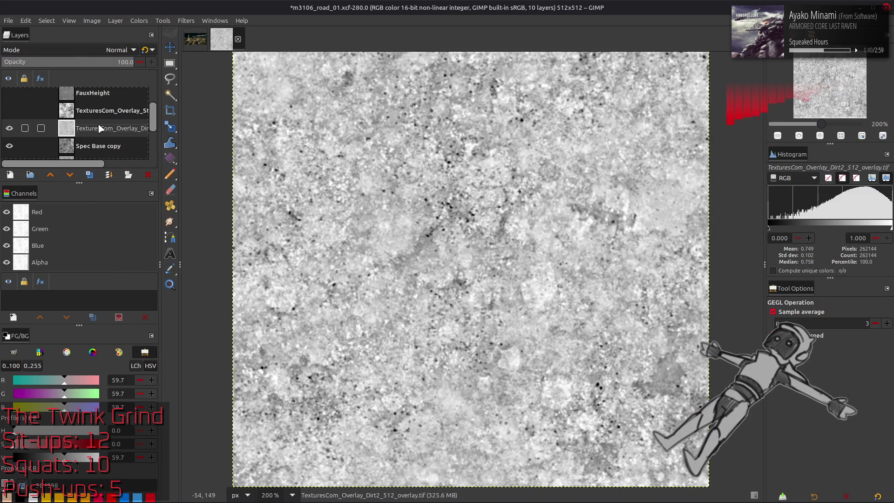
{"action": "left_click", "coordinate": [90, 175]}
{"action": "left_click", "coordinate": [186, 20]}
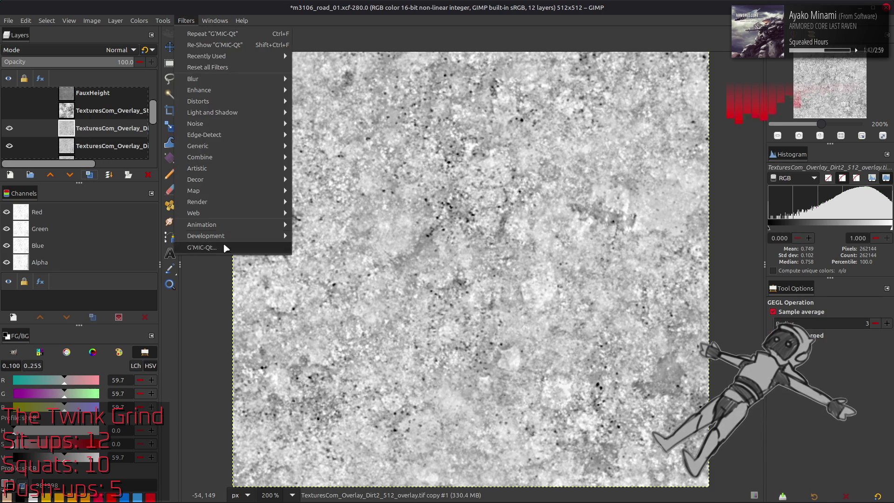
{"action": "left_click", "coordinate": [226, 245]}
{"action": "key", "text": "Tab"}
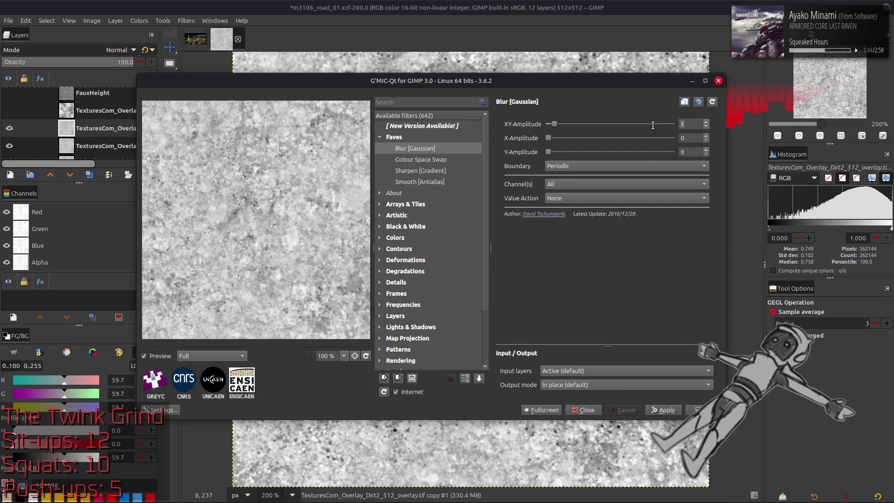
{"action": "type", "text": "2"}
{"action": "key", "text": "Return"}
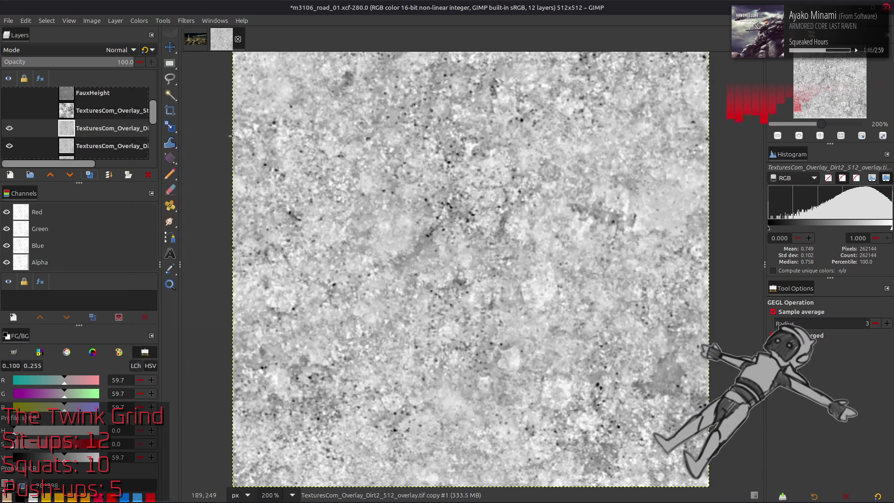
{"action": "left_click", "coordinate": [78, 45]}
{"action": "left_click", "coordinate": [79, 398]}
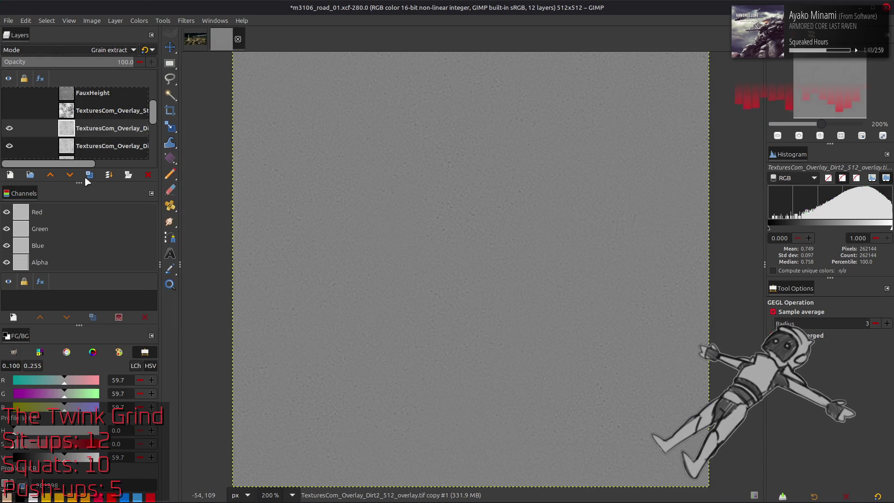
{"action": "right_click", "coordinate": [100, 136]}
{"action": "left_click", "coordinate": [121, 208]}
{"action": "left_click", "coordinate": [93, 50]}
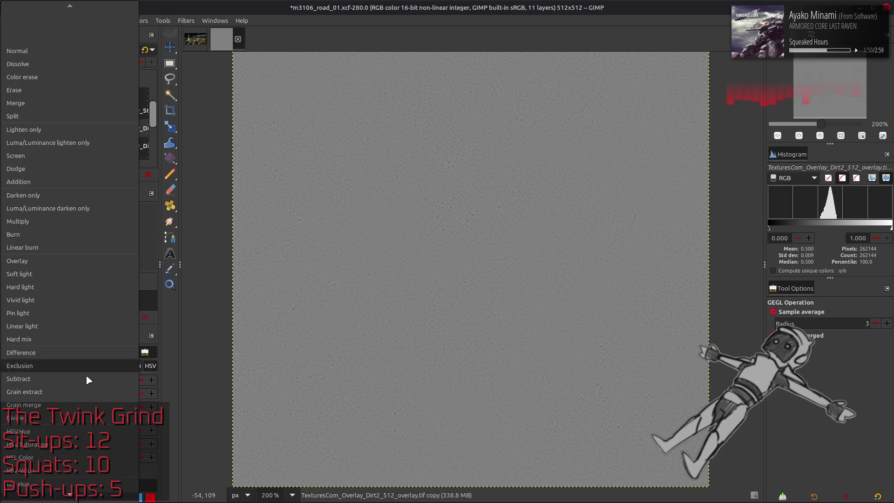
{"action": "left_click", "coordinate": [81, 408]}
{"action": "left_click", "coordinate": [109, 174]}
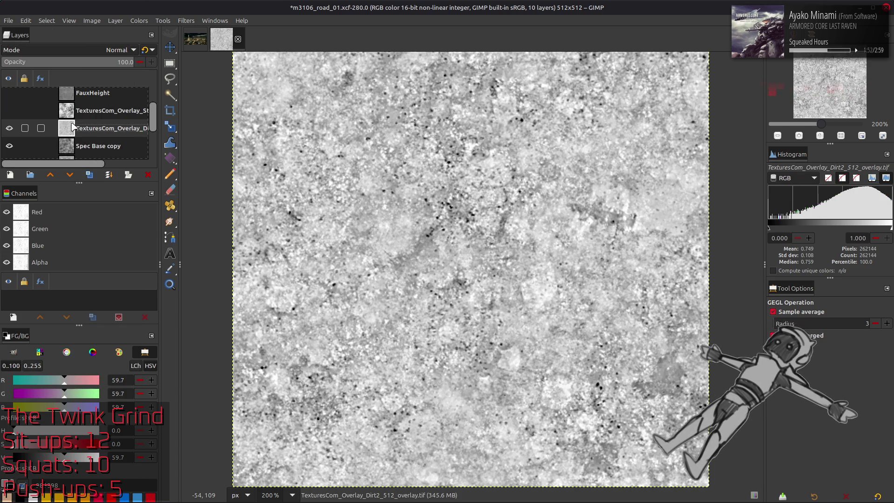
{"action": "left_click", "coordinate": [10, 111]}
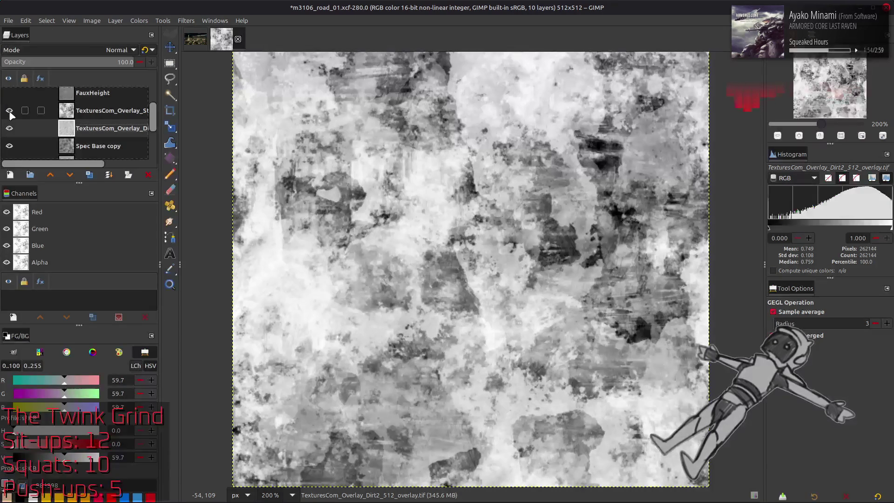
Hide the Stains overlay, select the Dirt2 overlay layer and invert it.
{"action": "left_click", "coordinate": [9, 111]}
{"action": "left_click", "coordinate": [9, 128]}
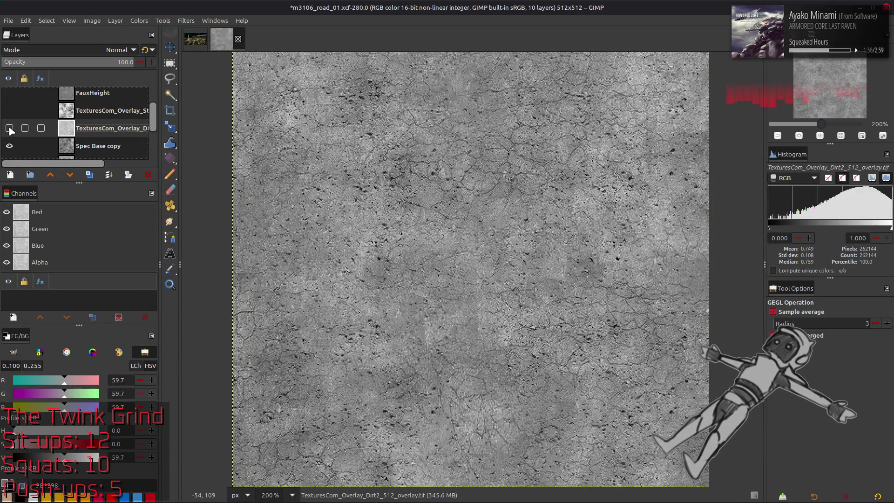
{"action": "scroll", "coordinate": [10, 131], "scroll_direction": "down", "scroll_amount": 1}
{"action": "left_click", "coordinate": [59, 119]}
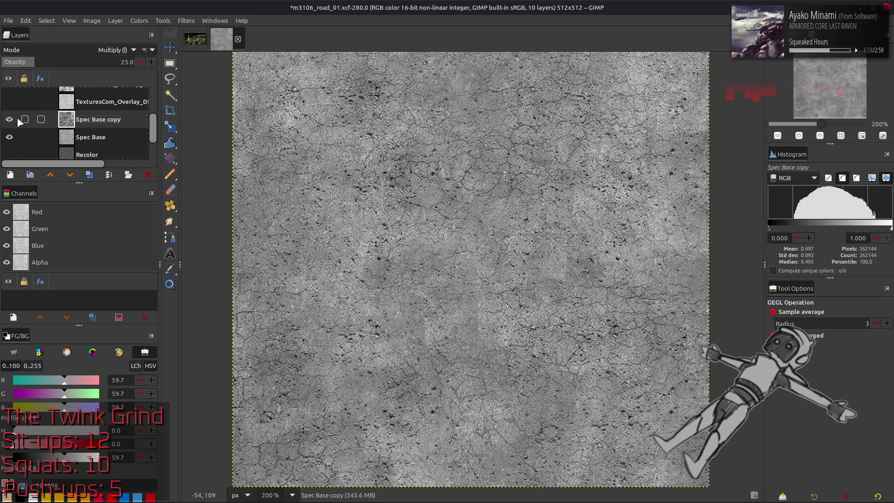
{"action": "left_click", "coordinate": [9, 102]}
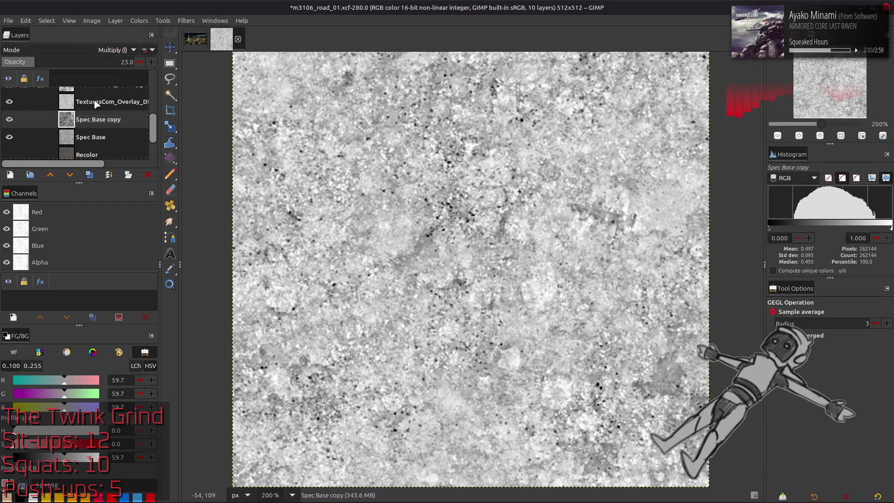
{"action": "scroll", "coordinate": [101, 112], "scroll_direction": "up", "scroll_amount": 2}
{"action": "left_click", "coordinate": [104, 124]}
{"action": "left_click", "coordinate": [138, 22]}
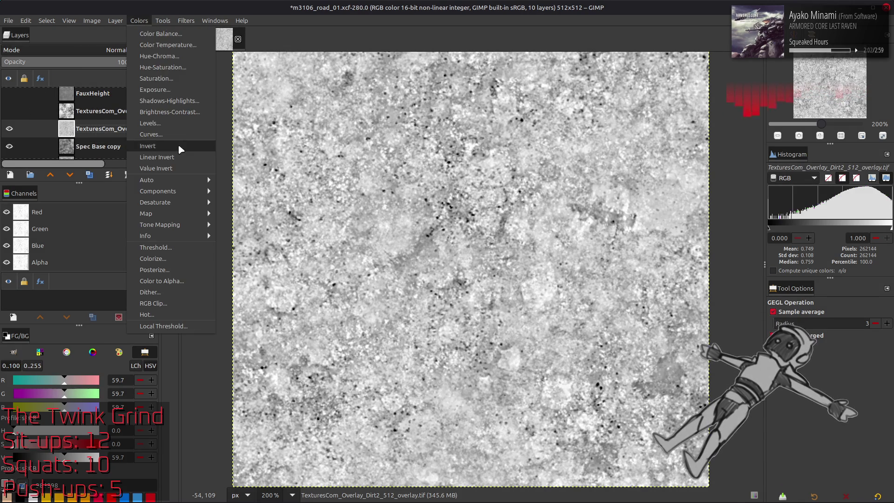
{"action": "left_click", "coordinate": [177, 144]}
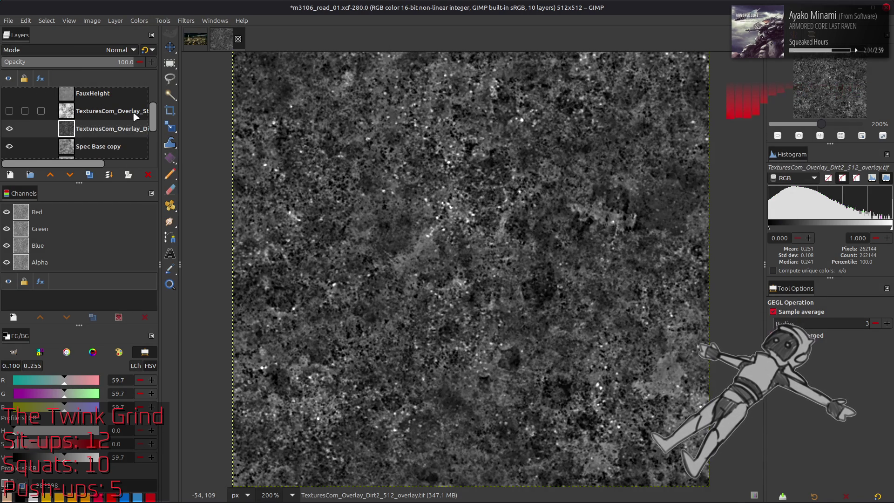
Set the Dirt2 overlay to Multiply blending at 25% opacity.
{"action": "left_click", "coordinate": [95, 50]}
{"action": "left_click", "coordinate": [66, 222]}
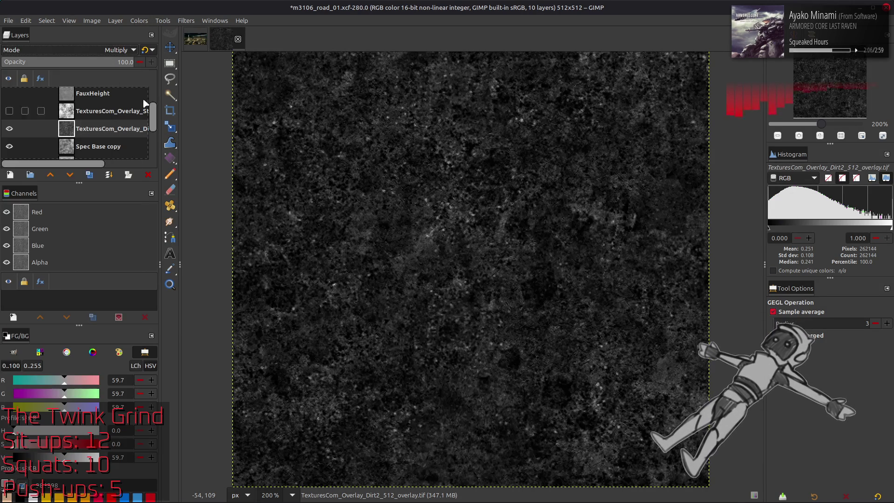
{"action": "triple_click", "coordinate": [125, 61]}
{"action": "type", "text": "25"}
{"action": "key", "text": "Return"}
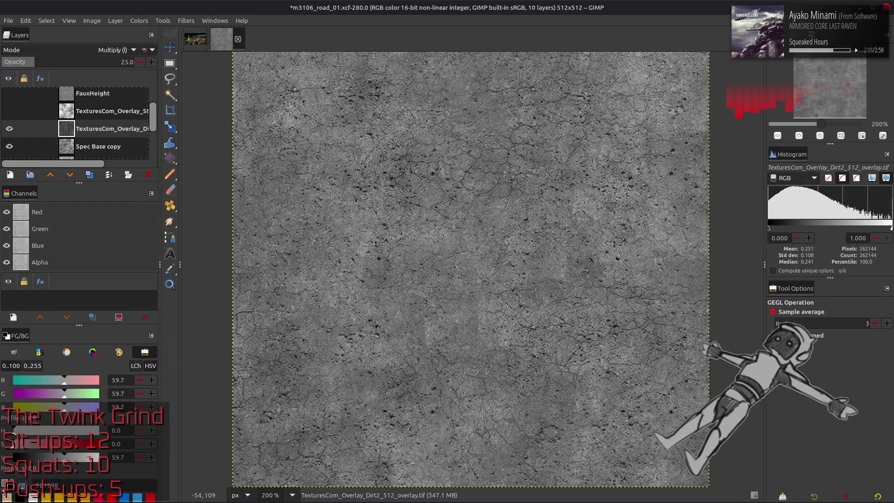
Hide the Spec Base copy layer and compare the Dirt2 overlay at 100% zoom.
{"action": "left_click", "coordinate": [9, 147]}
{"action": "left_click", "coordinate": [9, 130]}
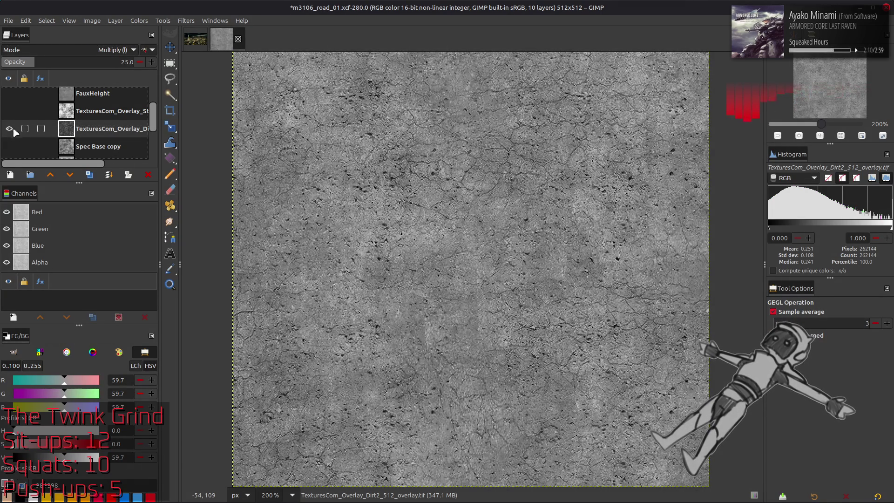
{"action": "key", "text": "1"}
{"action": "left_click", "coordinate": [9, 129]}
{"action": "left_click", "coordinate": [9, 129]}
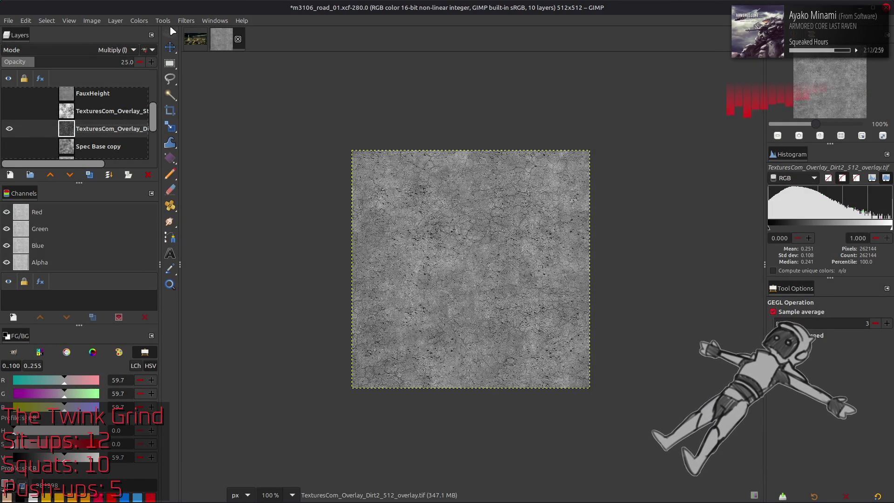
Invert the Dirt2 overlay back and compare it with the layer toggled off and on.
{"action": "left_click", "coordinate": [139, 20]}
{"action": "left_click", "coordinate": [165, 147]}
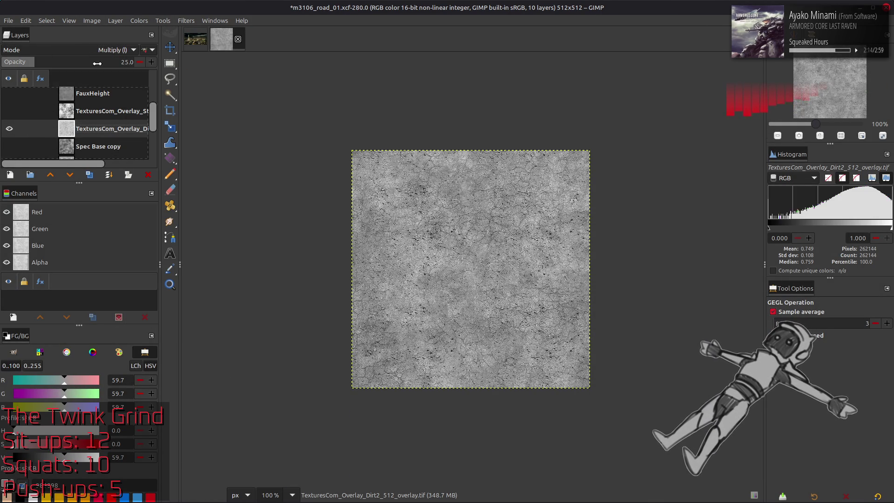
{"action": "type", "text": "50"}
{"action": "key", "text": "Return"}
{"action": "left_click", "coordinate": [10, 129]}
{"action": "left_click", "coordinate": [9, 129]}
Raise the Dirt2 overlay opacity to 100 and compare it at 200% zoom.
{"action": "left_click_drag", "start_coordinate": [64, 66], "coordinate": [276, 74]}
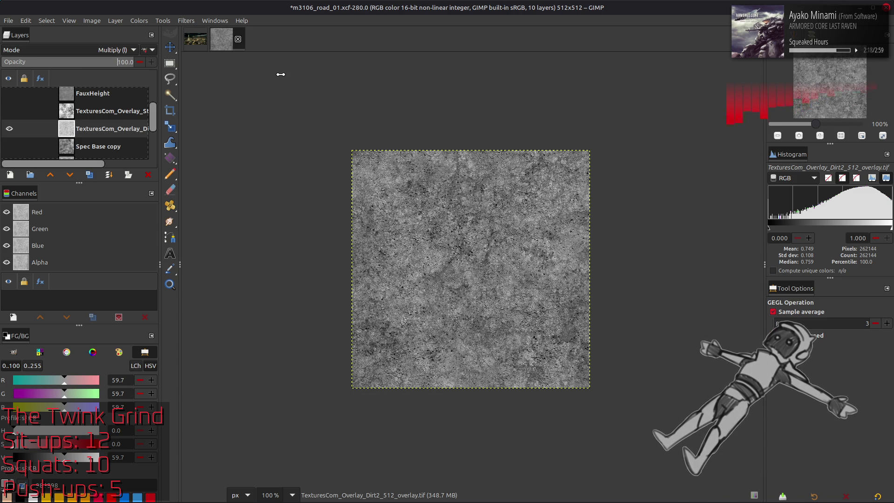
{"action": "type", "text": "2"}
{"action": "key", "text": "Escape"}
{"action": "key", "text": "2"}
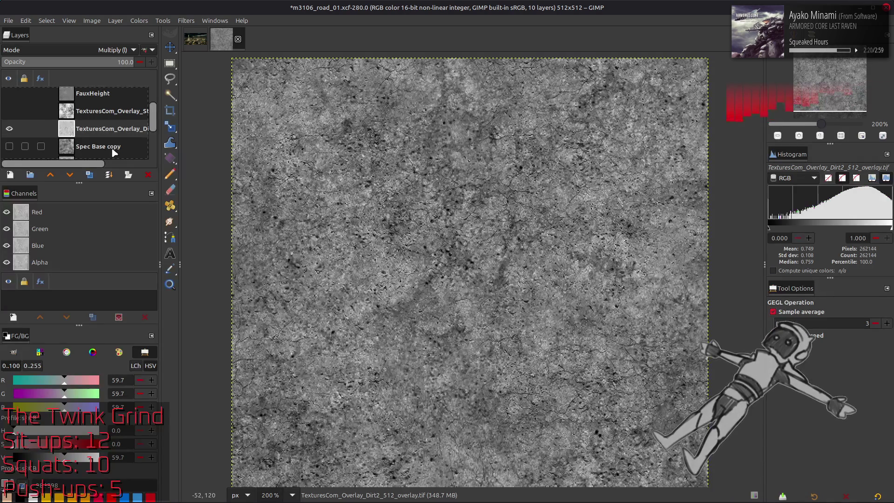
{"action": "left_click", "coordinate": [9, 129]}
{"action": "left_click", "coordinate": [10, 128]}
{"action": "left_click", "coordinate": [10, 129]}
{"action": "left_click", "coordinate": [10, 129]}
{"action": "left_click", "coordinate": [9, 129]}
{"action": "left_click", "coordinate": [9, 129]}
Invert the Dirt2 overlay's tones to darken the road texture.
{"action": "left_click", "coordinate": [140, 21]}
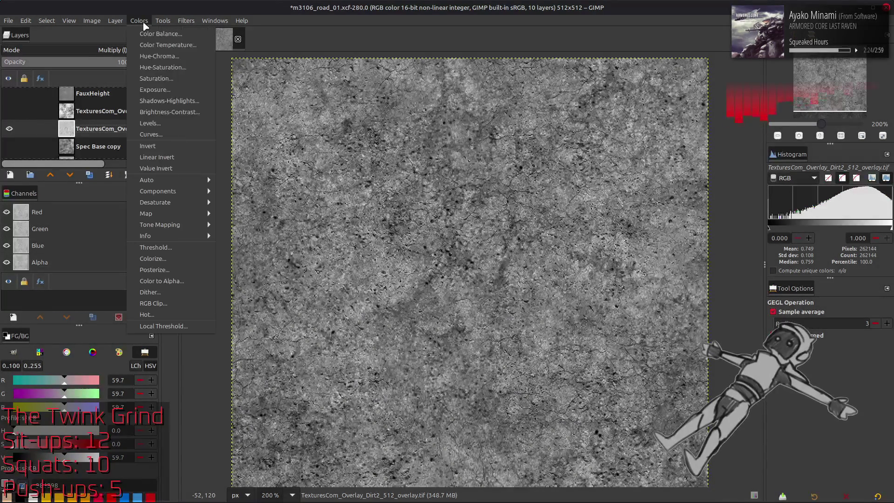
{"action": "left_click", "coordinate": [166, 151]}
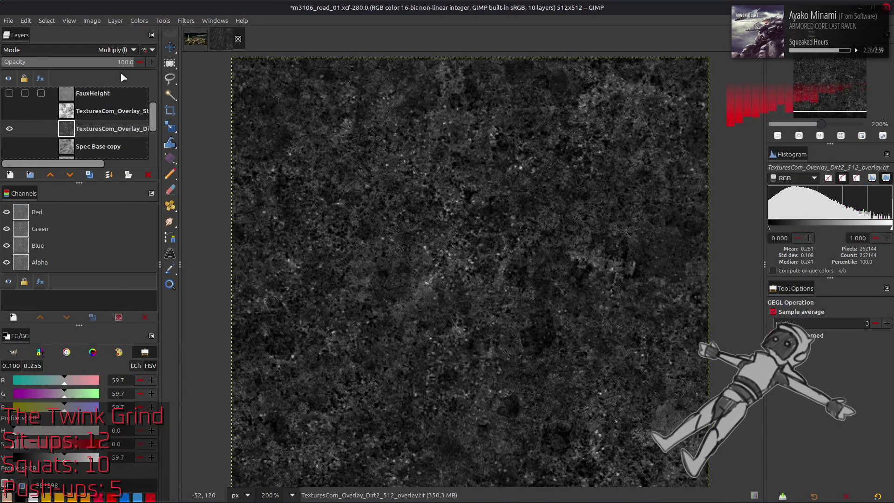
{"action": "key", "text": "ctrl+z"}
{"action": "left_click", "coordinate": [116, 50]}
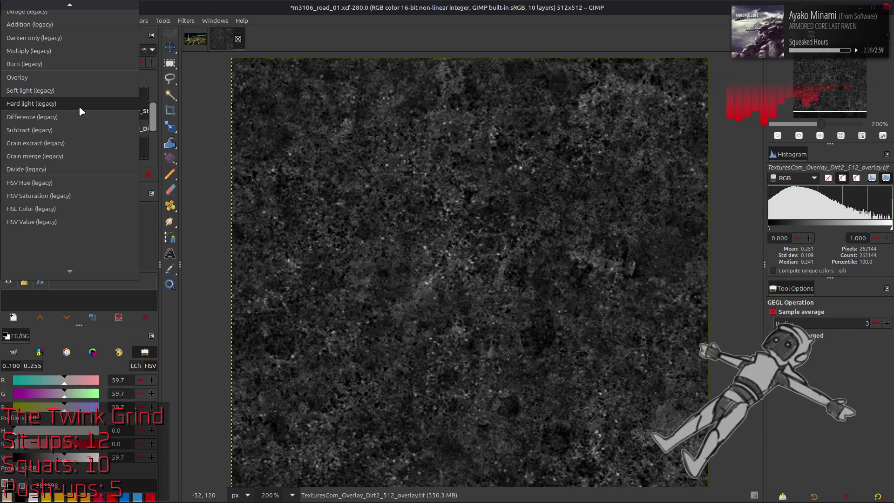
Set the Dirt2 overlay to Soft light at 50% opacity with Spec Base copy shown.
{"action": "left_click", "coordinate": [71, 86]}
{"action": "left_click", "coordinate": [9, 129]}
{"action": "left_click", "coordinate": [9, 129]}
{"action": "left_click", "coordinate": [10, 146]}
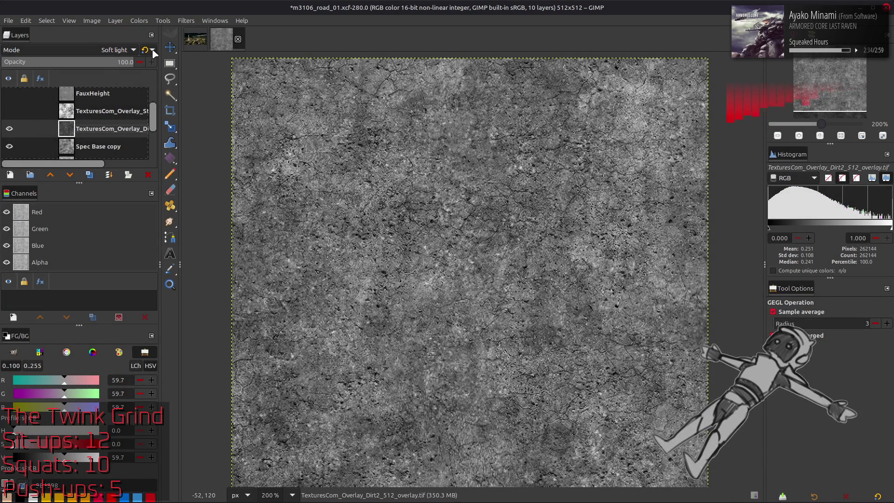
{"action": "triple_click", "coordinate": [126, 62]}
{"action": "type", "text": "50"}
{"action": "key", "text": "Return"}
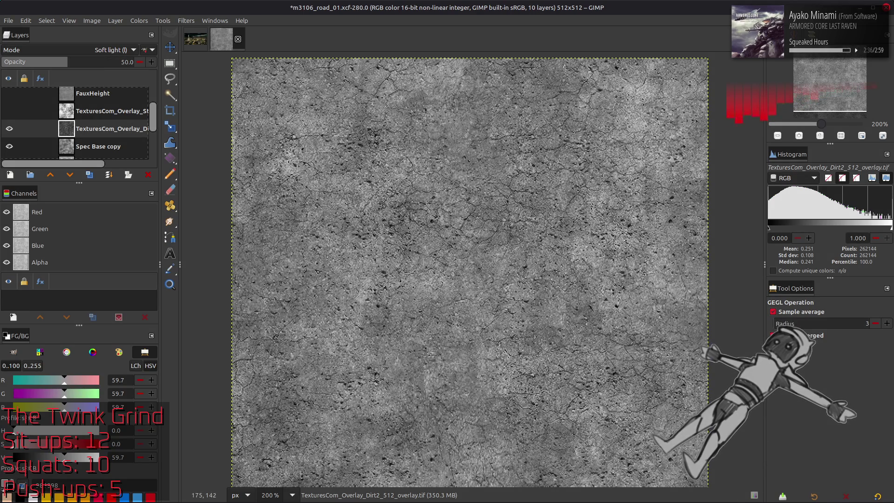
View the whole image and toggle Dirt2 and Spec Base copy visibility to compare.
{"action": "key", "text": "m"}
{"action": "key", "text": "1"}
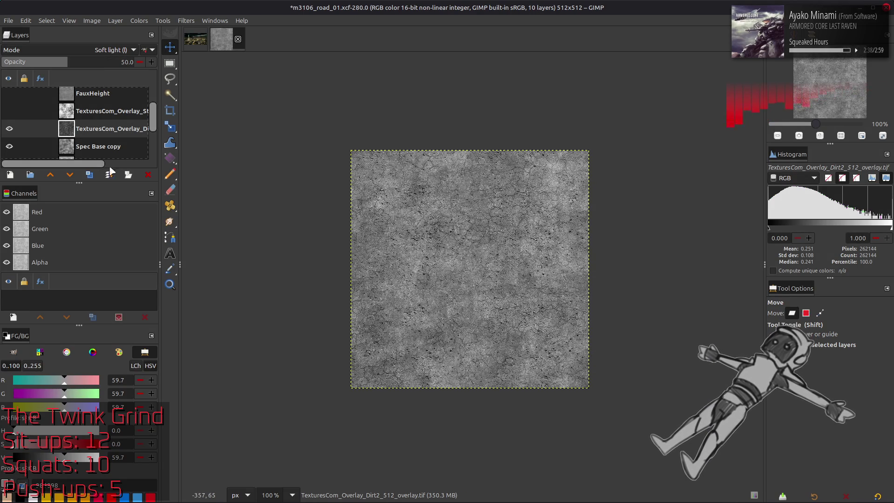
{"action": "left_click", "coordinate": [9, 133]}
{"action": "left_click", "coordinate": [9, 133]}
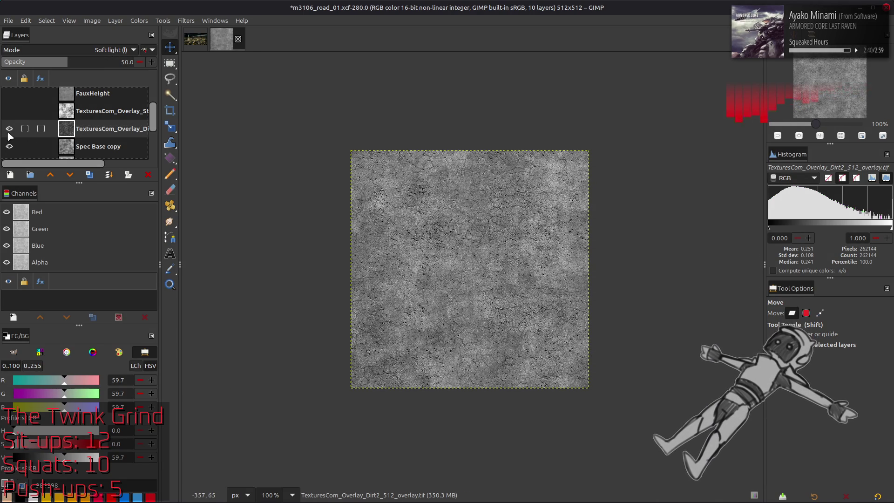
{"action": "left_click_drag", "start_coordinate": [9, 136], "coordinate": [12, 152]}
{"action": "left_click", "coordinate": [10, 148]}
{"action": "left_click", "coordinate": [10, 148]}
{"action": "left_click", "coordinate": [10, 147]}
{"action": "left_click", "coordinate": [10, 144]}
{"action": "left_click", "coordinate": [10, 143]}
Compare Dirt2 on and off at 200% zoom, then select the Stains overlay layer.
{"action": "left_click", "coordinate": [10, 128]}
{"action": "left_click", "coordinate": [9, 129]}
{"action": "left_click", "coordinate": [10, 129]}
{"action": "key", "text": "2"}
{"action": "scroll", "coordinate": [418, 248], "scroll_direction": "down", "scroll_amount": 2}
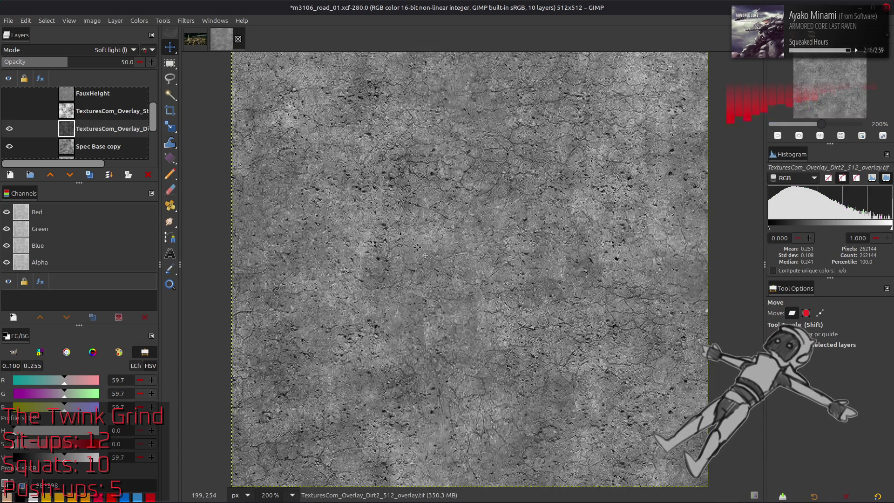
{"action": "left_click", "coordinate": [85, 113]}
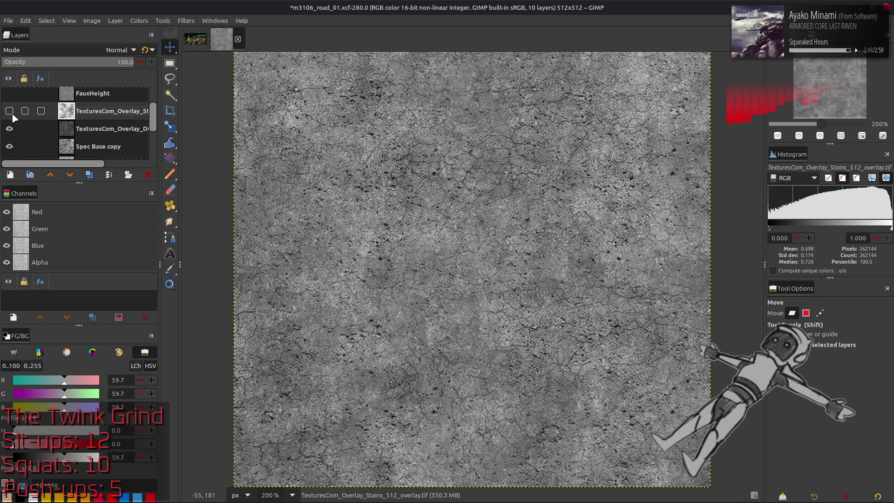
Show the Stains overlay and set it to legacy Multiply mode at 25% opacity.
{"action": "left_click", "coordinate": [10, 111]}
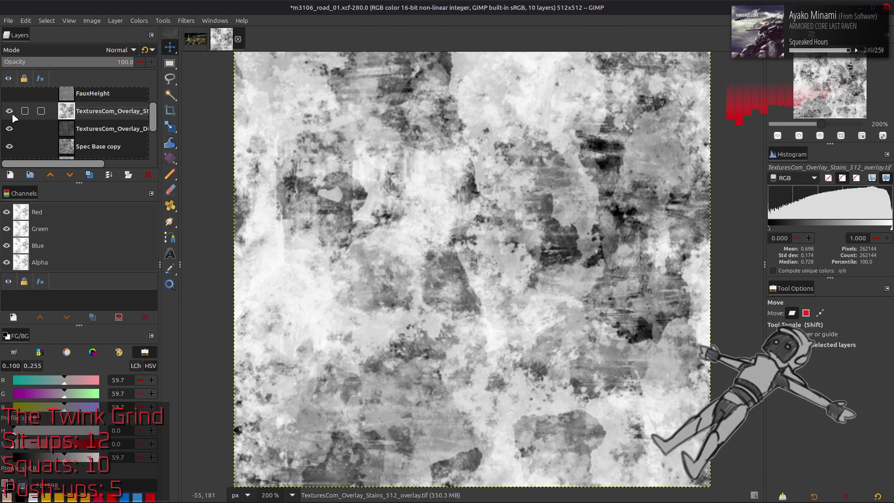
{"action": "left_click", "coordinate": [96, 52]}
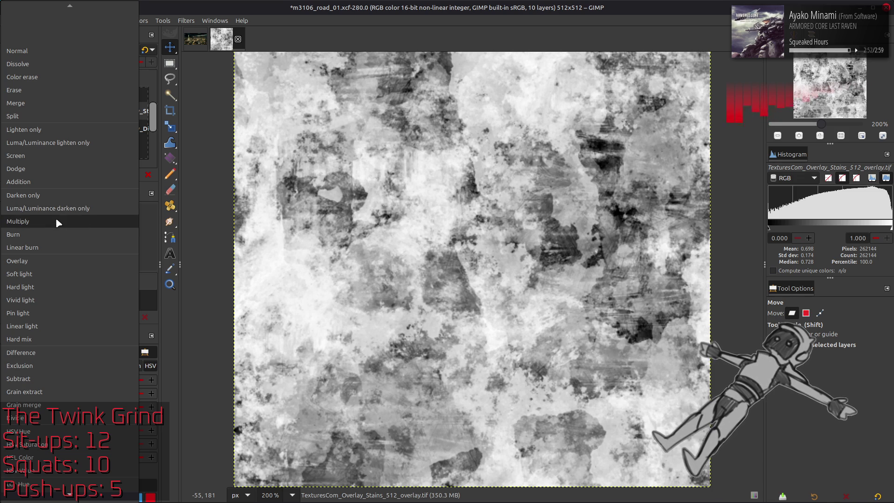
{"action": "left_click", "coordinate": [55, 217]}
{"action": "left_click", "coordinate": [145, 50]}
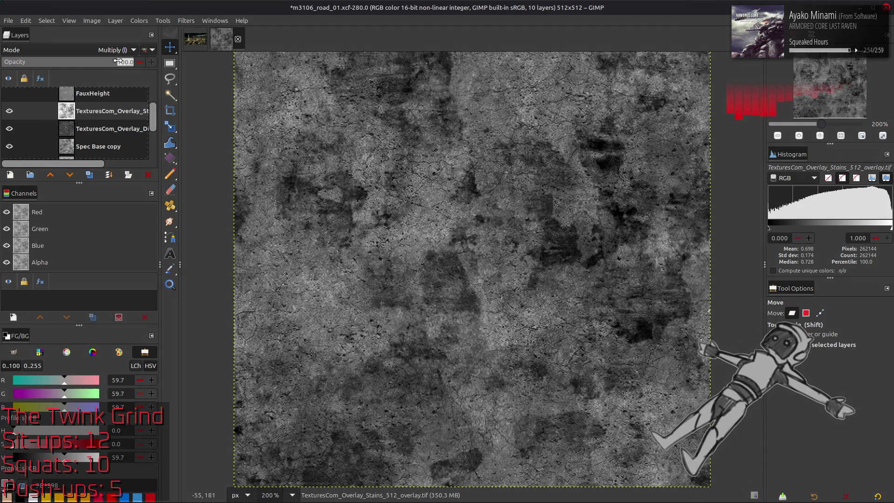
{"action": "type", "text": "25"}
{"action": "key", "text": "Return"}
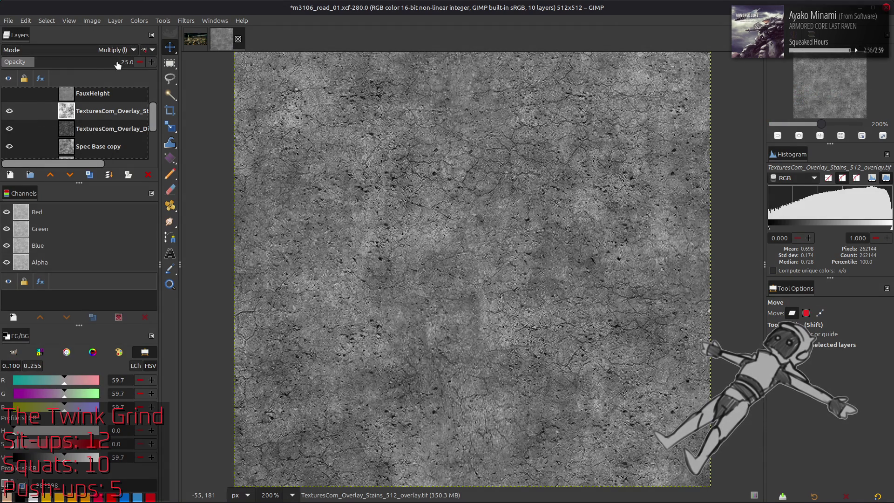
Flip the Stains overlay horizontally, toggling its visibility to compare the result.
{"action": "left_click", "coordinate": [9, 111]}
{"action": "left_click", "coordinate": [9, 112]}
{"action": "left_click", "coordinate": [115, 20]}
{"action": "mouse_move", "coordinate": [165, 129]}
{"action": "left_click", "coordinate": [242, 132]}
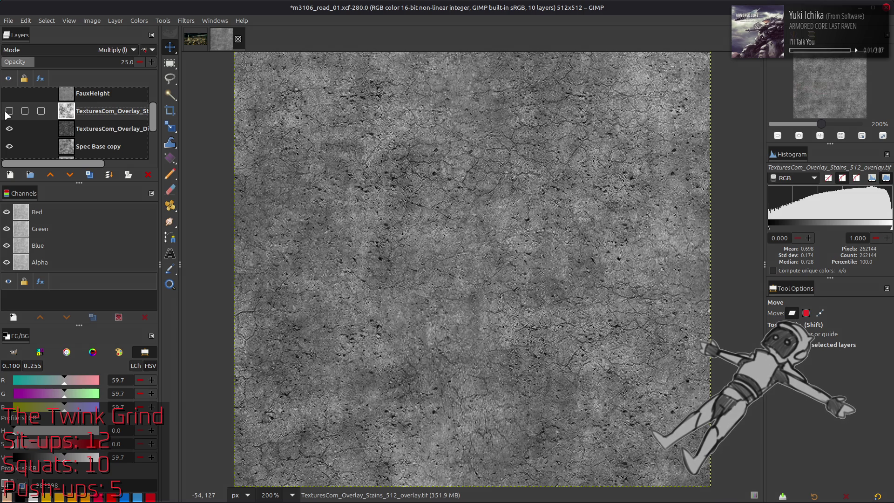
{"action": "left_click", "coordinate": [9, 112]}
{"action": "left_click", "coordinate": [9, 112]}
{"action": "left_click", "coordinate": [10, 111]}
{"action": "left_click", "coordinate": [9, 111]}
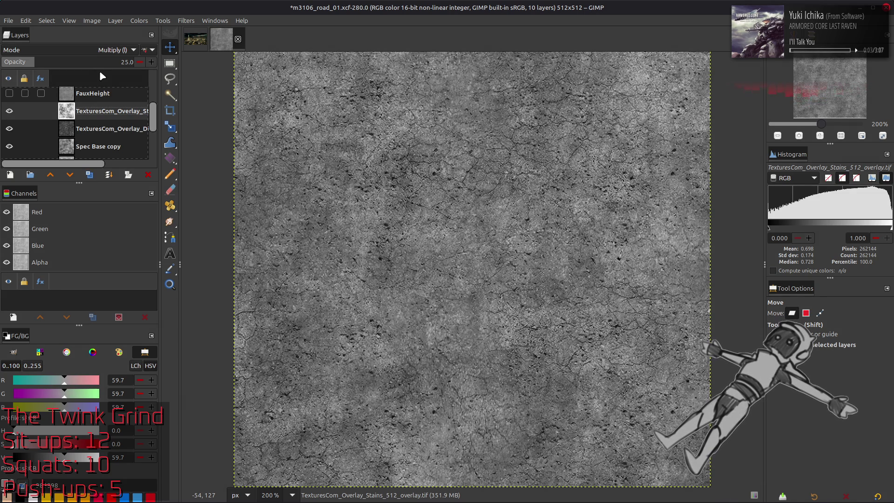
{"action": "key", "text": "1"}
{"action": "left_click", "coordinate": [10, 112]}
Show Spec Base copy and the Dirt2 overlay, and move Spec Base copy above Dirt2.
{"action": "left_click", "coordinate": [9, 129]}
{"action": "left_click", "coordinate": [11, 144]}
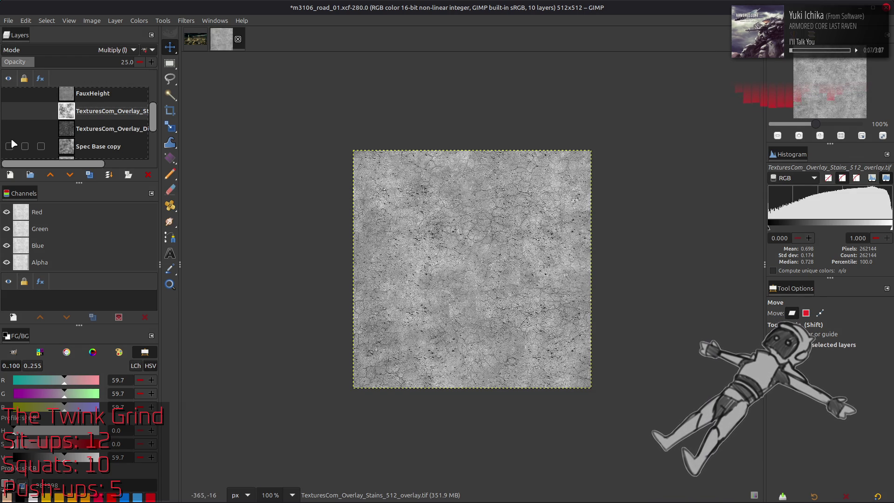
{"action": "scroll", "coordinate": [10, 136], "scroll_direction": "down", "scroll_amount": 1}
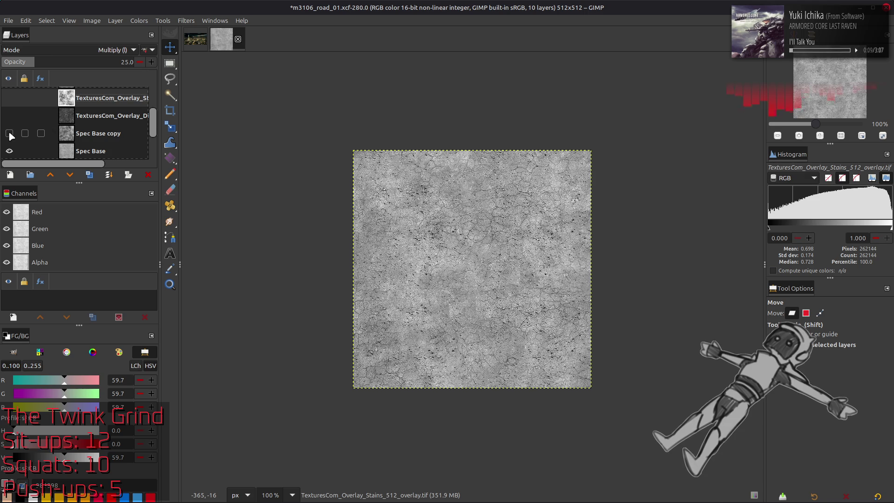
{"action": "left_click", "coordinate": [10, 134]}
{"action": "left_click", "coordinate": [103, 115]}
{"action": "left_click", "coordinate": [9, 116]}
{"action": "left_click_drag", "start_coordinate": [97, 135], "coordinate": [99, 115]}
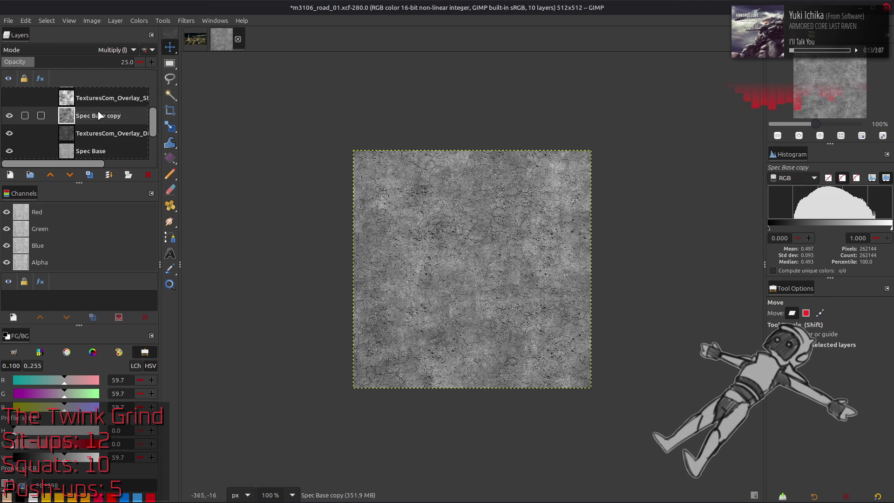
Compare Dirt2 on top versus below Spec Base copy, leave it below, and save the project.
{"action": "left_click", "coordinate": [95, 104]}
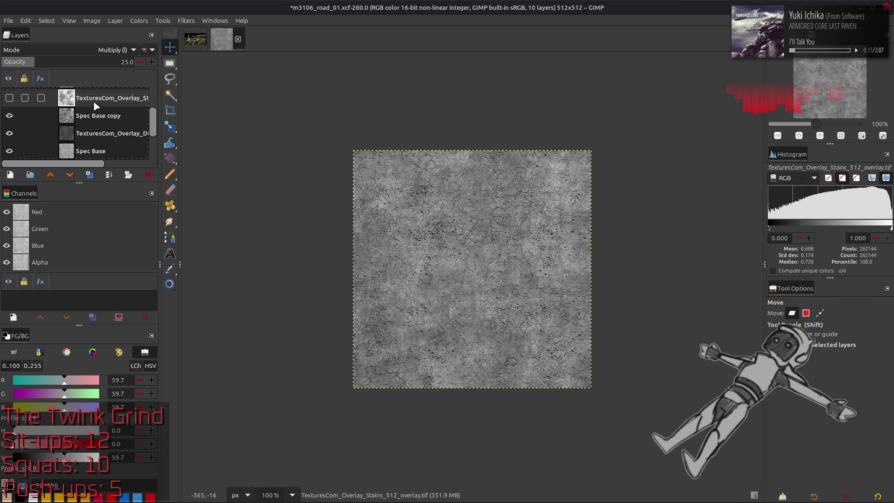
{"action": "left_click", "coordinate": [10, 98]}
{"action": "left_click_drag", "start_coordinate": [88, 134], "coordinate": [100, 95]}
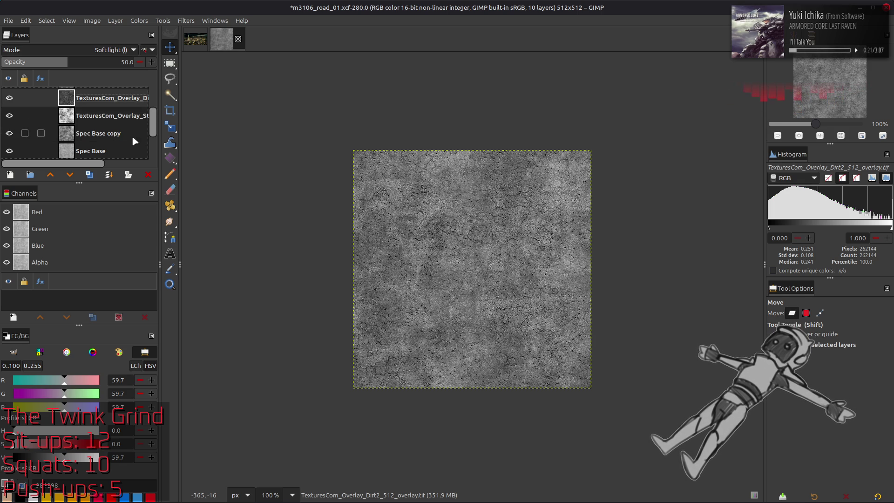
{"action": "key", "text": "2"}
{"action": "key", "text": "ctrl+z"}
{"action": "key", "text": "ctrl+y"}
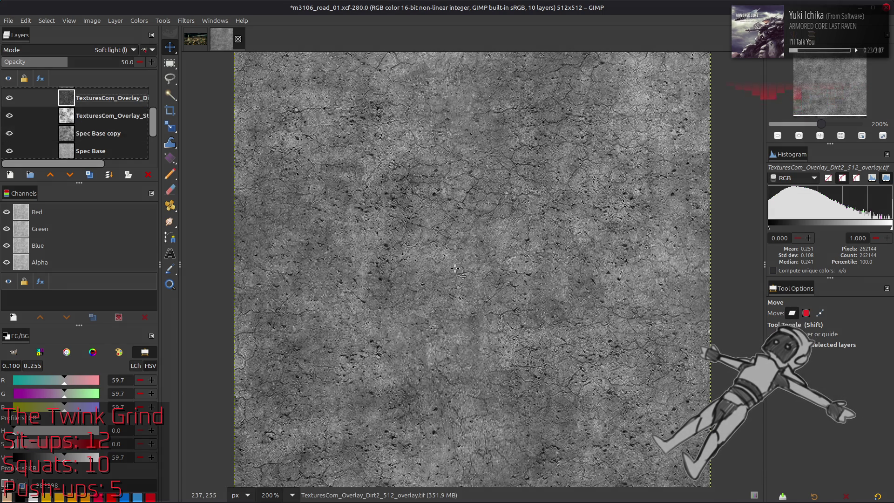
{"action": "key", "text": "ctrl+z"}
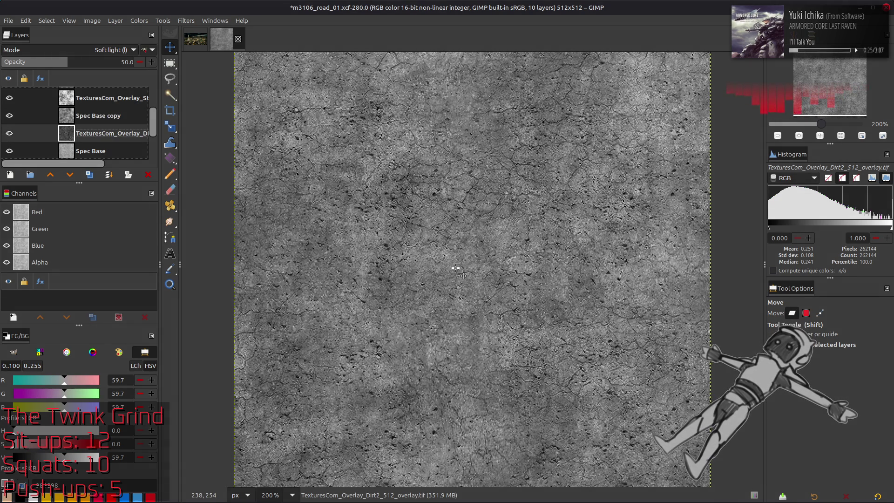
{"action": "key", "text": "ctrl+y"}
{"action": "key", "text": "ctrl+z"}
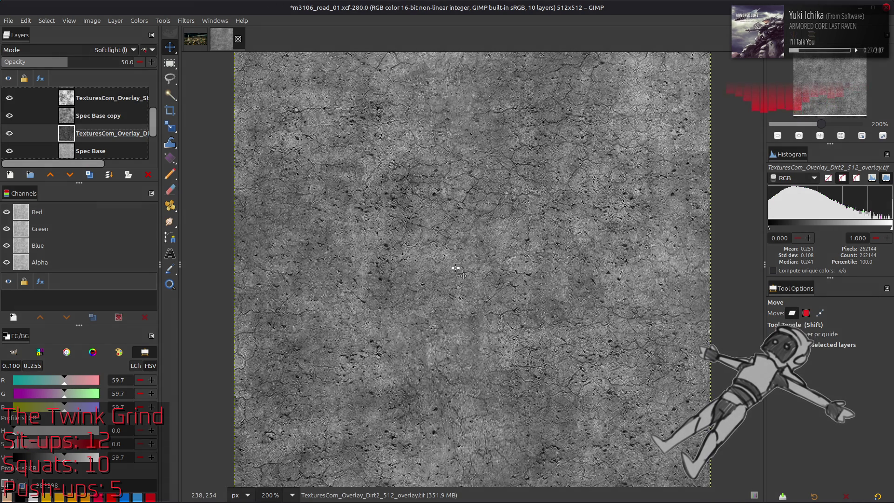
{"action": "key", "text": "ctrl+s"}
{"action": "scroll", "coordinate": [82, 112], "scroll_direction": "up", "scroll_amount": 2}
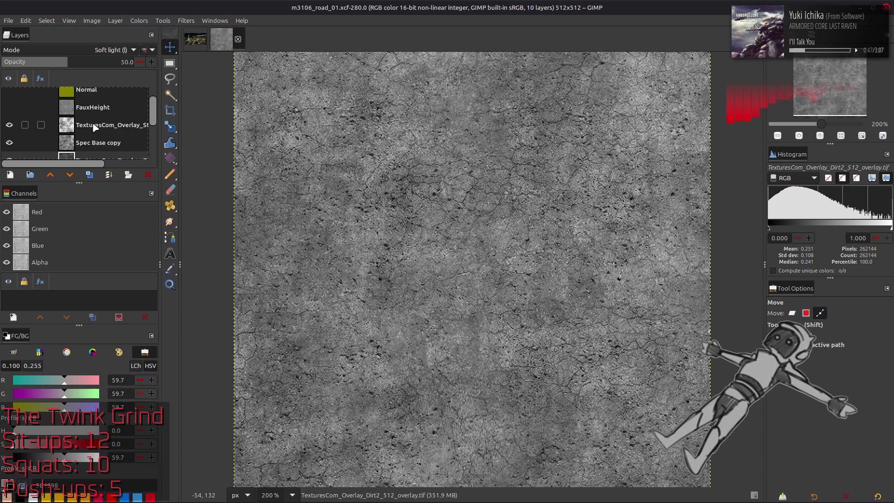
Create a new layer from the visible result and name it 'Spec'.
{"action": "right_click", "coordinate": [95, 127]}
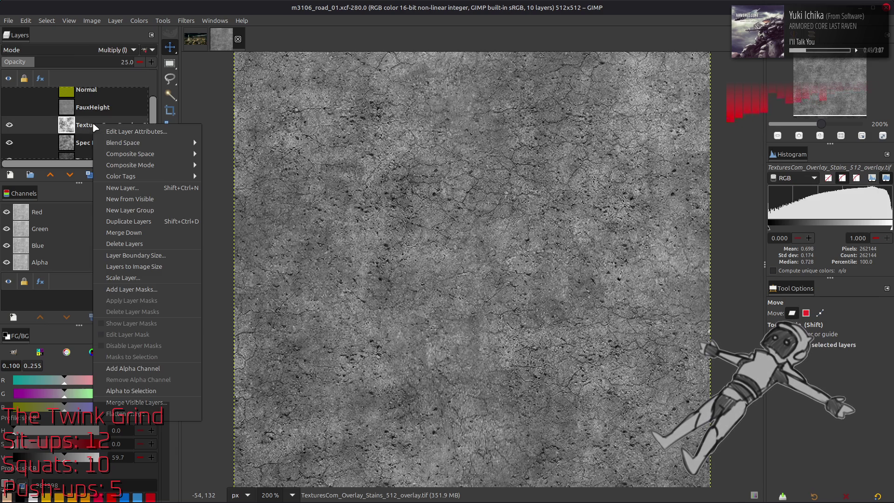
{"action": "left_click", "coordinate": [138, 199]}
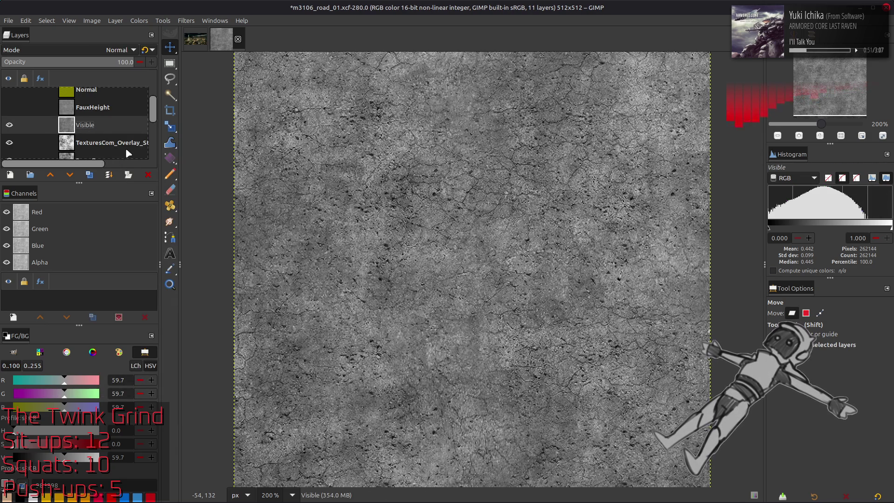
{"action": "double_click", "coordinate": [88, 125]}
{"action": "type", "text": "Spe"}
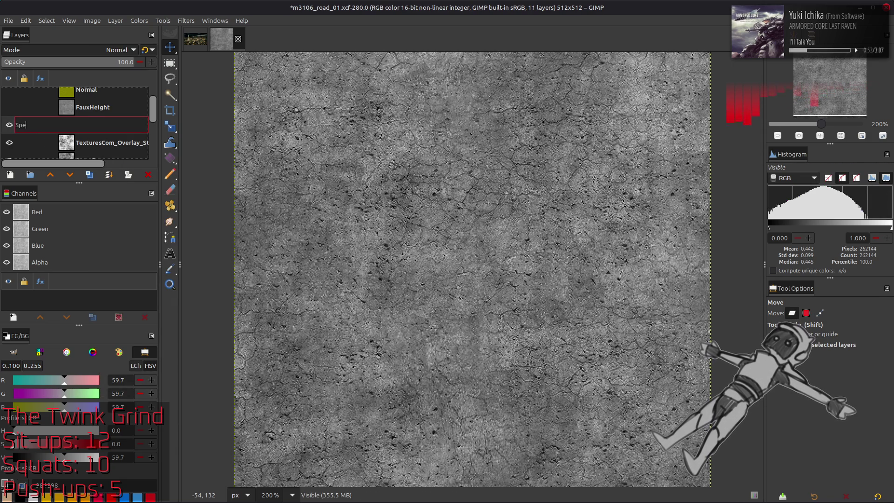
{"action": "type", "text": "c"}
{"action": "key", "text": "Return"}
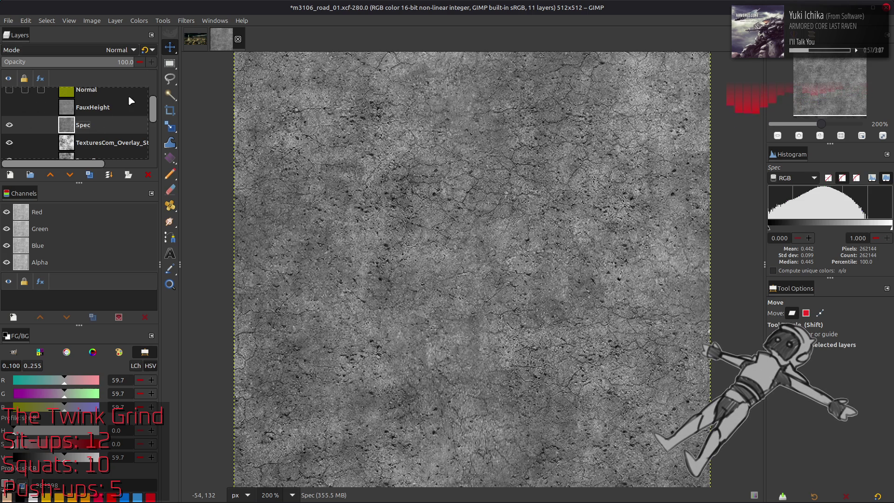
Apply an automatic Stretch Contrast to the Spec layer.
{"action": "left_click", "coordinate": [138, 20]}
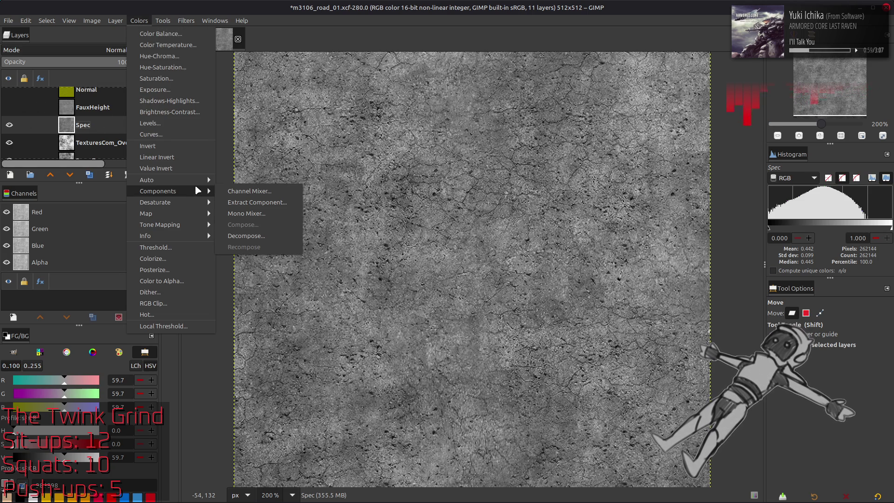
{"action": "mouse_move", "coordinate": [197, 180]}
{"action": "left_click", "coordinate": [264, 203]}
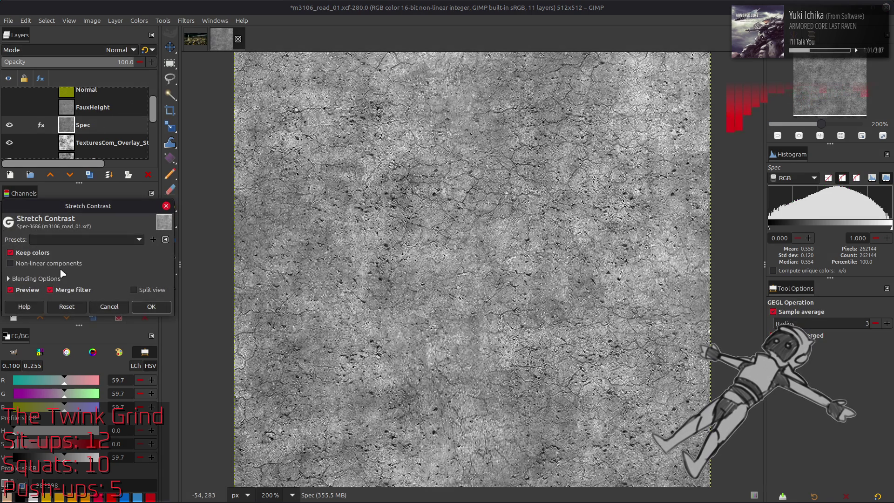
{"action": "left_click", "coordinate": [148, 305]}
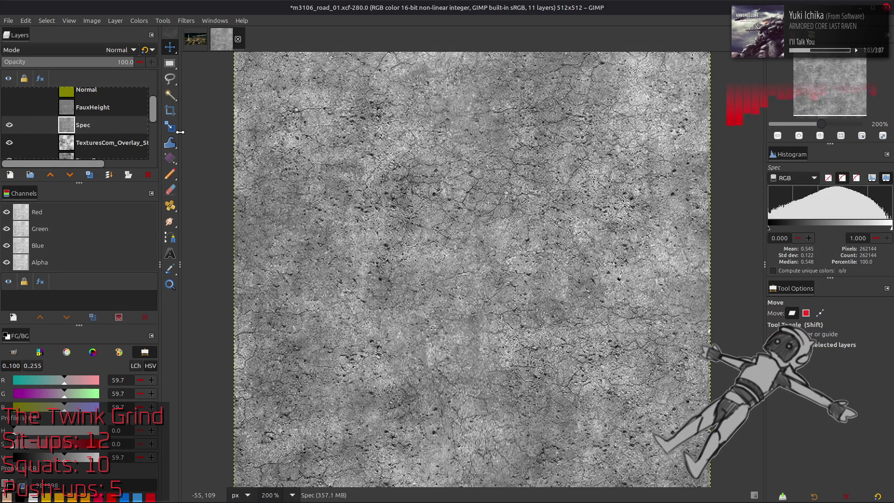
{"action": "left_click", "coordinate": [170, 47]}
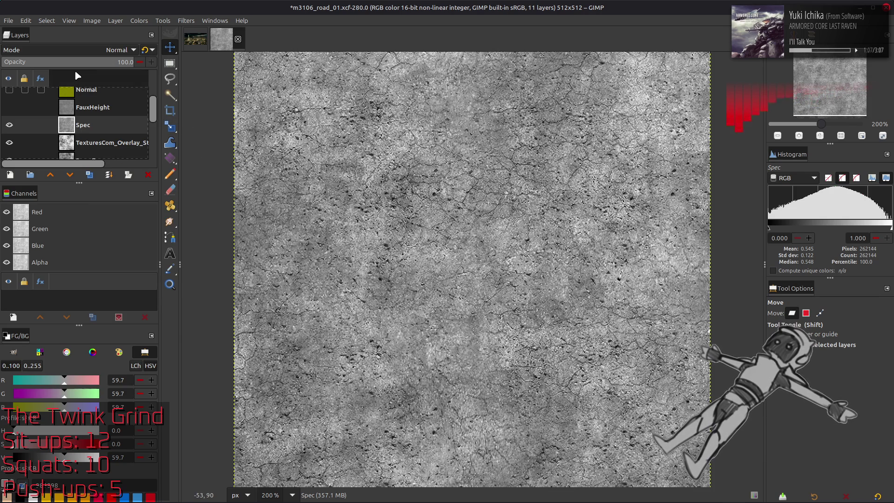
Apply the last-used Levels preset to pack the Spec layer into the blue channel.
{"action": "left_click", "coordinate": [138, 20]}
{"action": "left_click", "coordinate": [158, 123]}
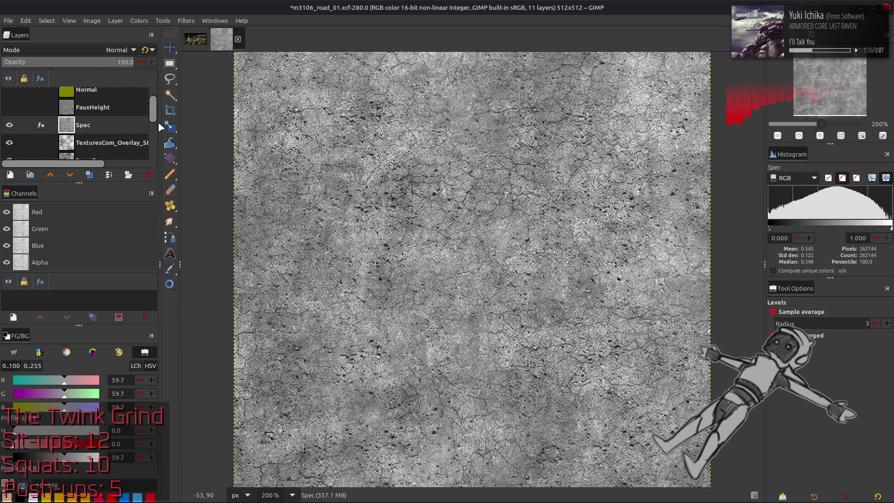
{"action": "left_click", "coordinate": [76, 214]}
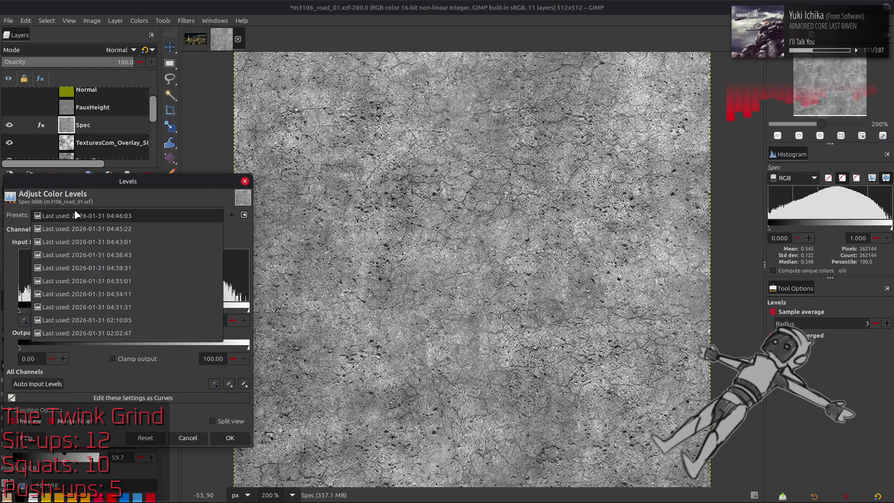
{"action": "left_click", "coordinate": [77, 215]}
{"action": "scroll", "coordinate": [69, 233], "scroll_direction": "up", "scroll_amount": 1}
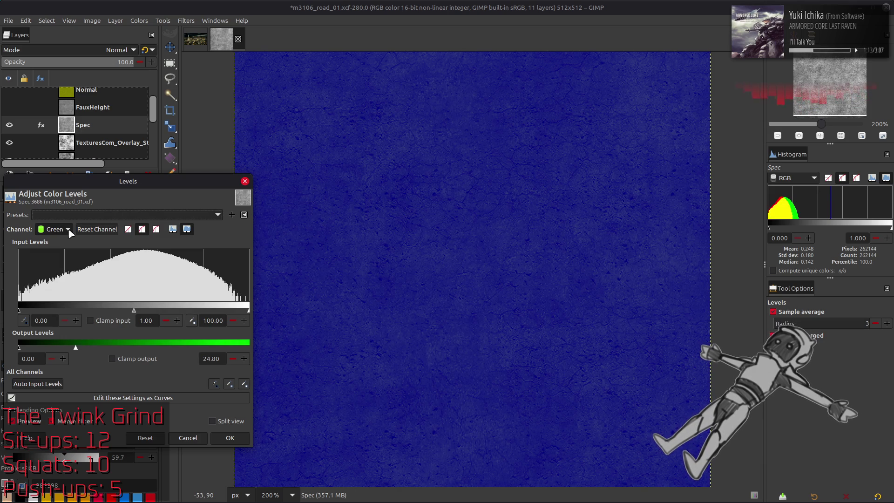
{"action": "scroll", "coordinate": [70, 233], "scroll_direction": "up", "scroll_amount": 1}
{"action": "left_click", "coordinate": [243, 438]}
Export the specular map as m3106_road_01_s.dds, hide Spec, save, and select Blender's specular node.
{"action": "left_click", "coordinate": [9, 22]}
{"action": "left_click", "coordinate": [42, 168]}
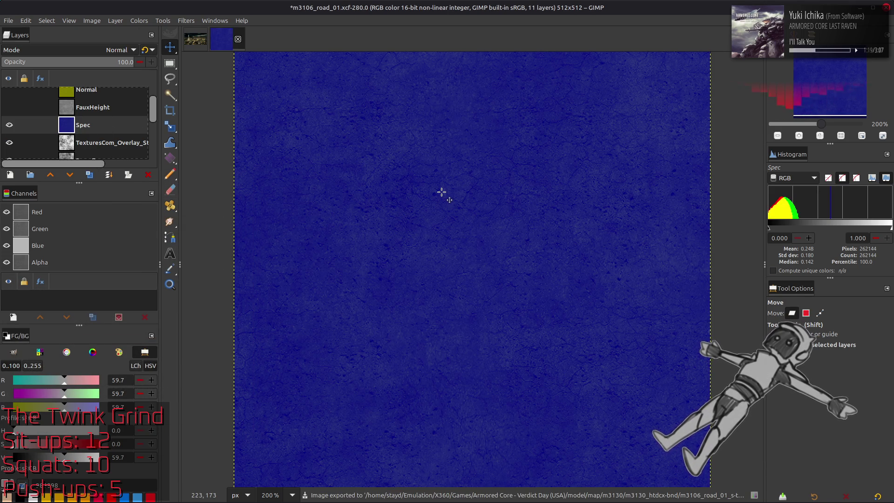
{"action": "left_click", "coordinate": [9, 125]}
{"action": "left_click", "coordinate": [102, 143]}
{"action": "key", "text": "ctrl+s"}
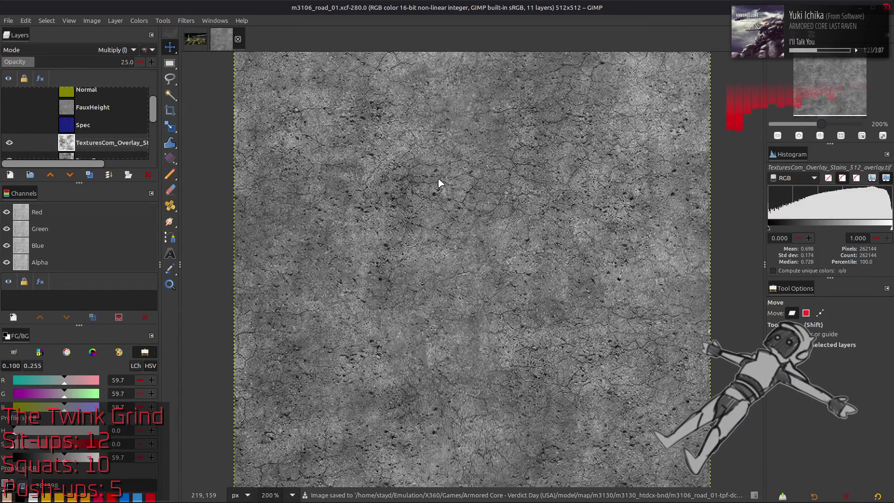
{"action": "key", "text": "alt+Tab"}
{"action": "key", "text": "alt+Tab"}
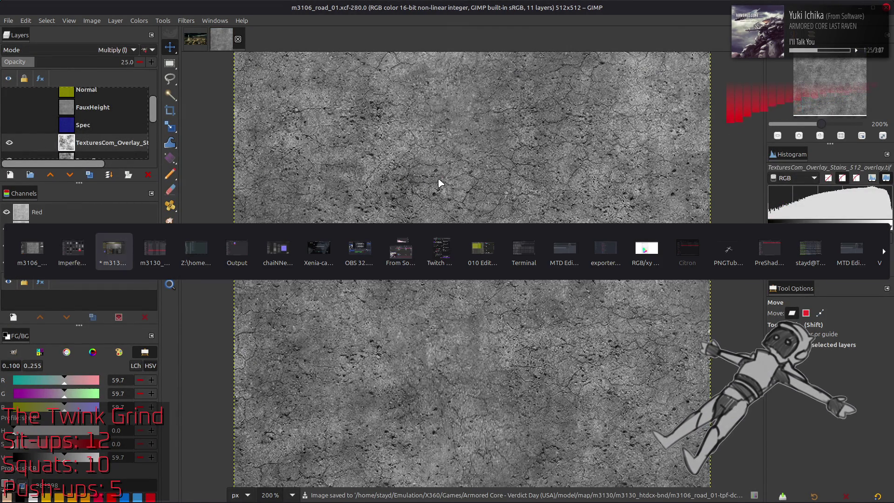
{"action": "left_click", "coordinate": [296, 448]}
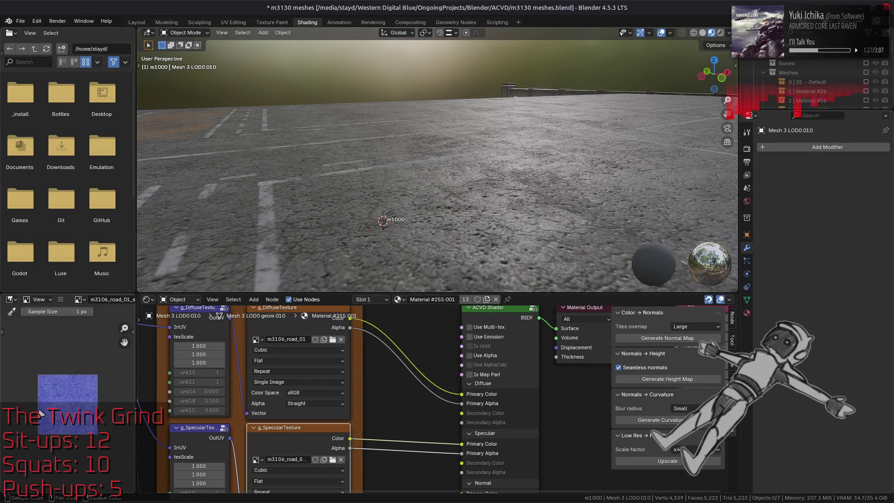
Orbit Blender's viewport across the road to check the updated specular map, then return to GIMP.
{"action": "mouse_move", "coordinate": [347, 181]}
{"action": "middle_mouse_down"}
{"action": "mouse_move", "coordinate": [348, 192]}
{"action": "mouse_move", "coordinate": [355, 164]}
{"action": "mouse_move", "coordinate": [362, 177]}
{"action": "mouse_move", "coordinate": [355, 161]}
{"action": "middle_mouse_up"}
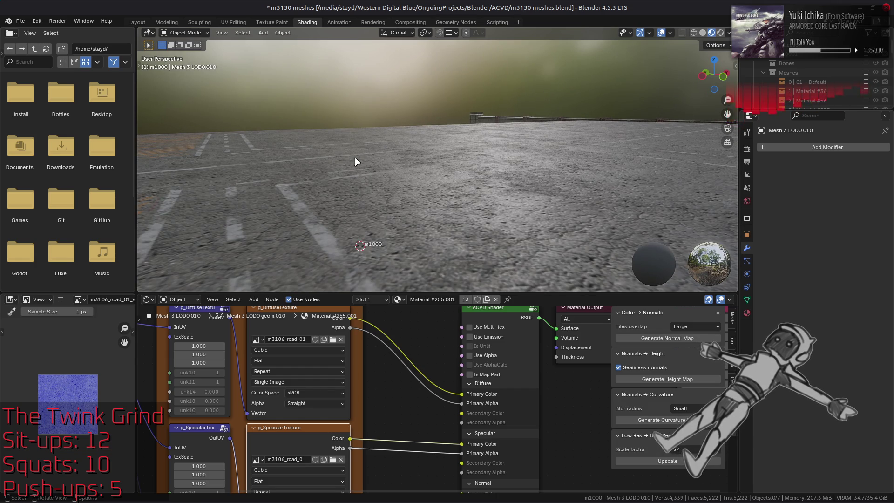
{"action": "key", "text": "alt+Tab"}
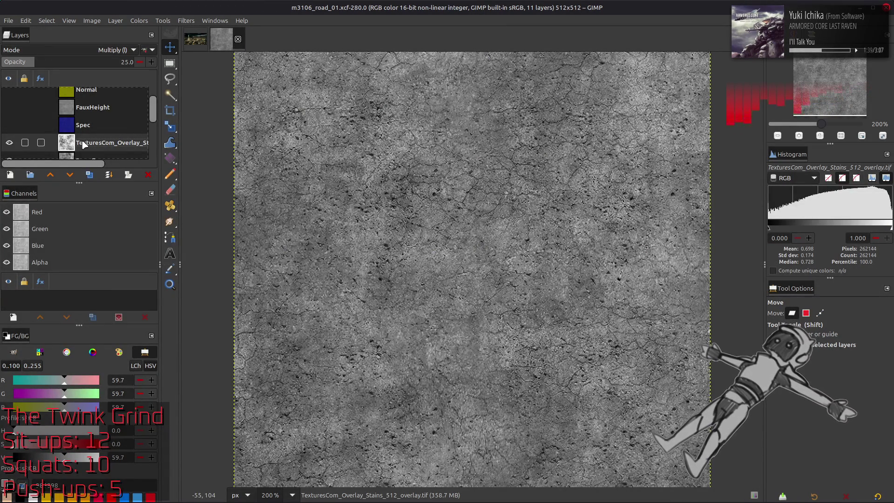
Set the foreground to mid grey and add a new layer filled with it.
{"action": "left_click", "coordinate": [10, 177]}
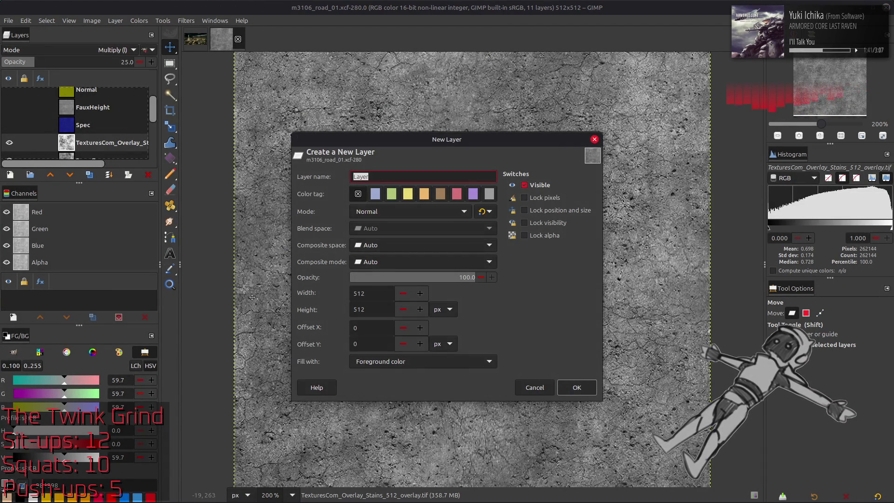
{"action": "left_click", "coordinate": [536, 386]}
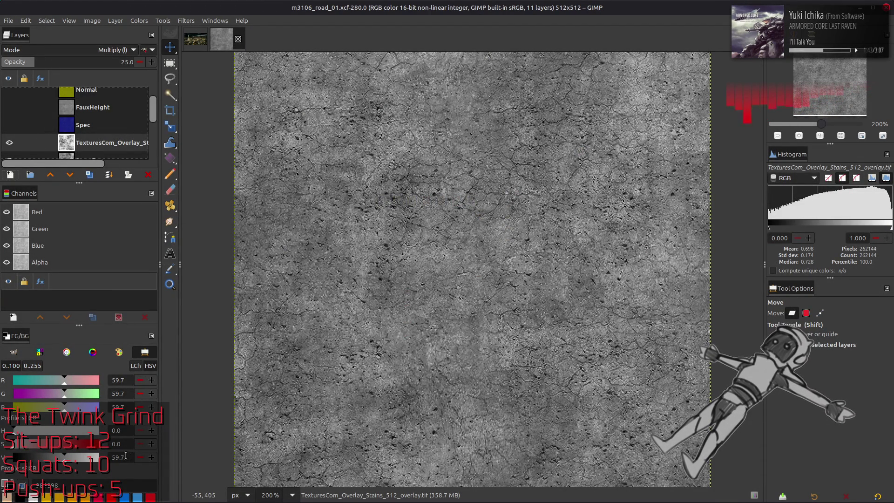
{"action": "left_click", "coordinate": [122, 456]}
{"action": "type", "text": "50"}
{"action": "key", "text": "Return"}
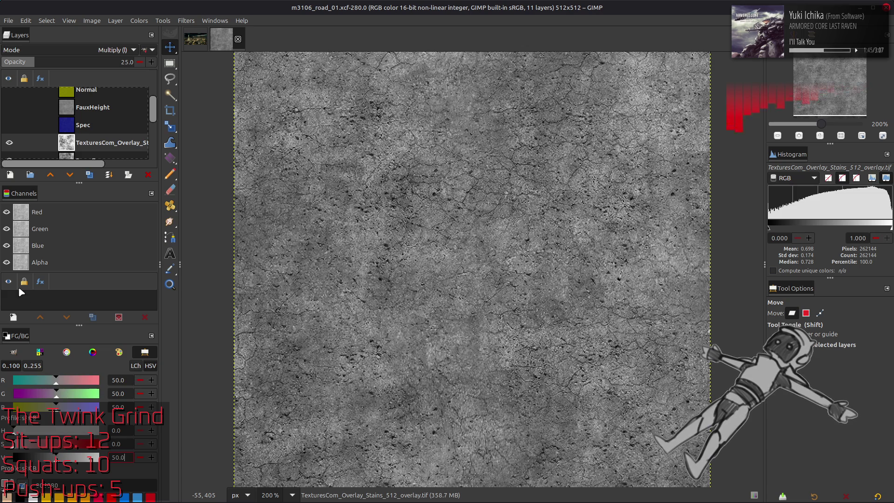
{"action": "left_click", "coordinate": [10, 176]}
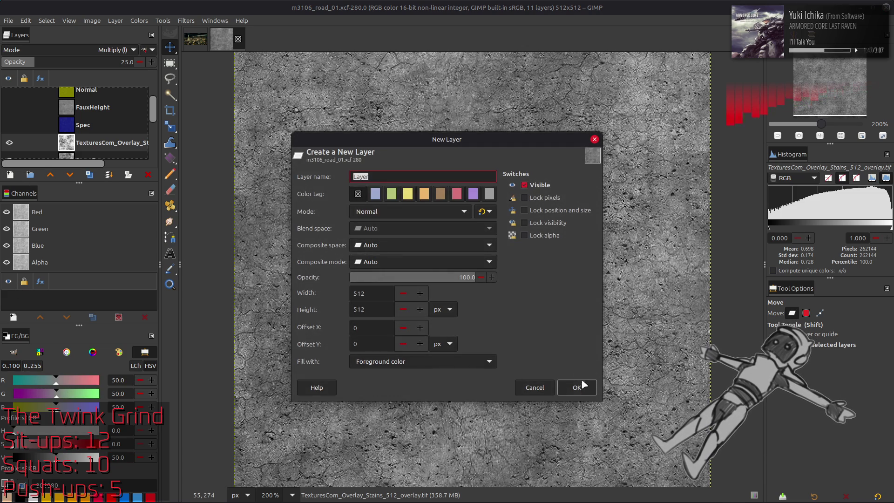
{"action": "left_click", "coordinate": [583, 381]}
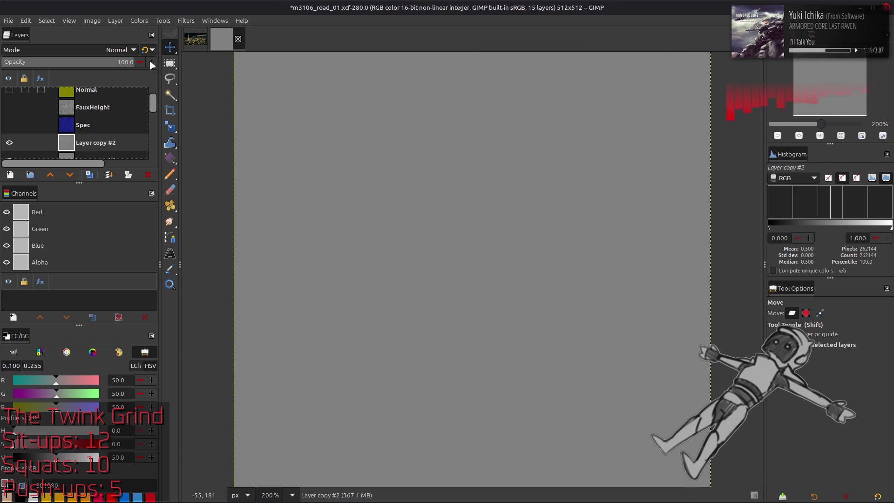
Fill the grey layer with RGB Noise using the last-used preset and a new seed.
{"action": "left_click", "coordinate": [186, 21]}
{"action": "mouse_move", "coordinate": [245, 123]}
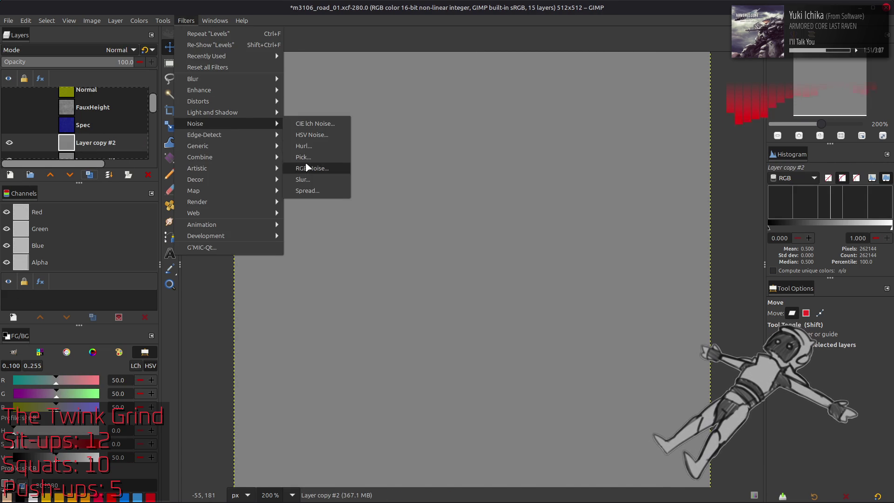
{"action": "left_click", "coordinate": [308, 168]}
{"action": "left_click", "coordinate": [135, 239]}
{"action": "left_click", "coordinate": [150, 325]}
{"action": "left_click", "coordinate": [156, 322]}
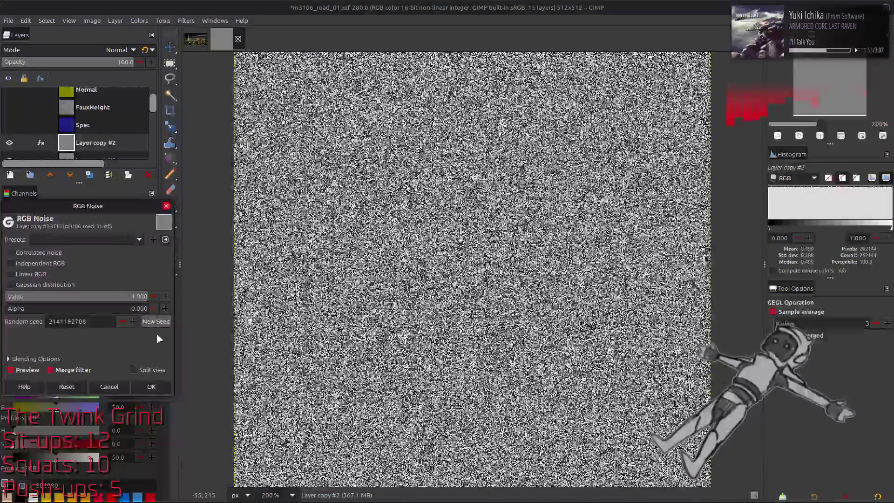
{"action": "left_click", "coordinate": [151, 387]}
Apply RGB Noise with a fresh random seed to Layer copy #1.
{"action": "scroll", "coordinate": [98, 135], "scroll_direction": "down", "scroll_amount": 1}
{"action": "left_click", "coordinate": [98, 135]}
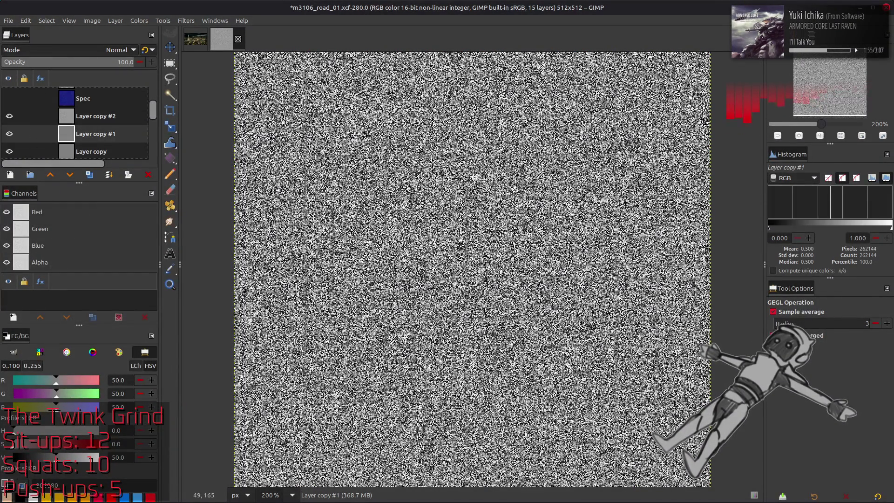
{"action": "key", "text": "ctrl+shift+f"}
{"action": "left_click", "coordinate": [135, 239]}
{"action": "left_click", "coordinate": [140, 325]}
{"action": "left_click", "coordinate": [157, 322]}
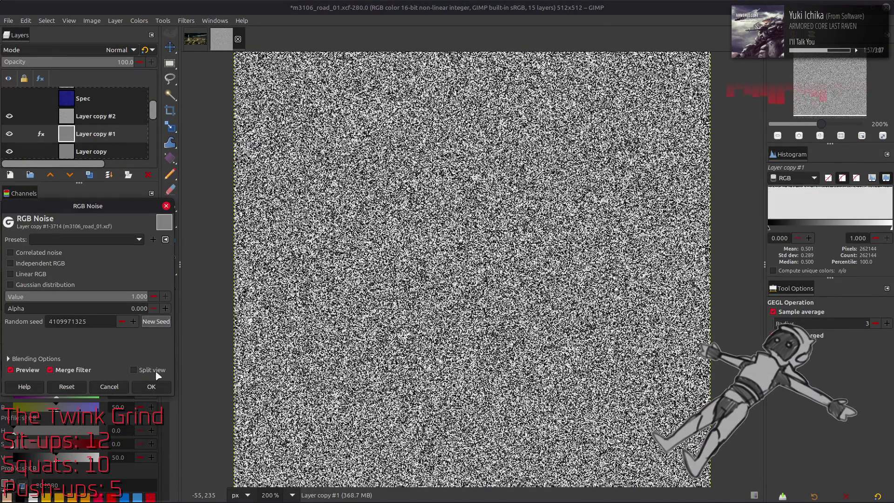
{"action": "left_click", "coordinate": [151, 387]}
Reseed and apply RGB Noise on Layer copy and on Layer.
{"action": "scroll", "coordinate": [93, 112], "scroll_direction": "down", "scroll_amount": 2}
{"action": "left_click", "coordinate": [103, 132]}
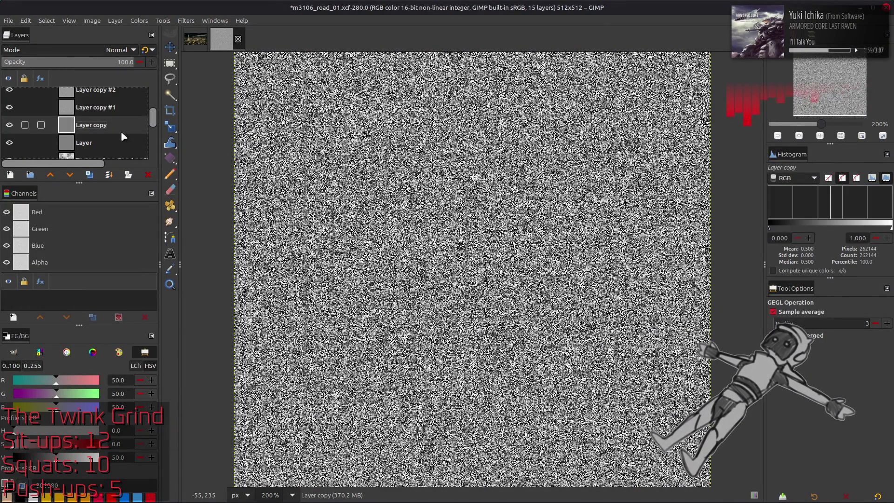
{"action": "key", "text": "ctrl+shift+f"}
{"action": "left_click", "coordinate": [135, 238]}
{"action": "left_click", "coordinate": [140, 325]}
{"action": "left_click", "coordinate": [156, 321]}
{"action": "left_click", "coordinate": [151, 387]}
{"action": "key", "text": "Page_Down"}
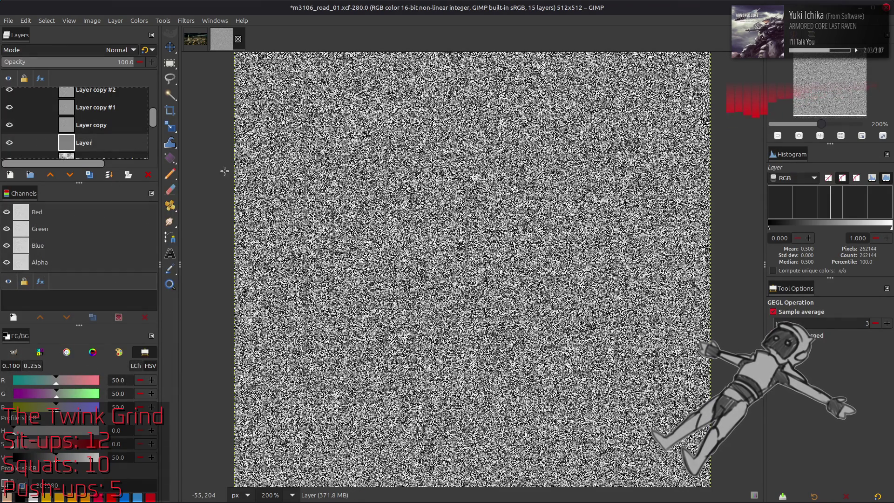
{"action": "key", "text": "ctrl+shift+f"}
{"action": "left_click", "coordinate": [108, 239]}
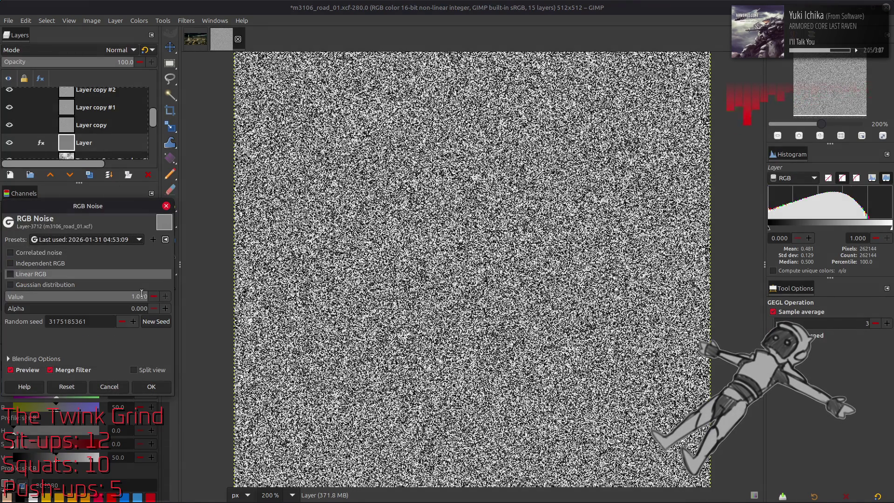
{"action": "left_click", "coordinate": [140, 292]}
{"action": "left_click", "coordinate": [151, 386]}
Select Layer copy #2, inspect the noise up close, and merge it into the layer below.
{"action": "scroll", "coordinate": [91, 128], "scroll_direction": "up", "scroll_amount": 1}
{"action": "left_click", "coordinate": [93, 120]}
{"action": "key", "text": "Page_Up"}
{"action": "key", "text": "Page_Up"}
{"action": "key", "text": "Page_Down"}
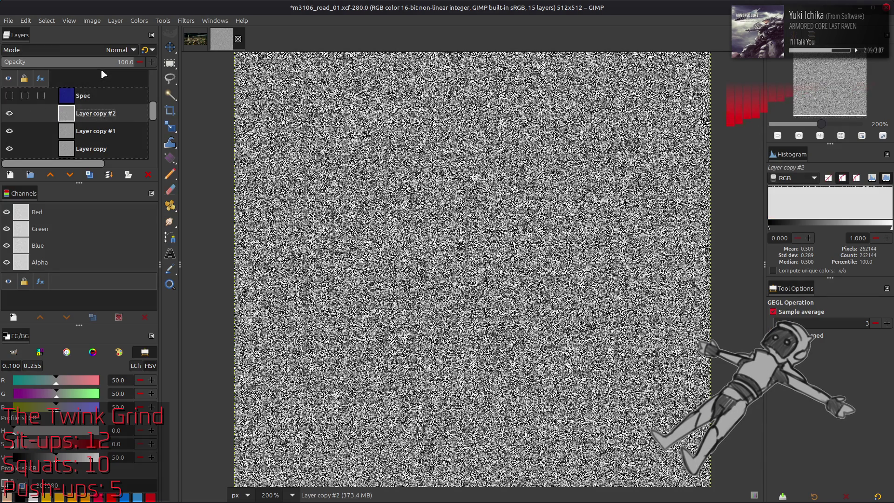
{"action": "key", "text": "4"}
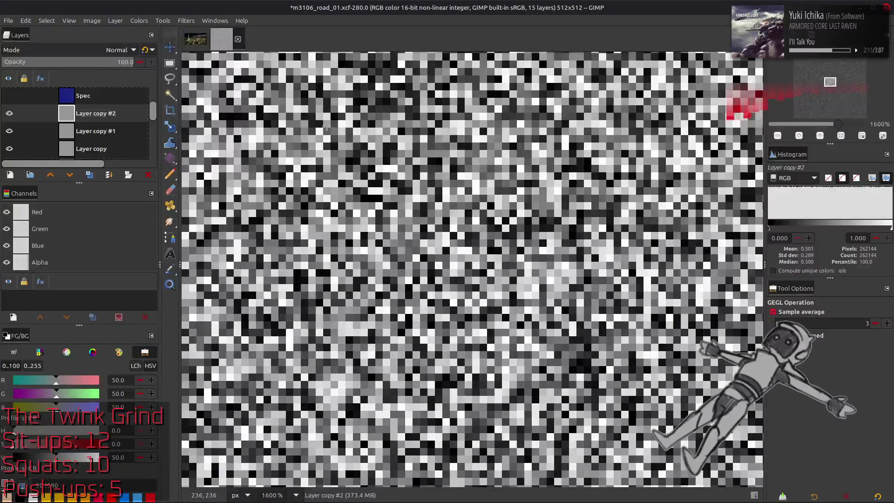
{"action": "key", "text": "1"}
{"action": "key", "text": "ctrl+z"}
{"action": "key", "text": "ctrl+z"}
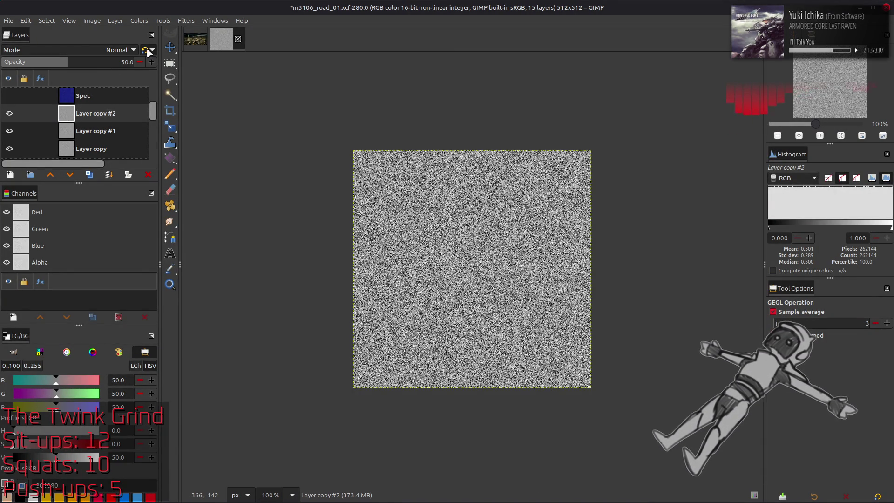
Merge Layer copy and Layer copy #1 down into the single noise layer, Layer.
{"action": "left_click", "coordinate": [92, 132]}
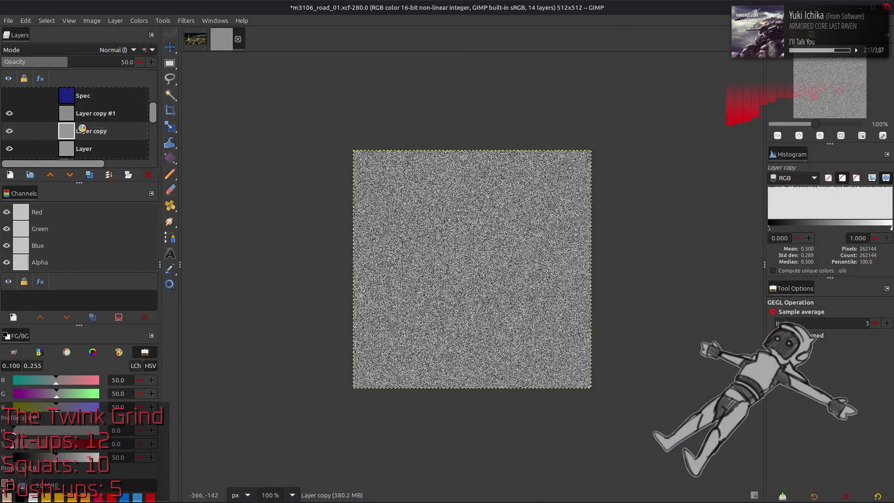
{"action": "key", "text": "ctrl+z"}
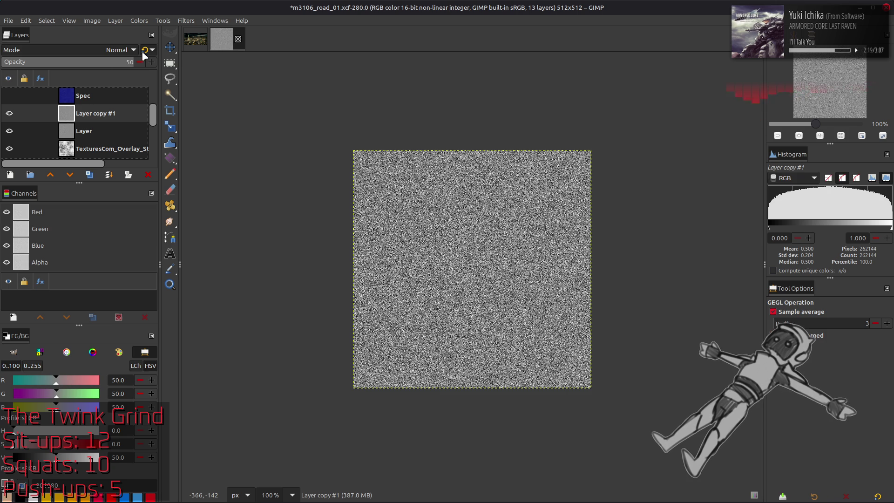
{"action": "key", "text": "ctrl+z"}
{"action": "left_click", "coordinate": [147, 51]}
{"action": "key", "text": "ctrl+z"}
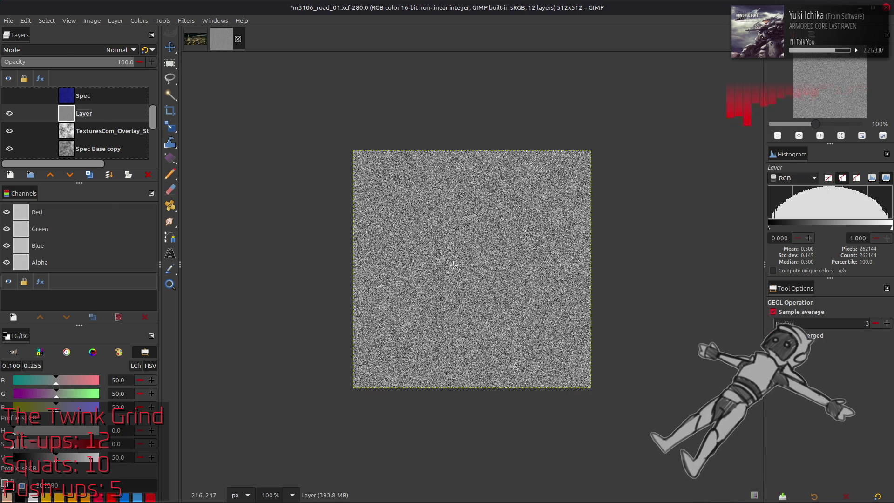
{"action": "key", "text": "2"}
{"action": "key", "text": "m"}
Set the noise layer to legacy Multiply, compare at 25% opacity, then settle on 50%.
{"action": "left_click", "coordinate": [104, 54]}
{"action": "left_click", "coordinate": [66, 222]}
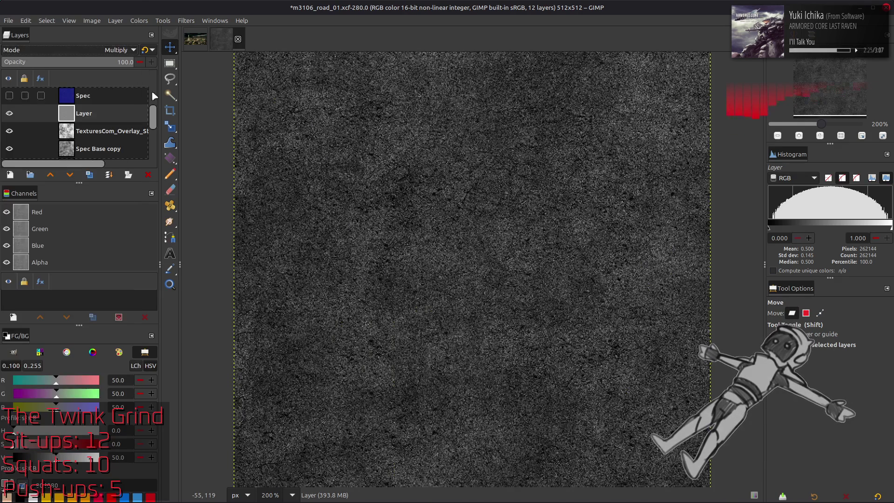
{"action": "left_click", "coordinate": [146, 50]}
{"action": "left_click_drag", "start_coordinate": [122, 61], "coordinate": [35, 62]}
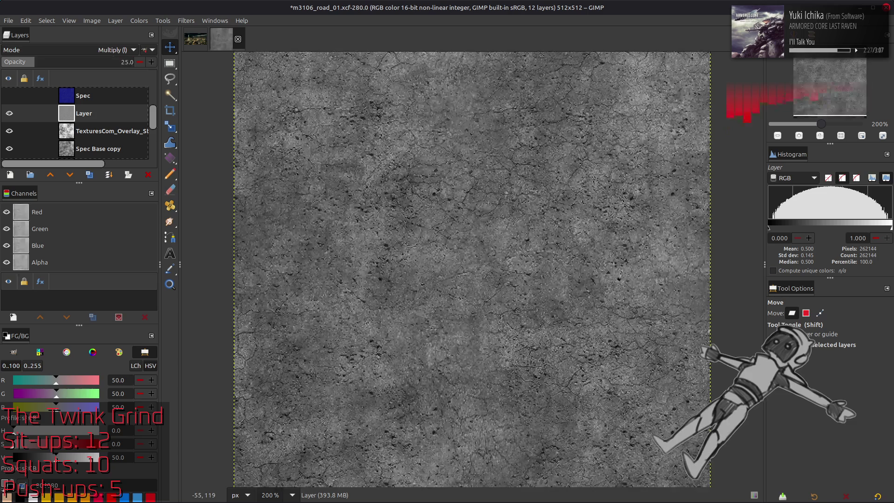
{"action": "scroll", "coordinate": [412, 164], "scroll_direction": "up", "scroll_amount": 2, "text": "ctrl"}
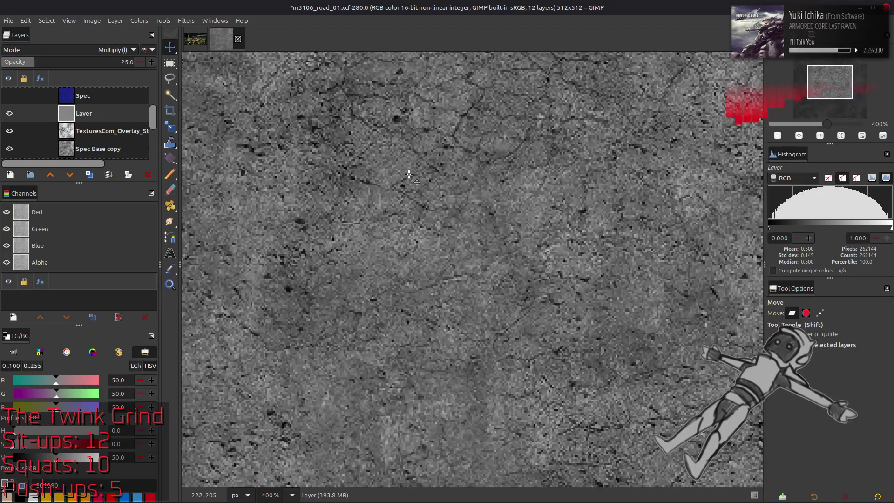
{"action": "left_click", "coordinate": [9, 113]}
{"action": "left_click", "coordinate": [9, 113]}
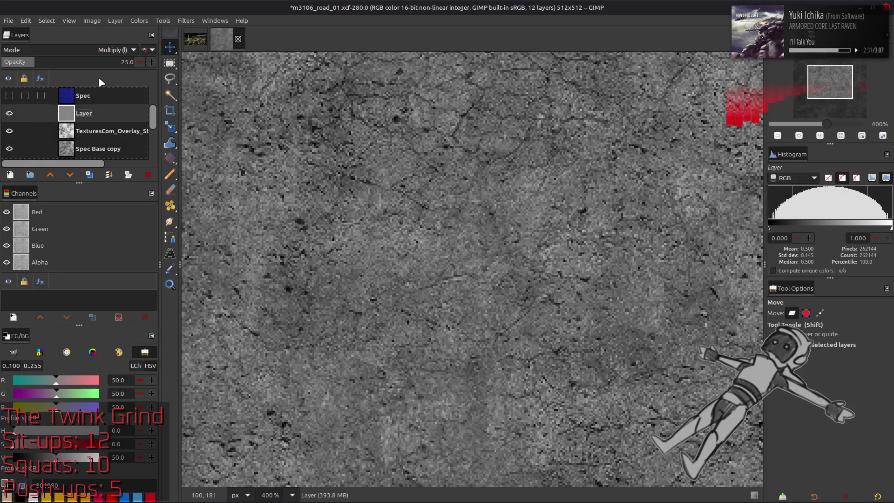
{"action": "left_click", "coordinate": [67, 64]}
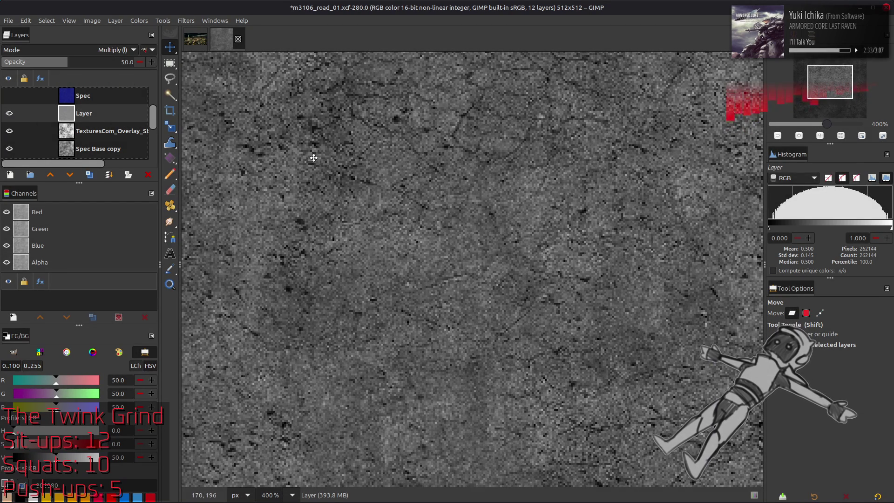
{"action": "scroll", "coordinate": [313, 157], "scroll_direction": "down", "scroll_amount": 4, "text": "ctrl"}
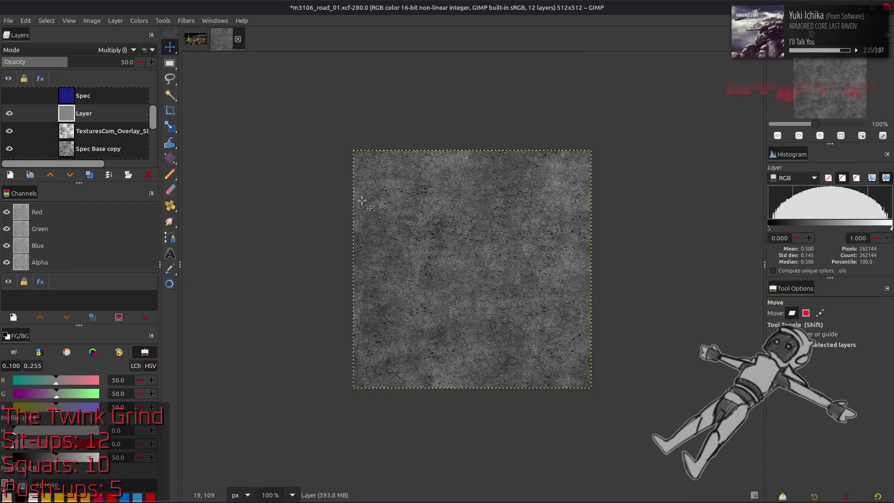
{"action": "key", "text": "2"}
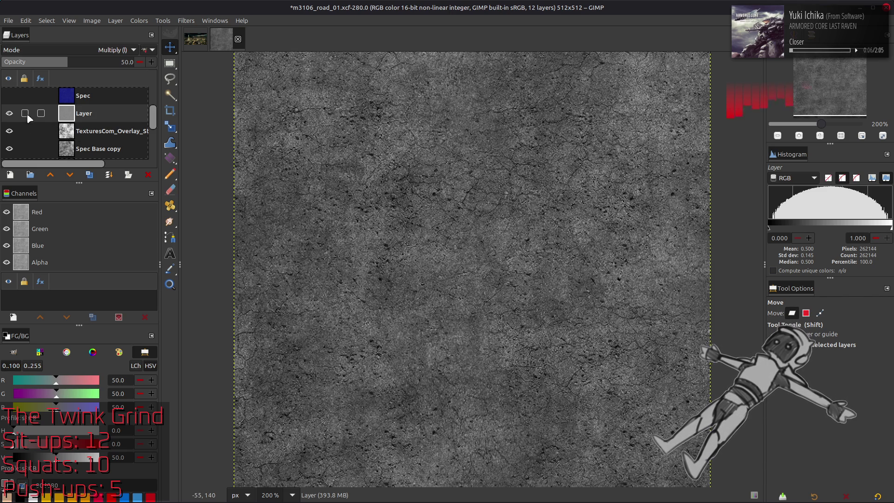
{"action": "left_click", "coordinate": [8, 114]}
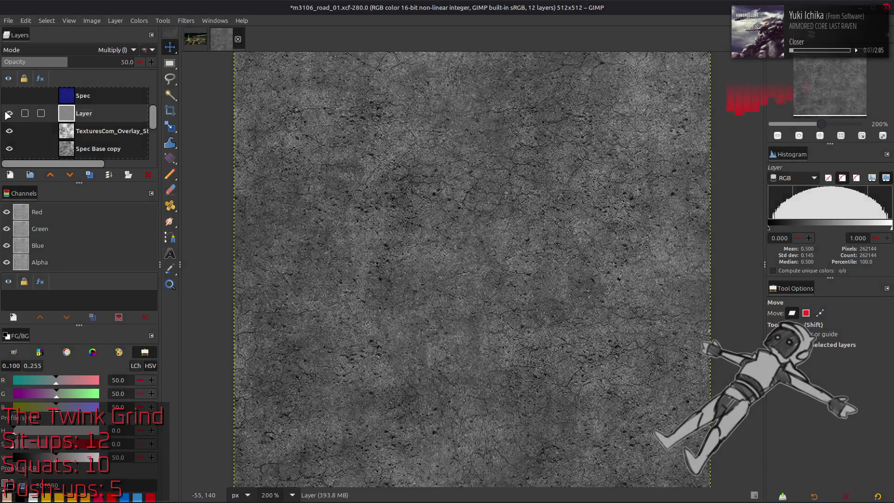
Create a contrast-stretched layer from the visible composite and move it above Spec.
{"action": "right_click", "coordinate": [73, 120]}
{"action": "left_click", "coordinate": [119, 191]}
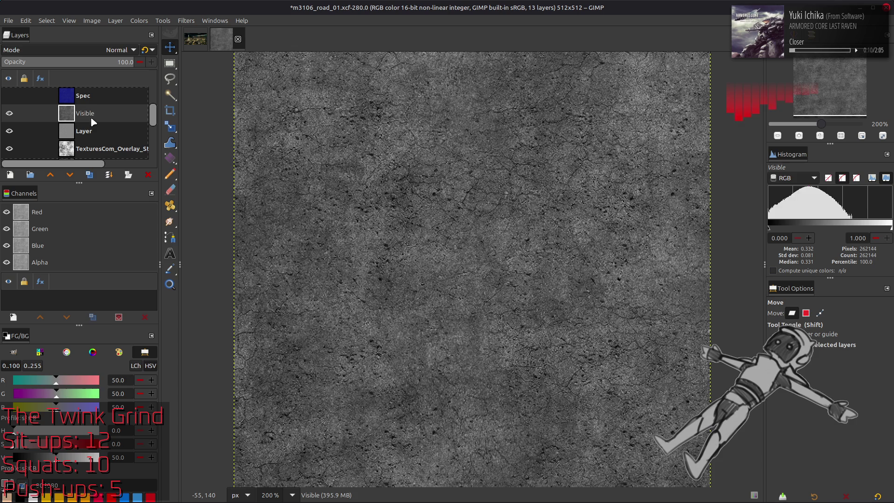
{"action": "left_click", "coordinate": [138, 20]}
{"action": "mouse_move", "coordinate": [153, 179]}
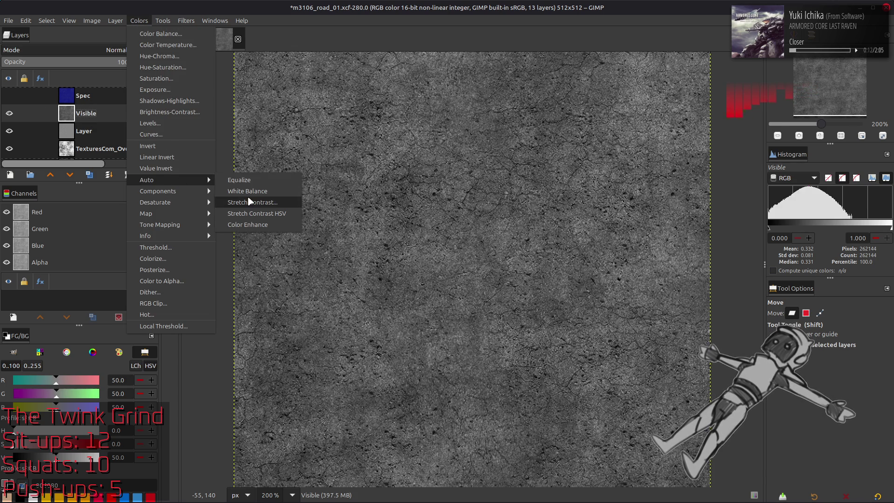
{"action": "left_click", "coordinate": [263, 202]}
{"action": "left_click", "coordinate": [156, 308]}
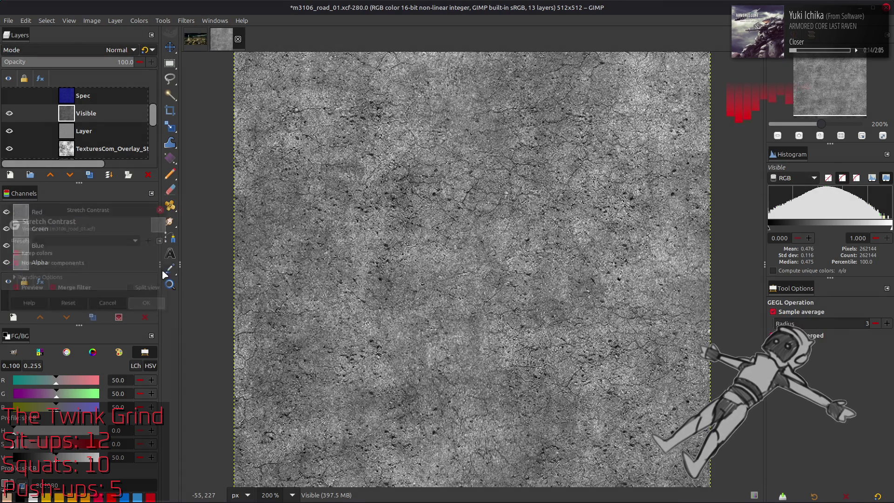
{"action": "left_click_drag", "start_coordinate": [70, 111], "coordinate": [74, 88]}
Tint the composite blue with the last-used Levels preset and merge it into Spec.
{"action": "left_click", "coordinate": [139, 21]}
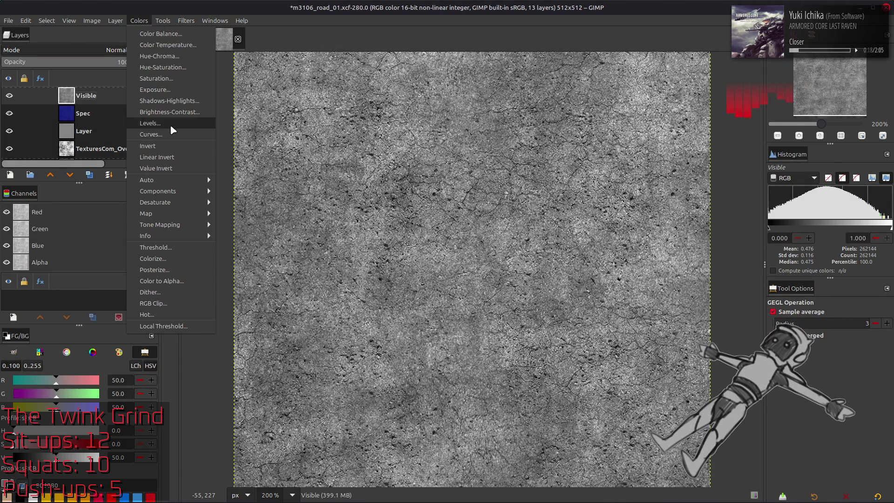
{"action": "left_click", "coordinate": [172, 126]}
{"action": "left_click", "coordinate": [98, 215]}
{"action": "left_click", "coordinate": [98, 215]}
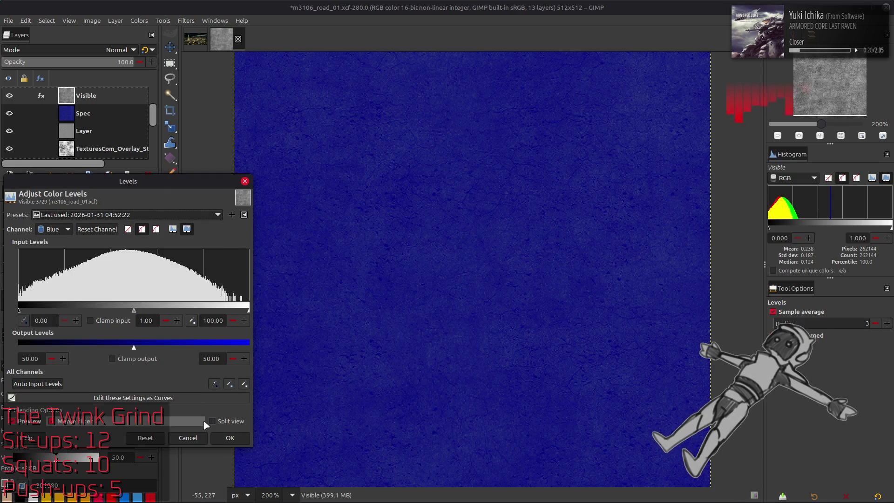
{"action": "left_click", "coordinate": [230, 438]}
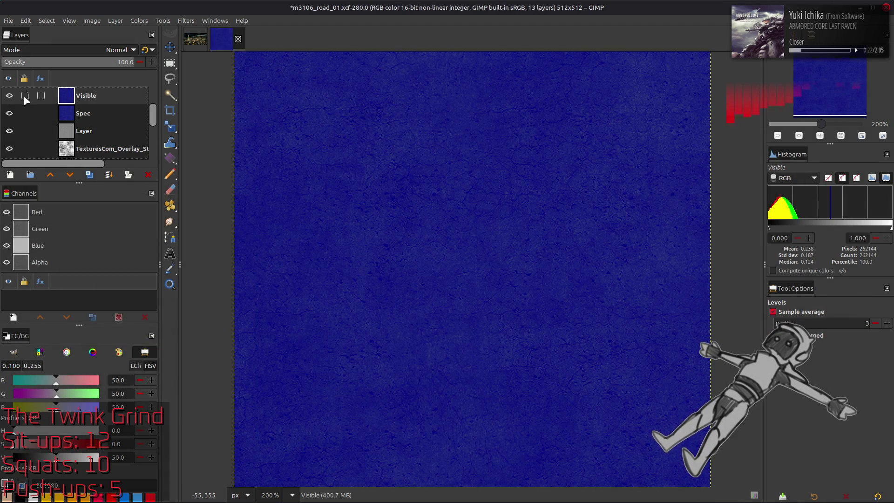
{"action": "right_click", "coordinate": [88, 99]}
{"action": "left_click", "coordinate": [112, 227]}
Export m3106_road_01_s.dds, save the GIMP project, and switch to Blender.
{"action": "left_click", "coordinate": [12, 21]}
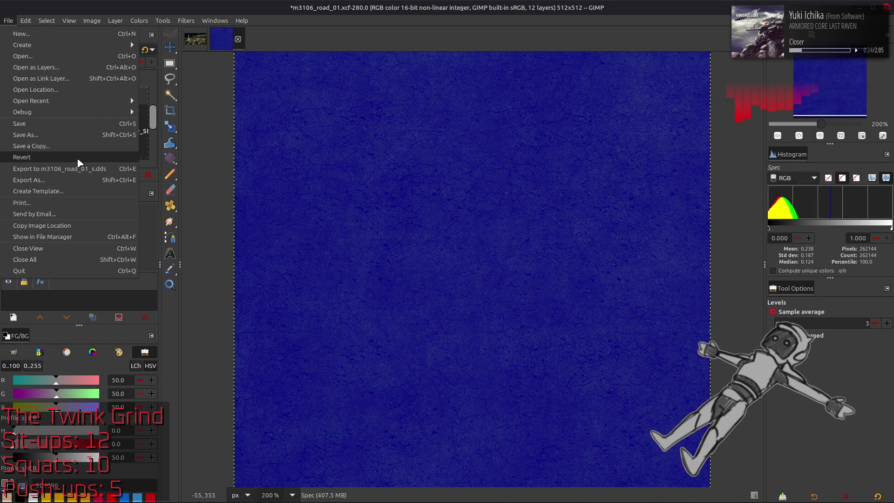
{"action": "left_click", "coordinate": [79, 168]}
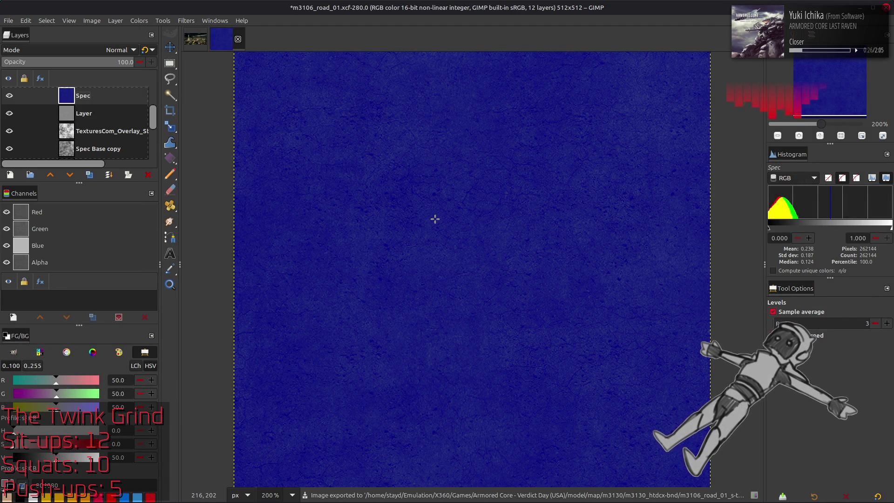
{"action": "key", "text": "m"}
{"action": "key", "text": "ctrl+s"}
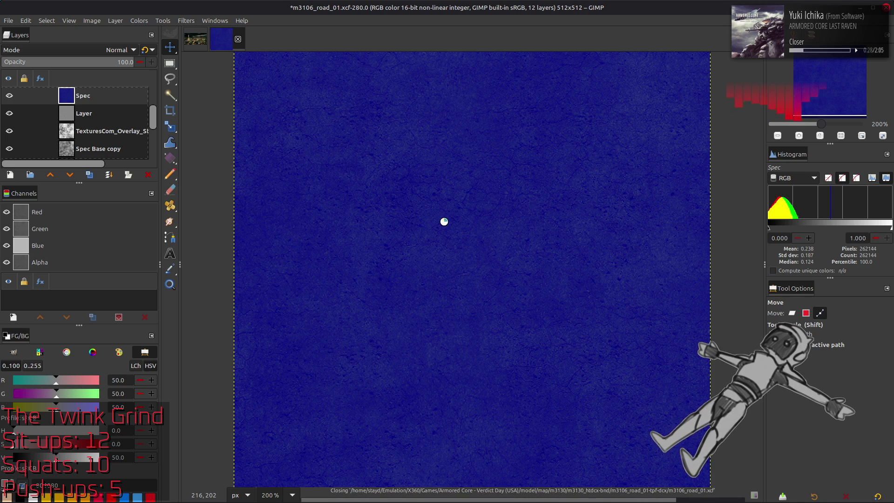
{"action": "key", "text": "alt+Tab"}
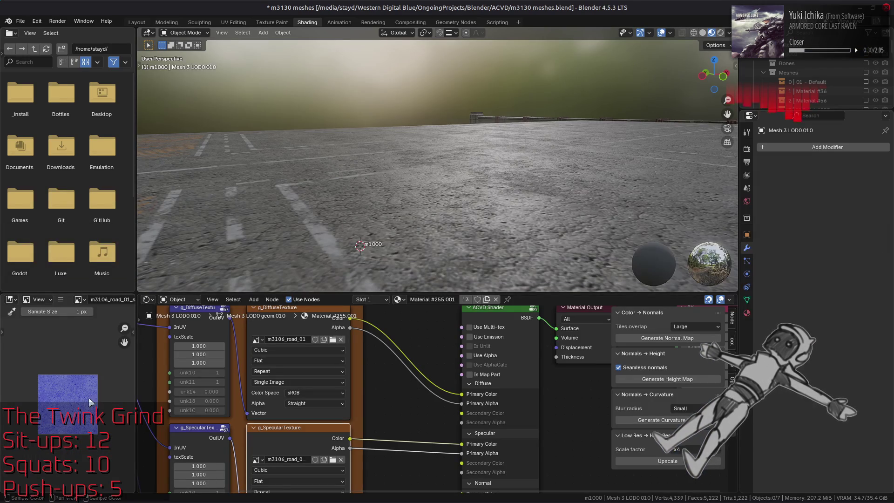
On the road mesh's Material #255.001, change the MTD custom property value to Map_Bumpmap.
{"action": "mouse_move", "coordinate": [313, 165]}
{"action": "middle_mouse_down"}
{"action": "mouse_move", "coordinate": [370, 114]}
{"action": "mouse_move", "coordinate": [373, 129]}
{"action": "mouse_move", "coordinate": [386, 128]}
{"action": "mouse_move", "coordinate": [362, 119]}
{"action": "mouse_move", "coordinate": [332, 149]}
{"action": "mouse_move", "coordinate": [359, 153]}
{"action": "mouse_move", "coordinate": [352, 167]}
{"action": "mouse_move", "coordinate": [391, 168]}
{"action": "mouse_move", "coordinate": [405, 213]}
{"action": "mouse_move", "coordinate": [409, 154]}
{"action": "middle_mouse_up"}
{"action": "left_click", "coordinate": [409, 154]}
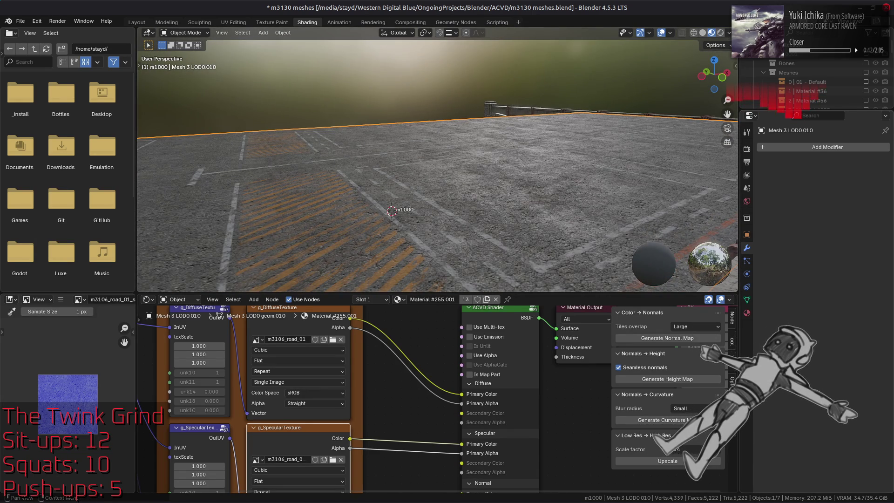
{"action": "left_click", "coordinate": [746, 313]}
{"action": "scroll", "coordinate": [829, 372], "scroll_direction": "down", "scroll_amount": 12}
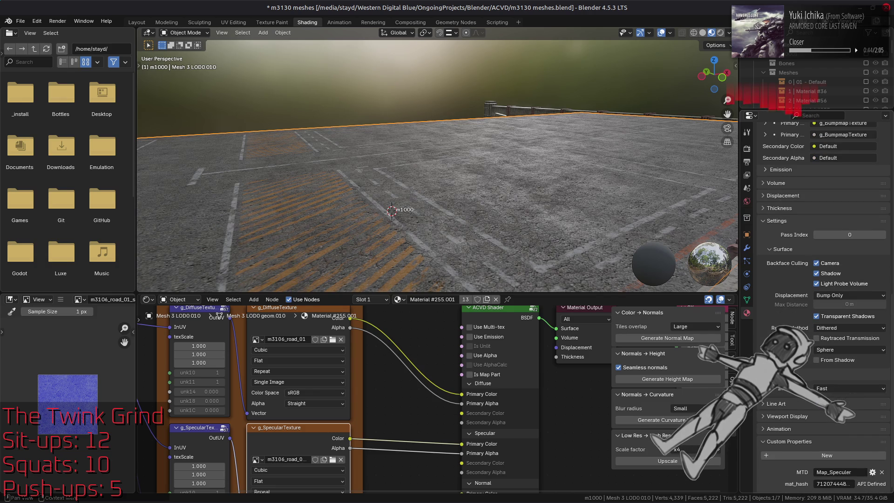
{"action": "double_click", "coordinate": [840, 472]}
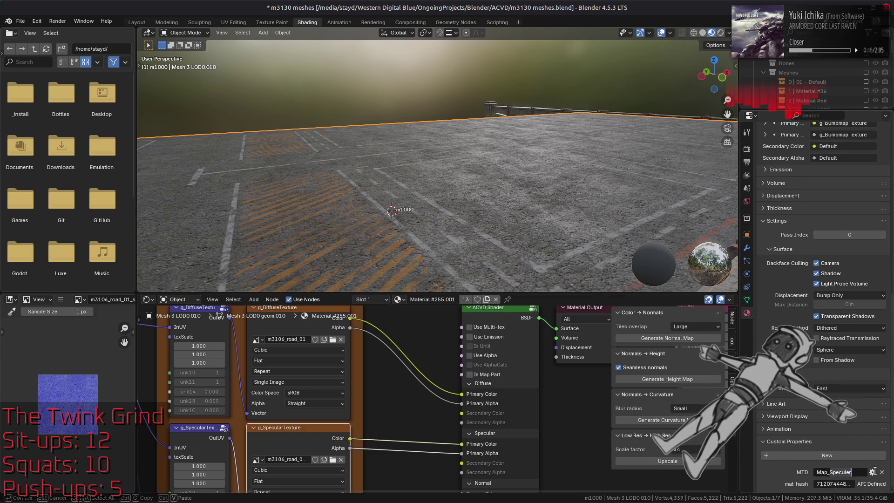
{"action": "key", "text": "BackSpace"}
{"action": "key", "text": "BackSpace"}
{"action": "key", "text": "BackSpace"}
{"action": "type", "text": "Bumpmap"}
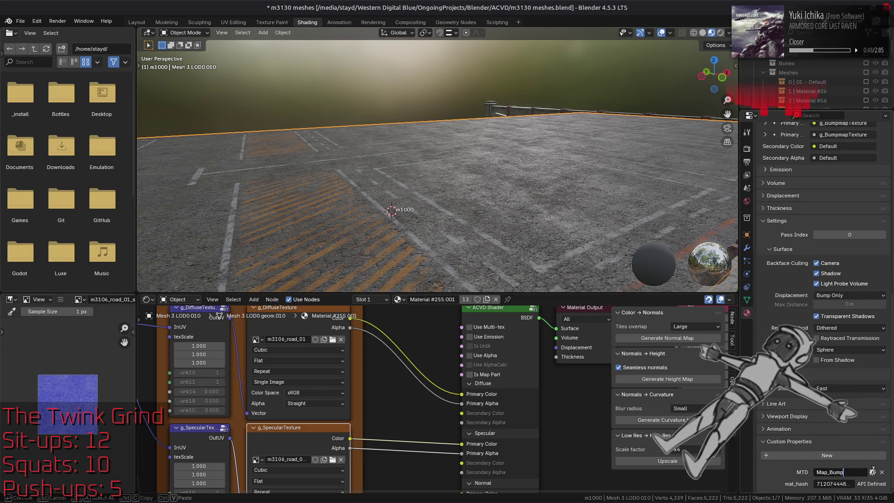
{"action": "key", "text": "Return"}
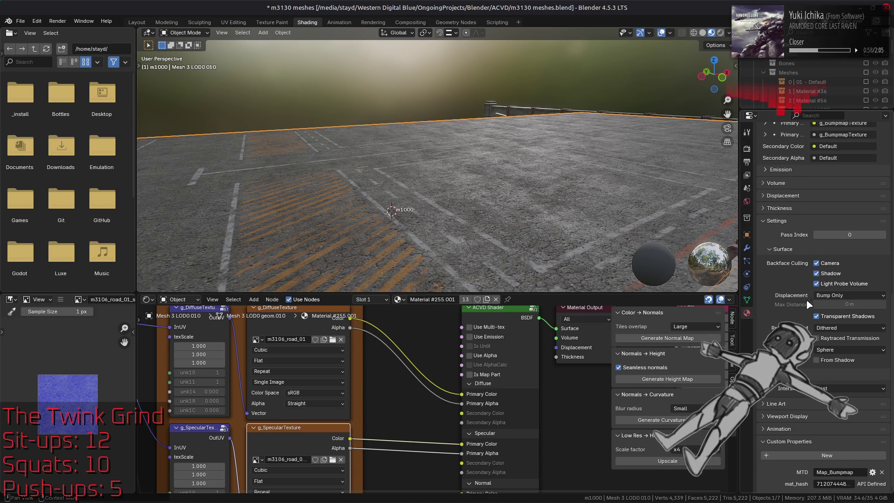
{"action": "scroll", "coordinate": [796, 304], "scroll_direction": "up", "scroll_amount": 10}
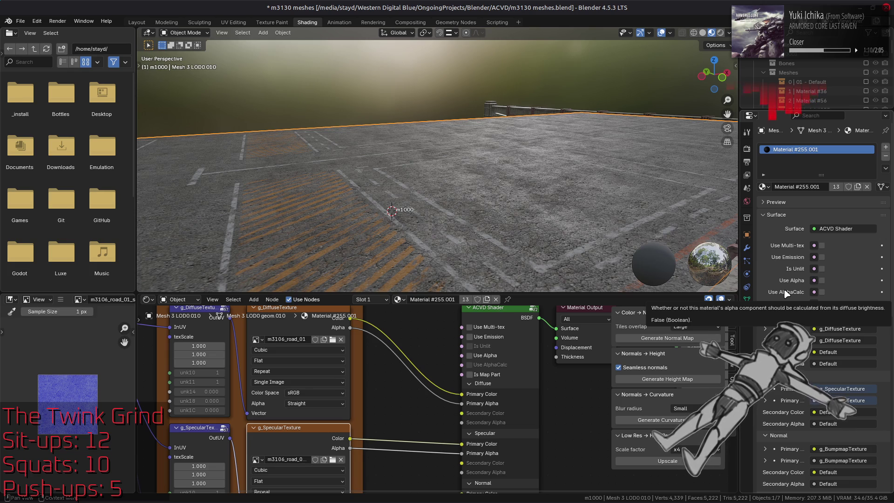
{"action": "scroll", "coordinate": [786, 292], "scroll_direction": "down", "scroll_amount": 15}
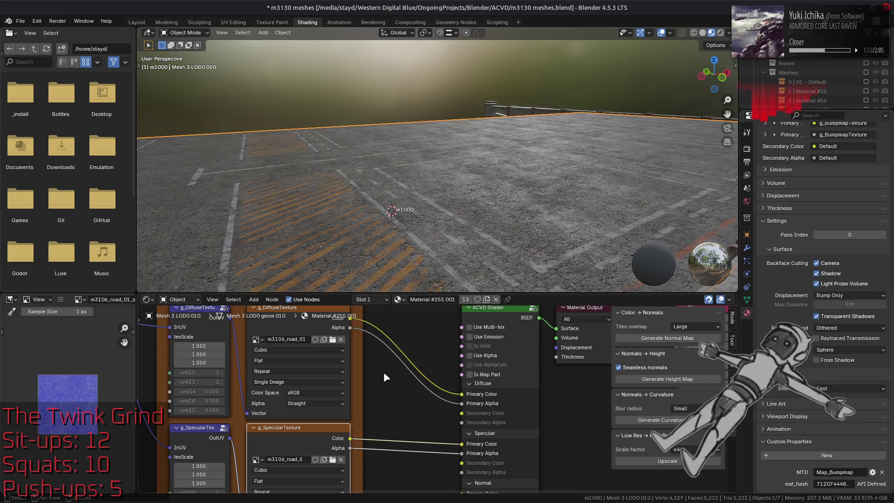